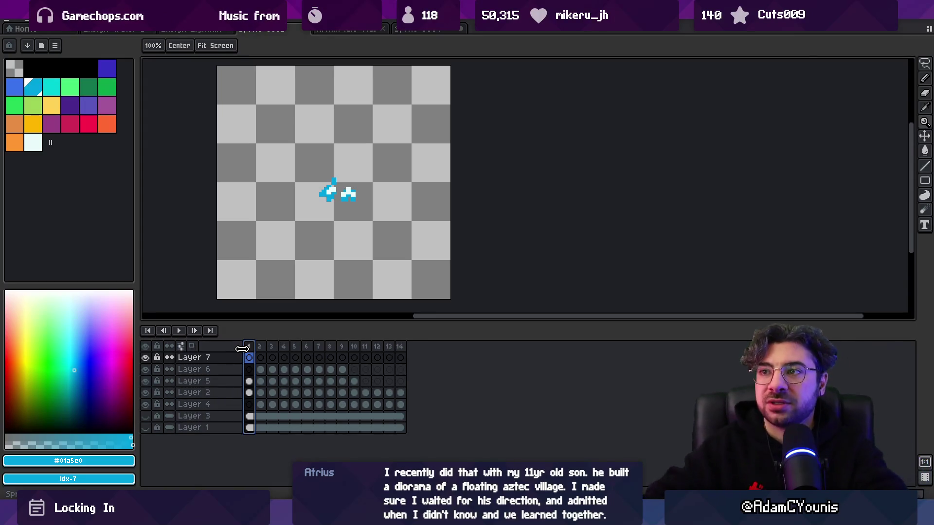
Step: From the dark-canvas sprite's tab, create a new sprite at the default size
left_click(346, 28)
left_click(419, 29)
mouse_move(389, 166)
left_mouse_down()
mouse_move(327, 192)
mouse_move(340, 182)
left_mouse_up()
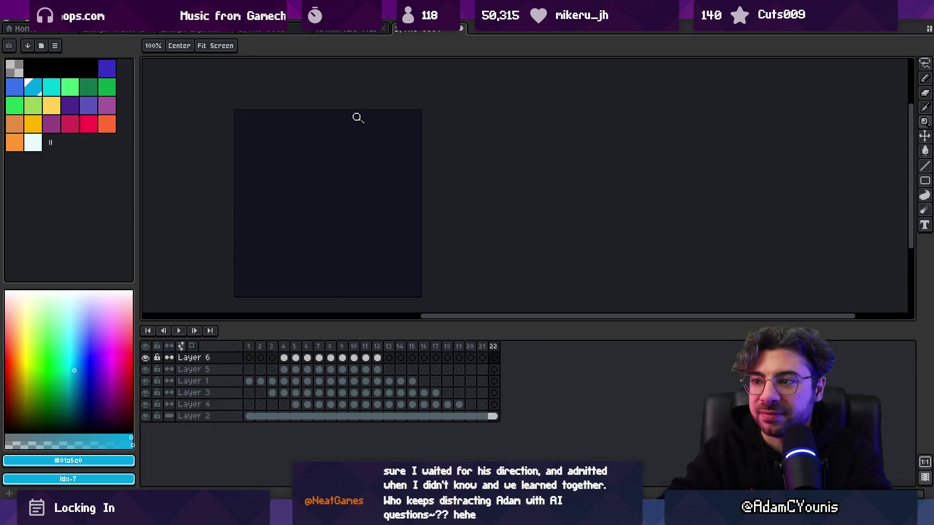
left_click(13, 21)
left_click(19, 32)
key("Return")
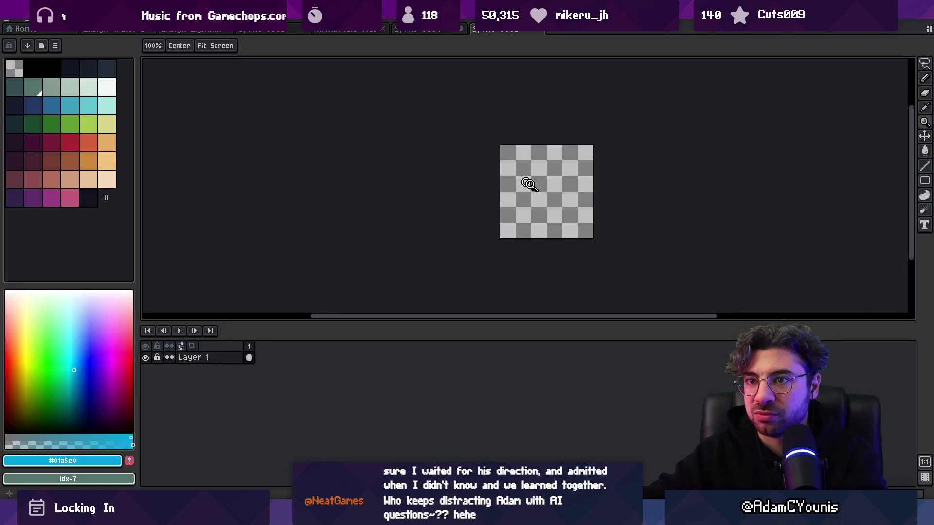
Step: Fill the whole canvas with a dark palette colour using the Paint Bucket
left_click(52, 69)
left_click(70, 68)
key("g")
left_click(264, 230)
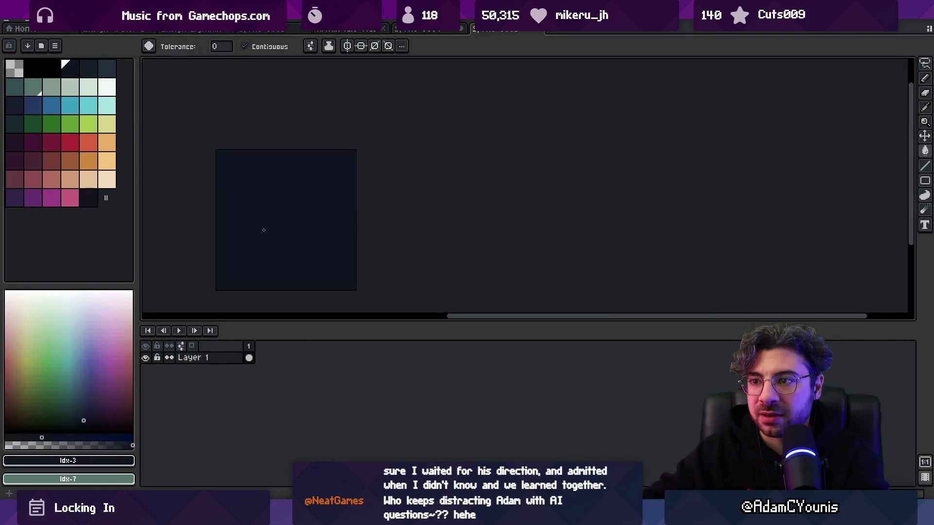
Step: Lower Layer 1's opacity to about 67%, then raise it slightly in Layer Properties
double_click(211, 357)
left_click(360, 274)
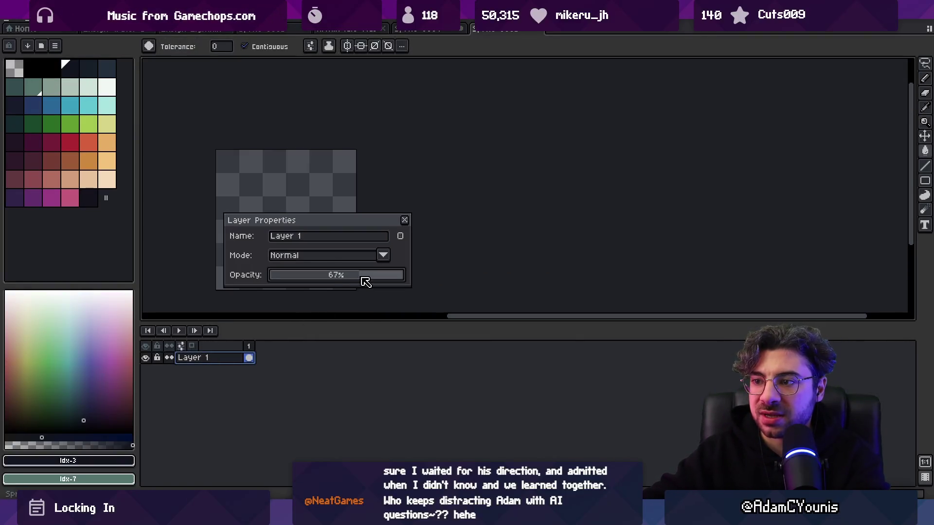
left_click(404, 220)
double_click(211, 358)
left_click(381, 275)
left_click(404, 221)
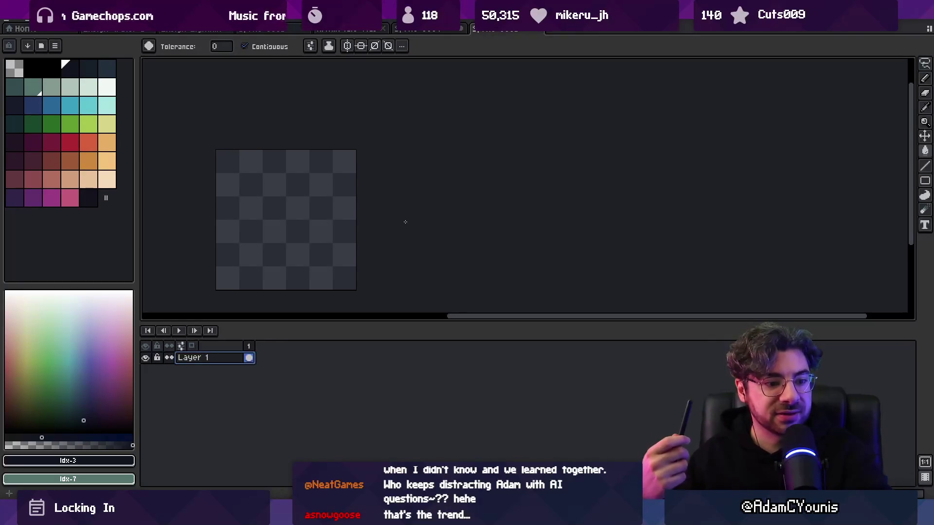
key("m")
scroll(423, 209, "left", 3)
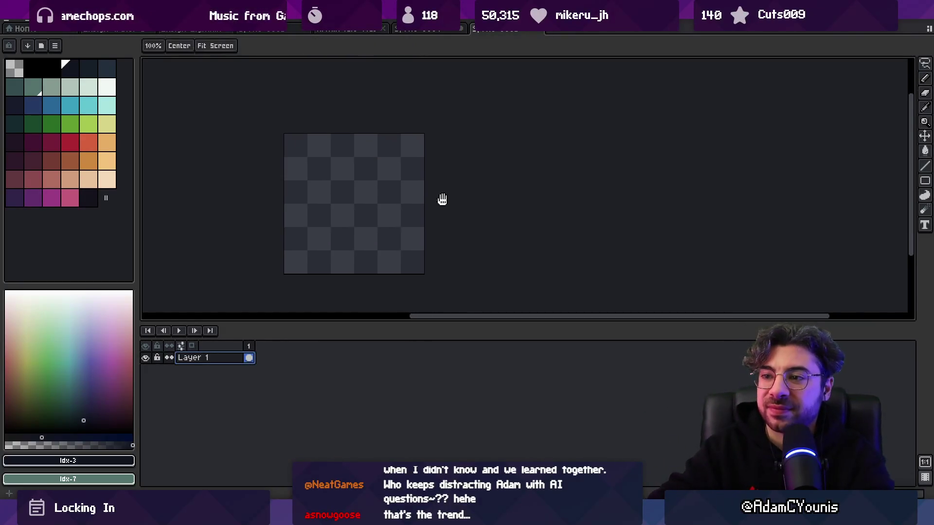
Step: Add Layer 2 above Layer 1 and select Layer 1's cel
scroll(377, 238, "up", 1)
key("shift+n")
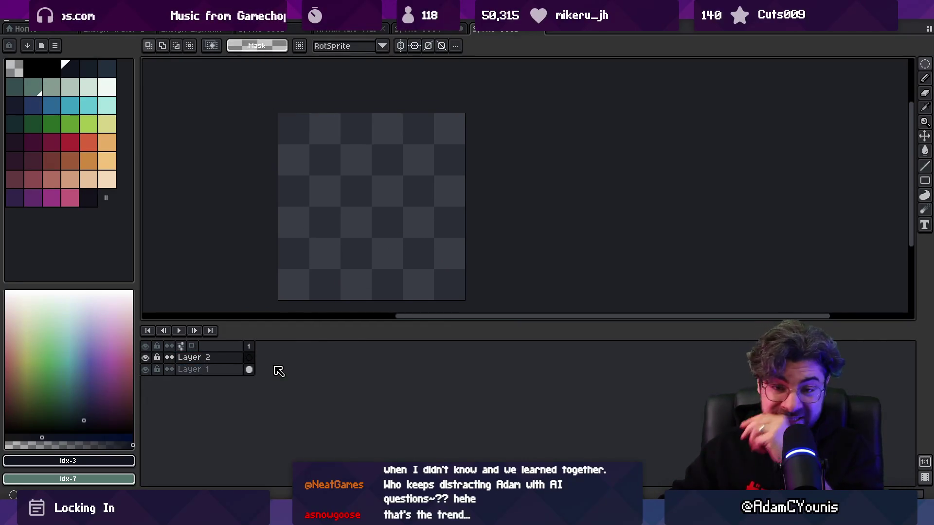
left_click(248, 370)
right_click(249, 370)
key("Escape")
right_click(250, 369)
left_click(223, 378)
Step: Extend the animation to 10 frames, link Layer 1's cels, and select Layer 2 at frame 1
key("alt+n")
key("alt+n")
key("alt+n")
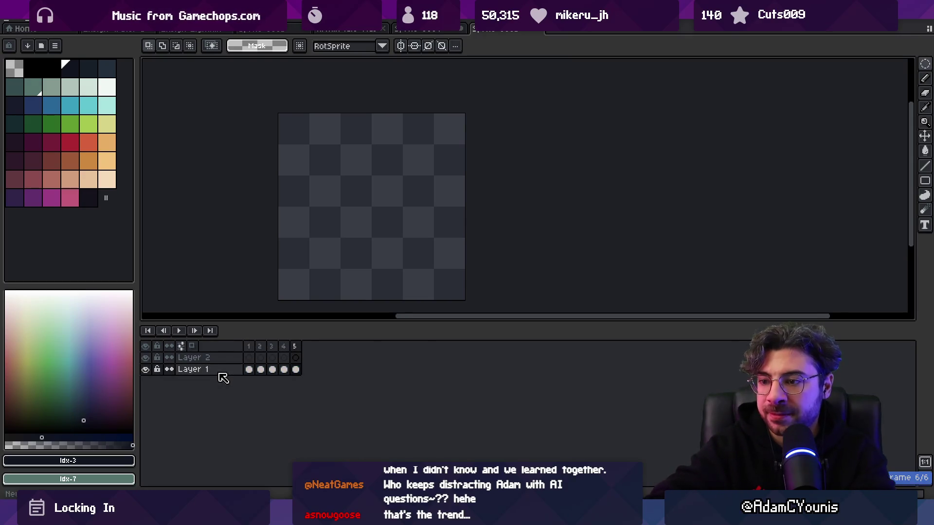
key("alt+n")
key("alt+n")
key("alt+n")
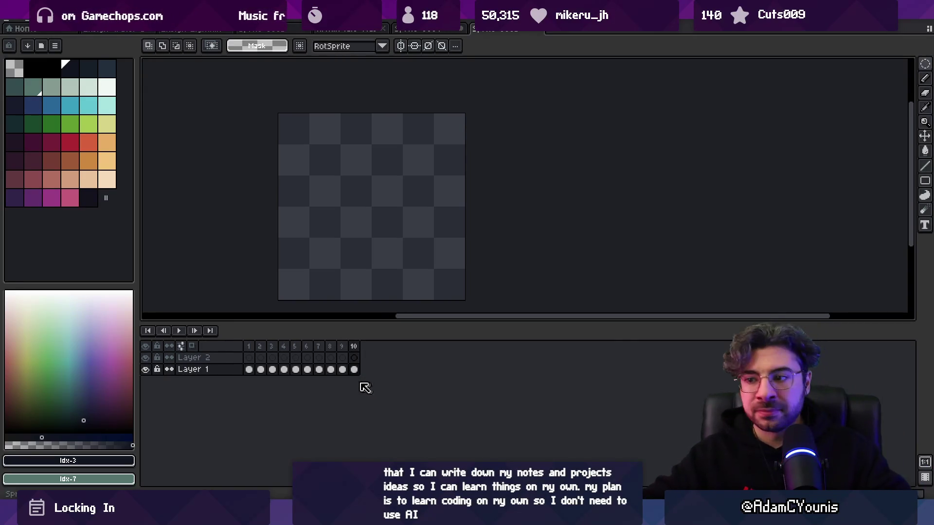
left_click_drag(357, 372, 251, 371)
right_click(253, 372)
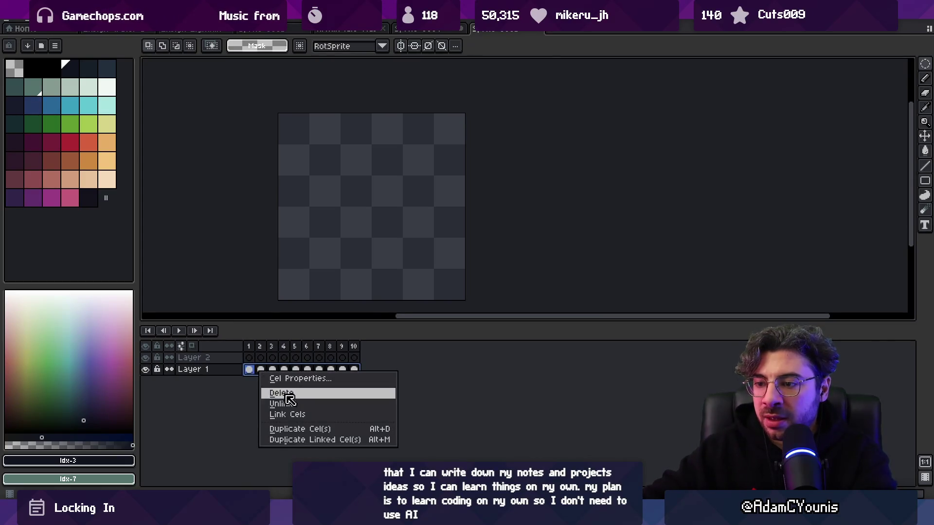
left_click(300, 415)
left_click(246, 299)
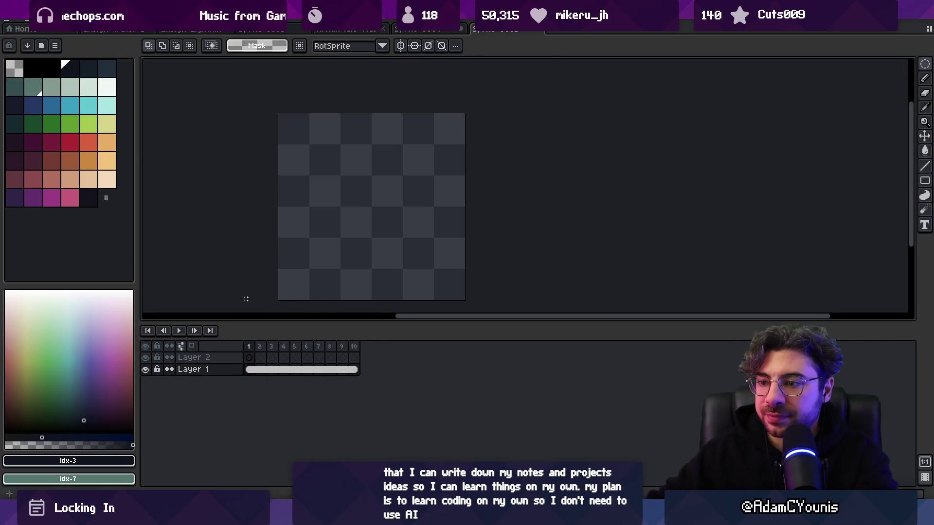
left_click(249, 357)
left_click_drag(323, 221, 262, 213)
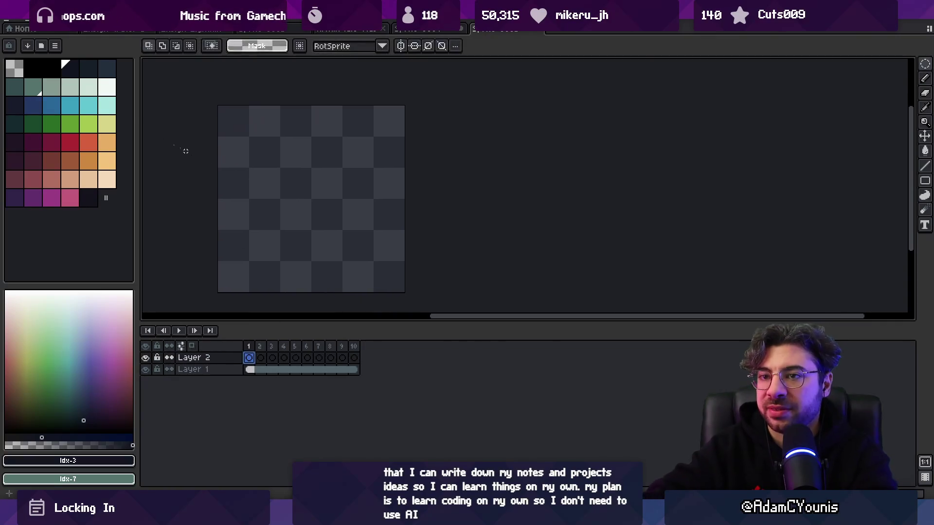
Step: Load the Ensigns palette preset, narrow the palette panel and pick a blue colour
left_click(82, 110)
left_click(53, 46)
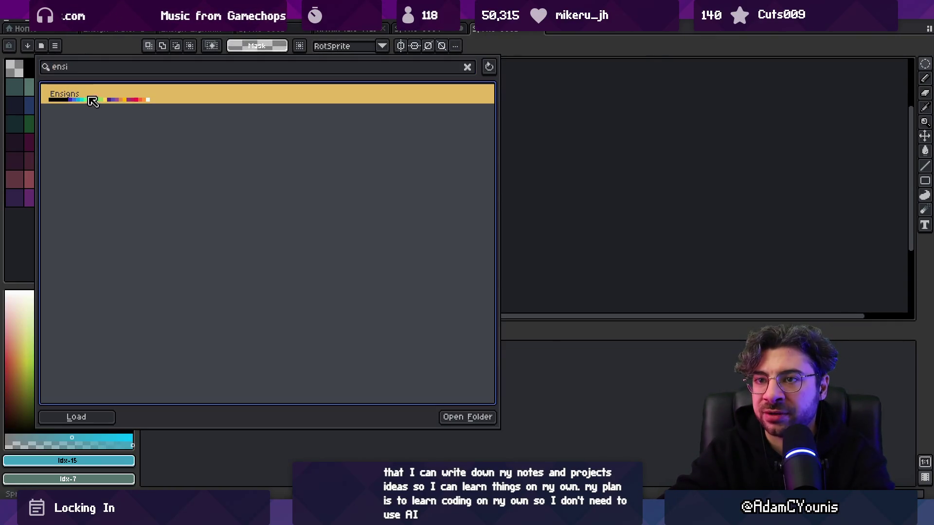
left_click(104, 99)
left_click(125, 102)
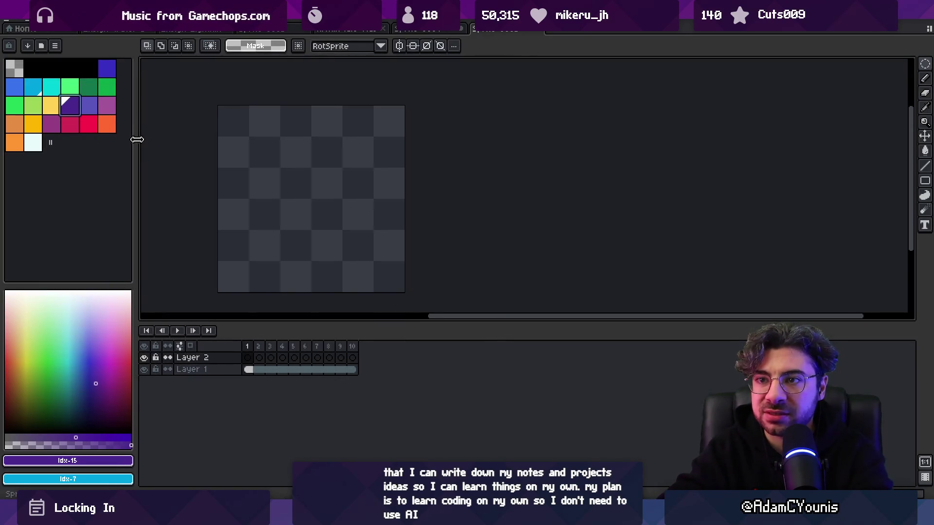
left_click_drag(137, 139, 115, 135)
left_click(33, 87)
key("b")
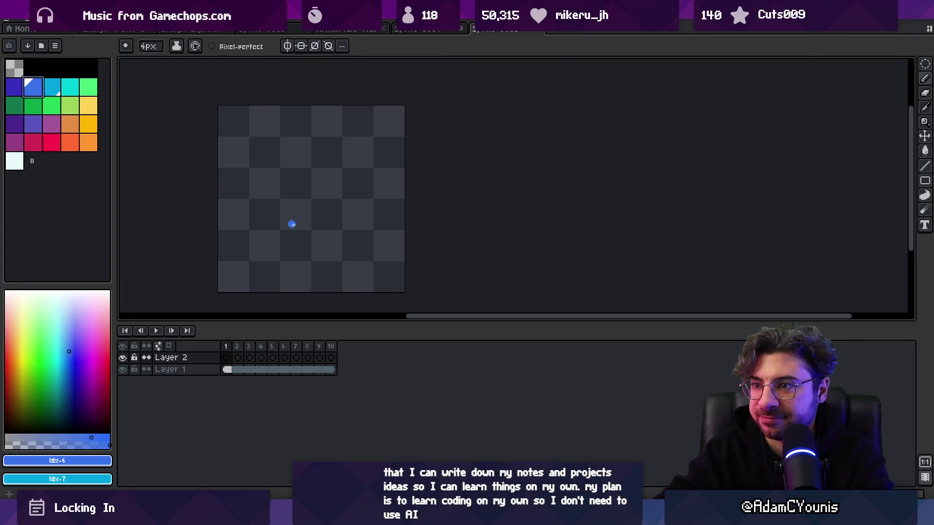
Step: Dab a blue mark on frame 1 and a diagonal stroke on frame 2, using 4-5px brushes with onion skin
left_click_drag(287, 220, 306, 200)
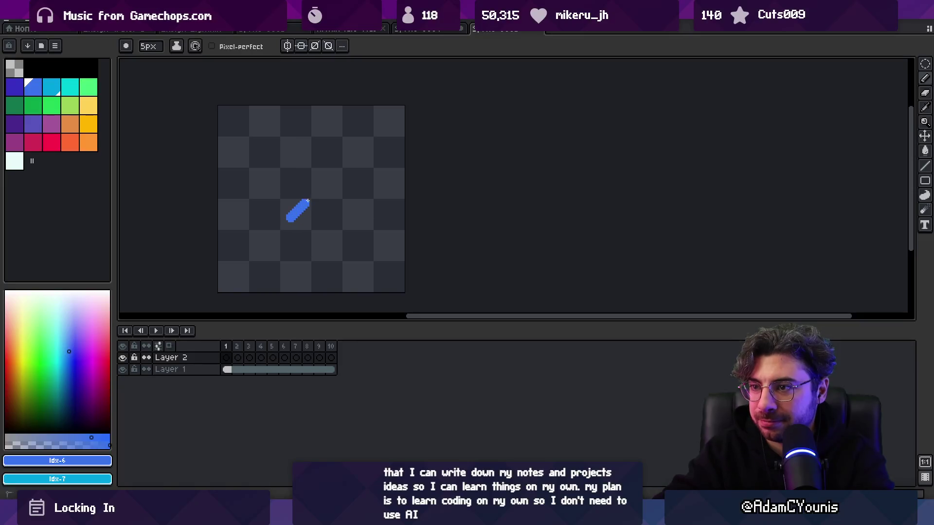
key("ctrl+z")
key("minus")
left_click(295, 219)
key("Right")
key("equal")
left_click(158, 346)
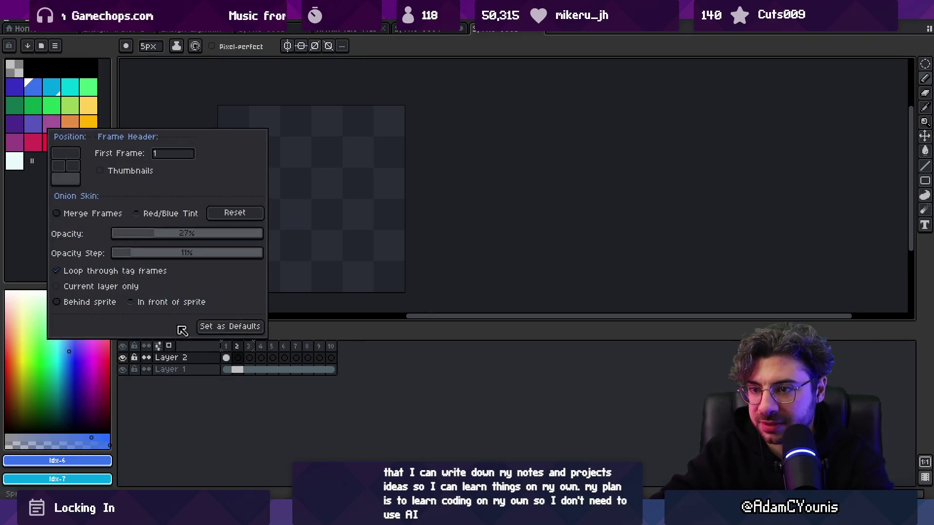
left_click(296, 220)
mouse_move(299, 220)
left_mouse_down()
mouse_move(309, 206)
mouse_move(316, 225)
mouse_move(321, 200)
mouse_move(339, 214)
mouse_move(317, 221)
mouse_move(327, 197)
mouse_move(317, 188)
mouse_move(337, 211)
left_mouse_up()
scroll(311, 204, "up", 1)
Step: Add more frames, paint a blue blob on frame 6, and draw a 3px stroke on frame 7
key("alt+n")
key("alt+n")
key("alt+n")
key("minus")
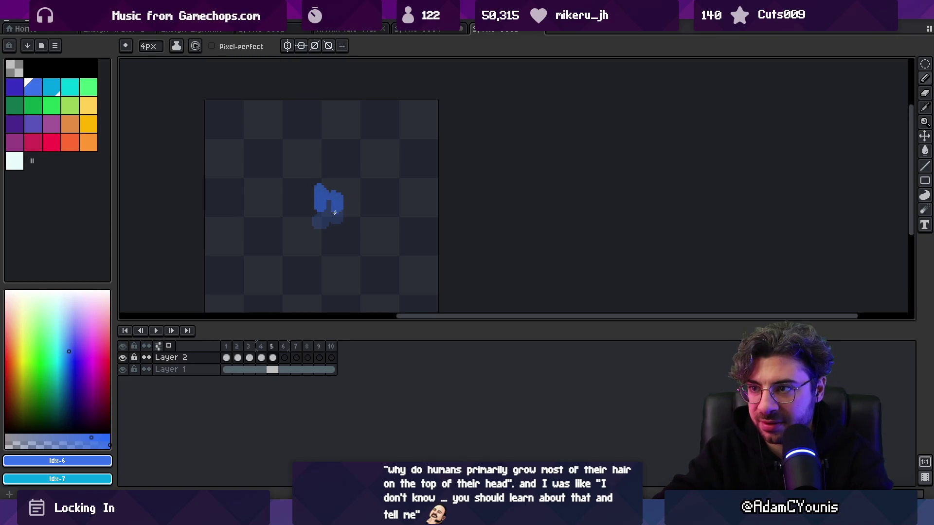
key("period")
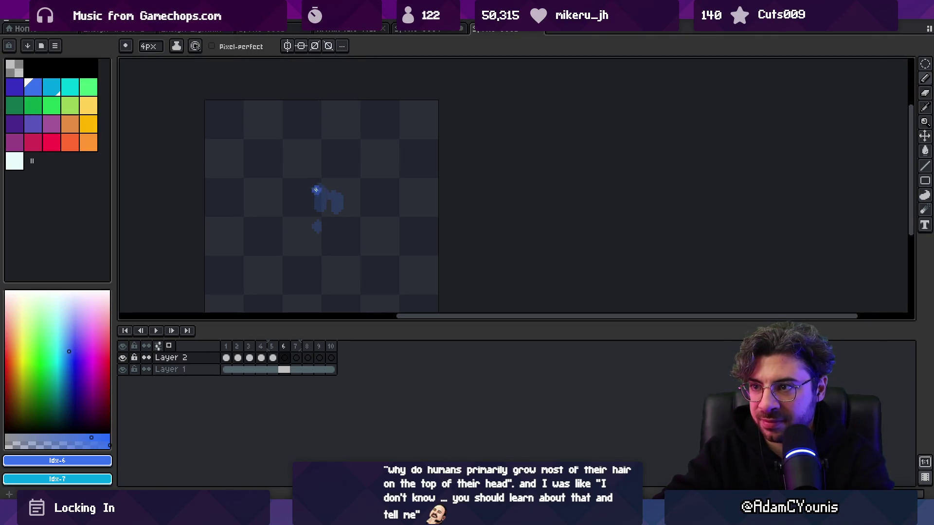
left_click_drag(335, 200, 334, 192)
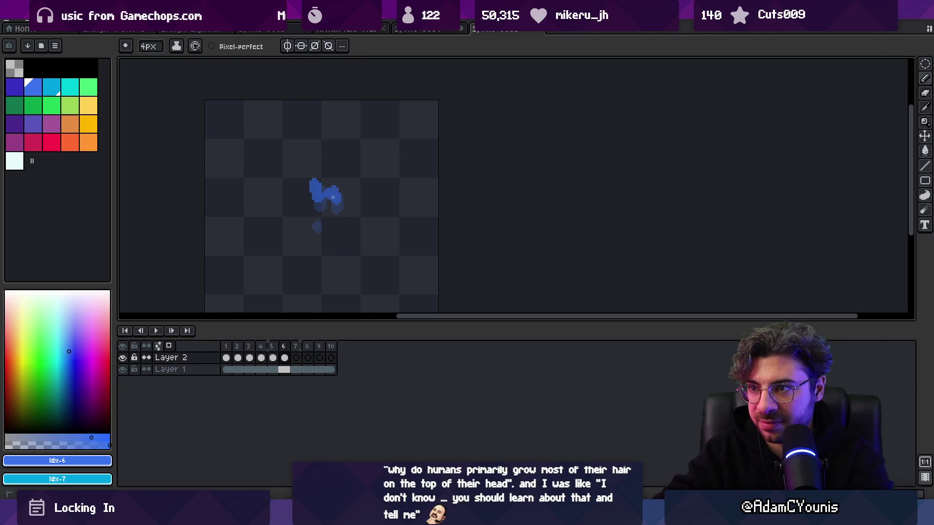
key("minus")
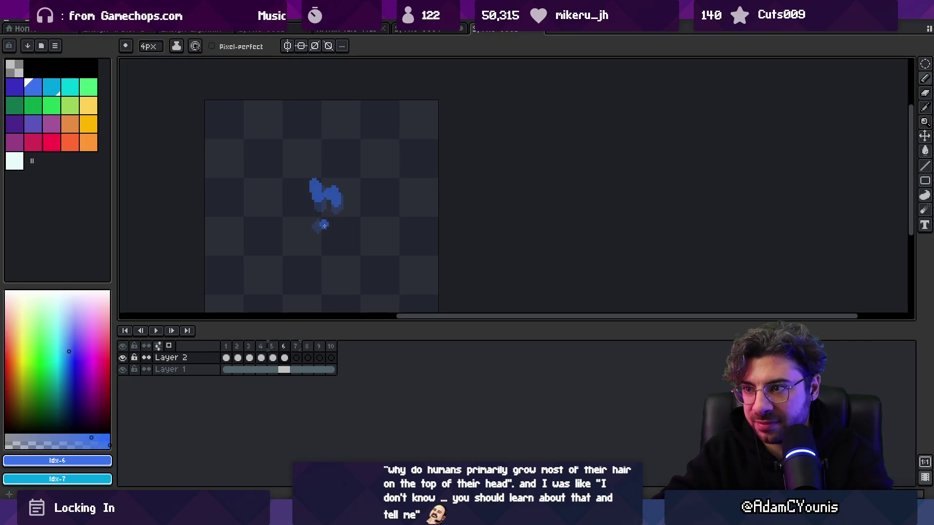
key("period")
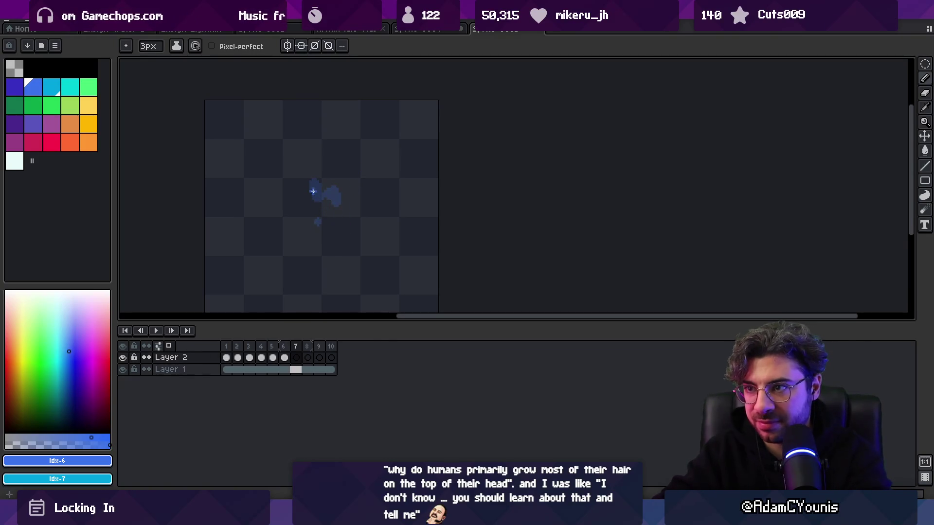
left_click_drag(314, 193, 324, 192)
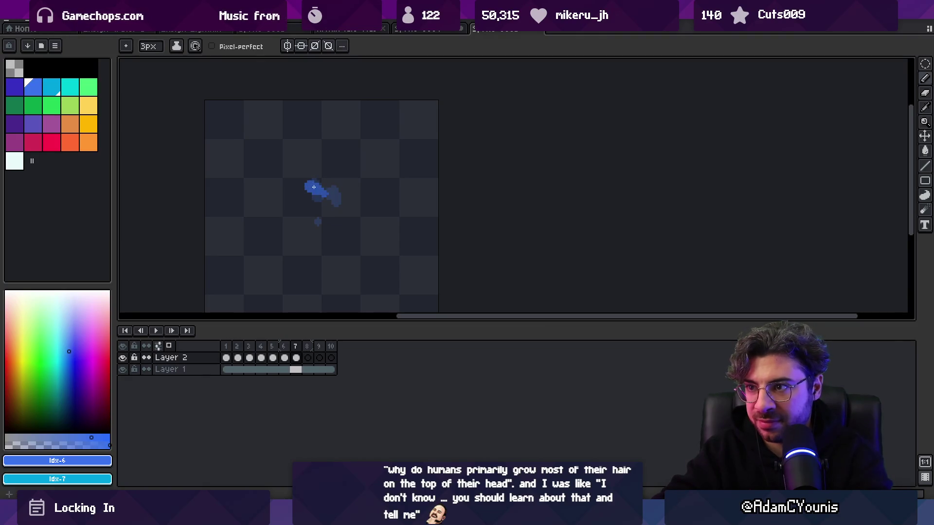
Step: Paint a spot on frame 9 and blue strokes on frames 10-12, adding frames 11 and 12
key("period")
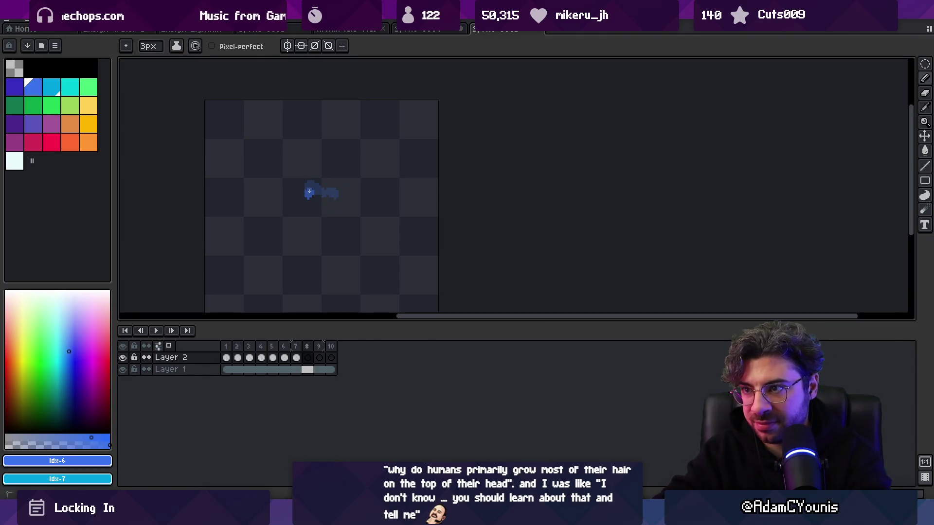
key("period")
left_click(322, 195)
key("period")
left_click_drag(307, 201, 308, 223)
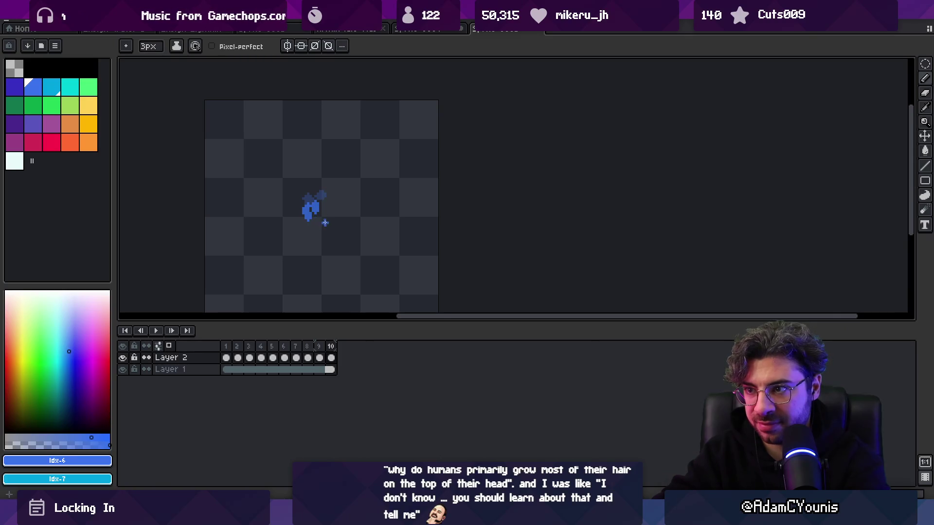
key("alt+n")
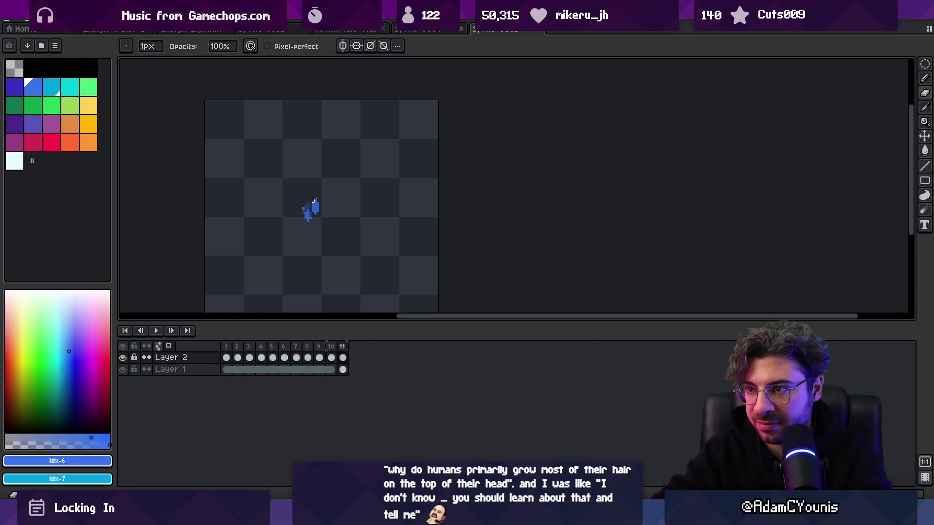
key("Delete")
mouse_move(306, 213)
left_mouse_down()
mouse_move(307, 230)
mouse_move(318, 224)
left_mouse_up()
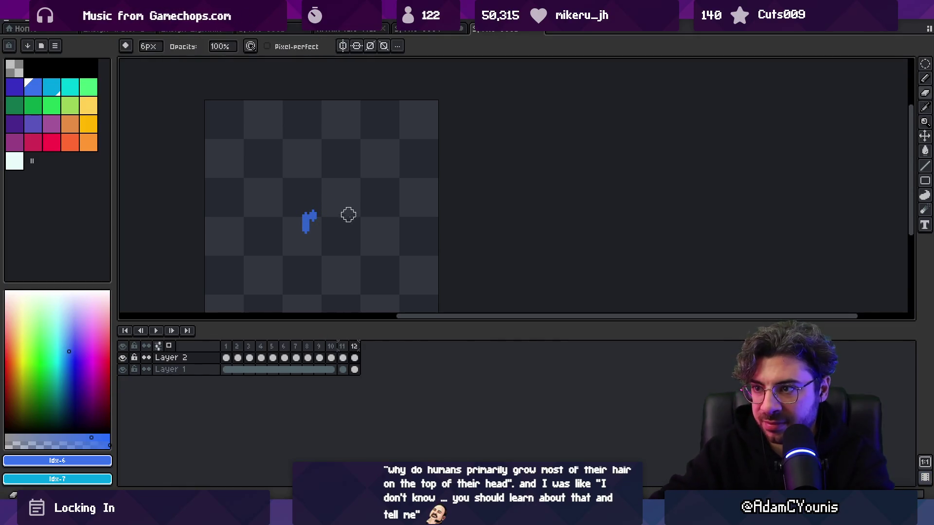
key("alt+n")
left_click_drag(312, 227, 310, 241)
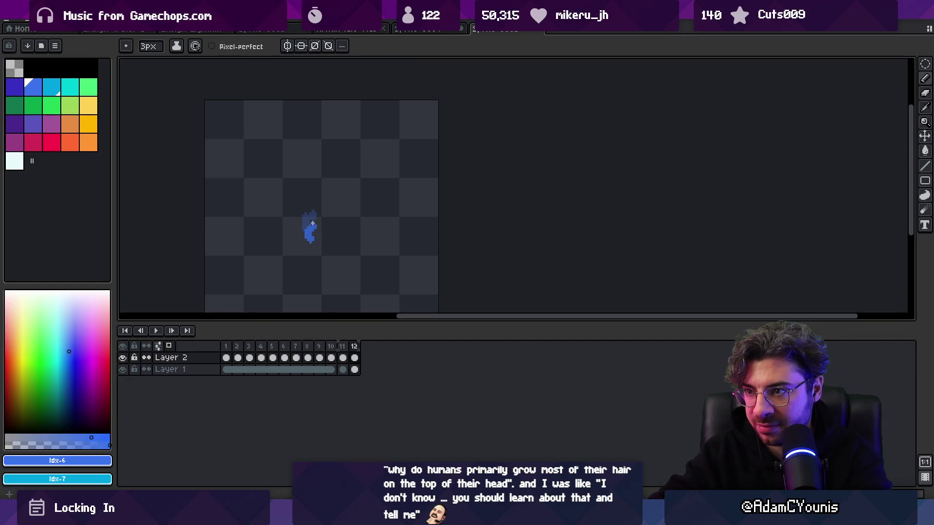
key("z")
scroll(323, 217, "down", 1)
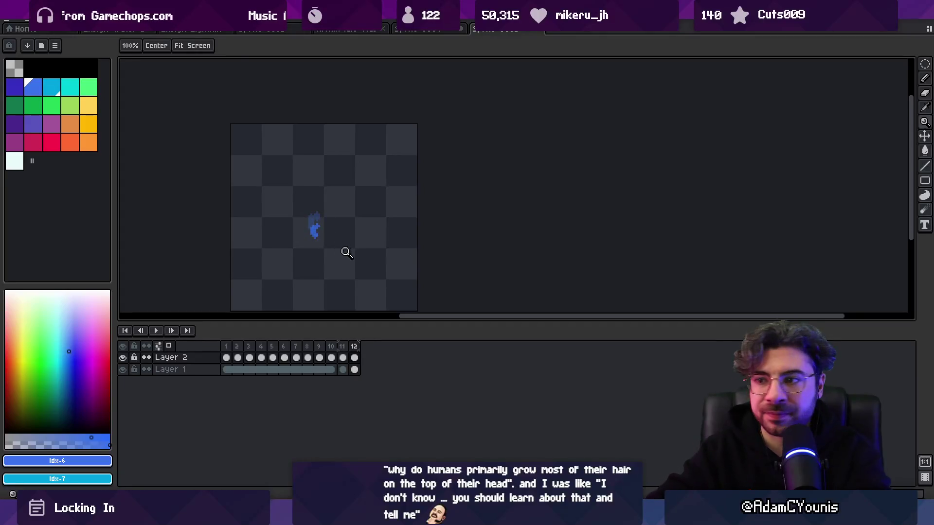
Step: Zoom in, play the 12-frame splash animation, stop it, and scrub to frame 2
scroll(344, 252, "up", 1)
left_click_drag(344, 252, 348, 229)
key("Return")
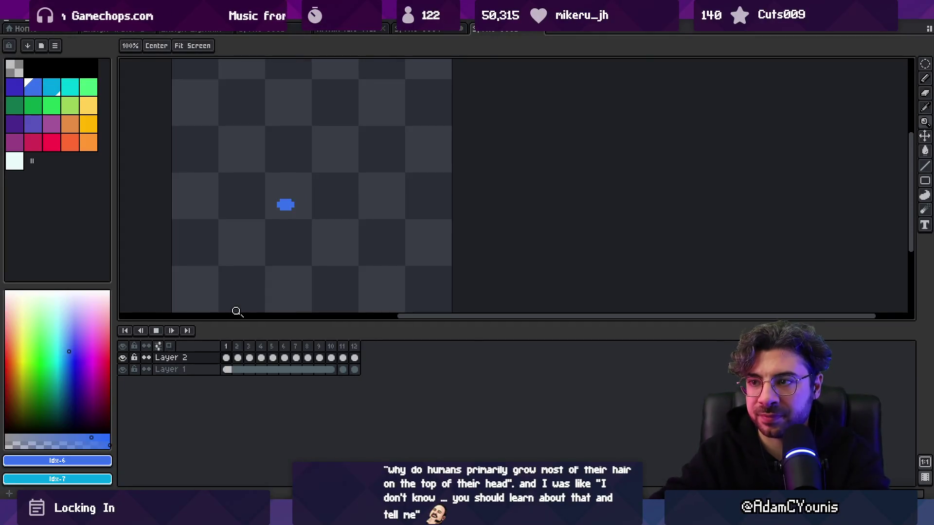
scroll(352, 182, "down", 3)
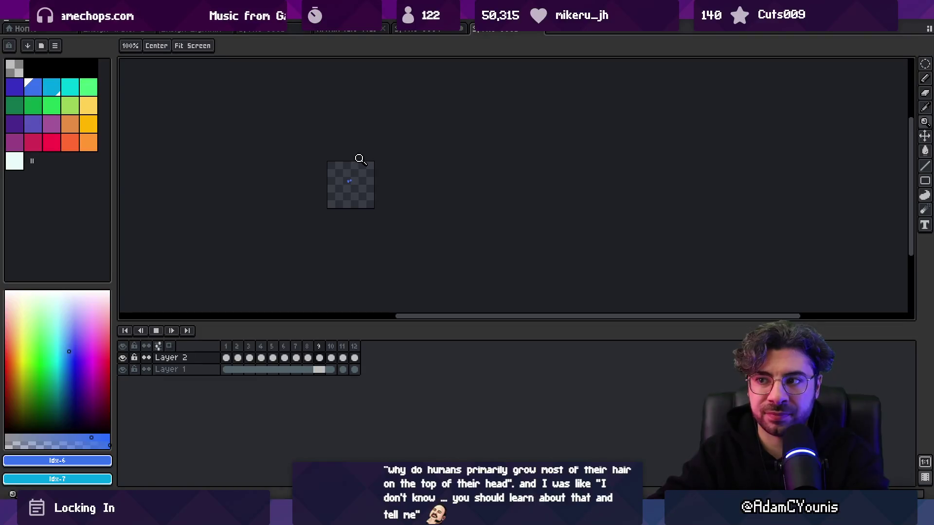
scroll(365, 177, "up", 3)
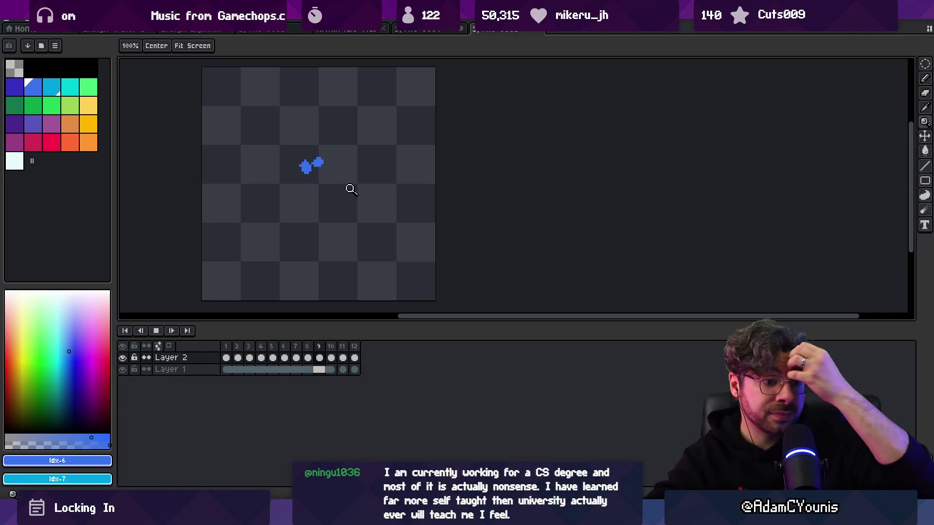
key("space")
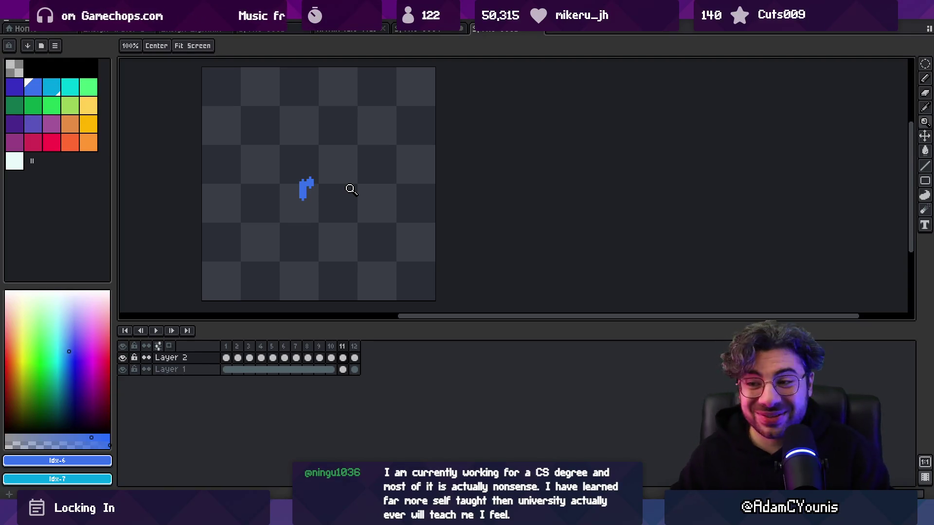
mouse_move(250, 349)
left_mouse_down()
mouse_move(273, 346)
mouse_move(242, 350)
left_mouse_up()
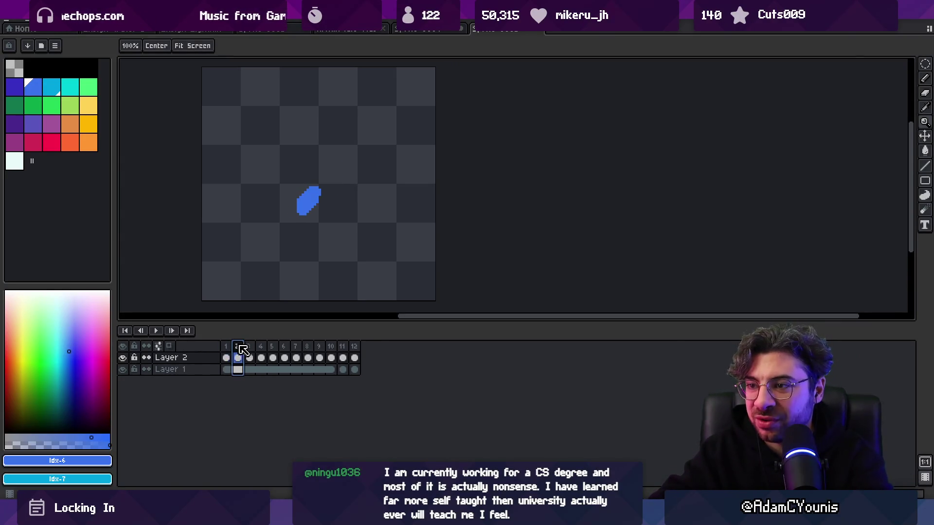
Step: Extend the frame 1 blob upward and to the right with a 1px pencil
key("Left")
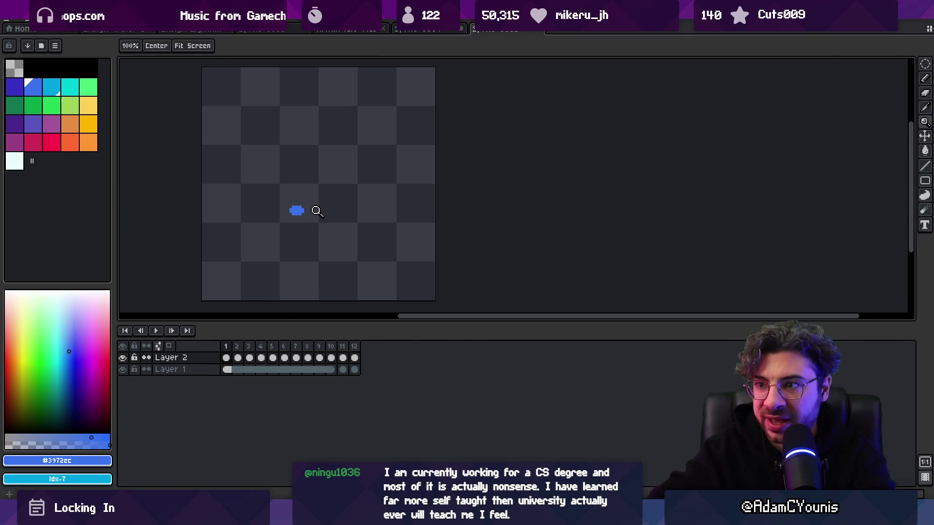
left_click(295, 206)
scroll(312, 217, "up", 3)
mouse_move(311, 216)
left_mouse_down()
mouse_move(320, 227)
mouse_move(307, 214)
mouse_move(336, 194)
mouse_move(327, 194)
mouse_move(350, 190)
left_mouse_up()
key("ctrl+z")
key("ctrl+z")
key("ctrl+z")
key("minus")
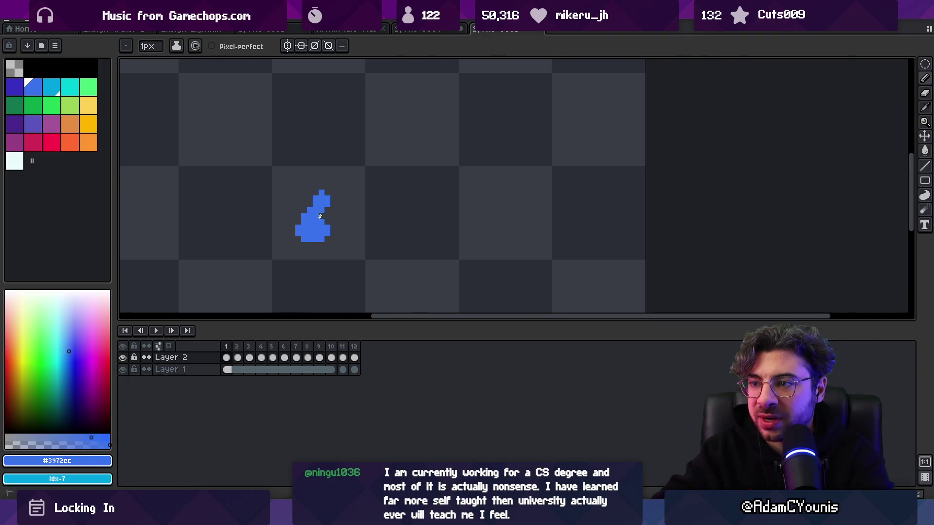
left_click_drag(327, 221, 333, 223)
key("Left")
key("Right")
key("Left")
key("Right")
key("Right")
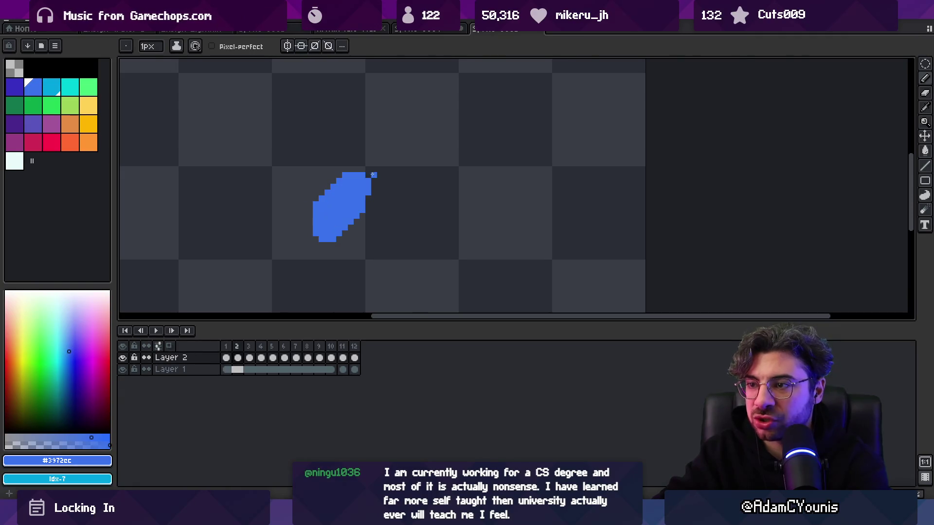
Step: On frame 2, erase a notch at the upper right and thicken the blob's left edge
key("e")
mouse_move(354, 192)
left_mouse_down()
mouse_move(363, 175)
mouse_move(366, 204)
left_mouse_up()
key("b")
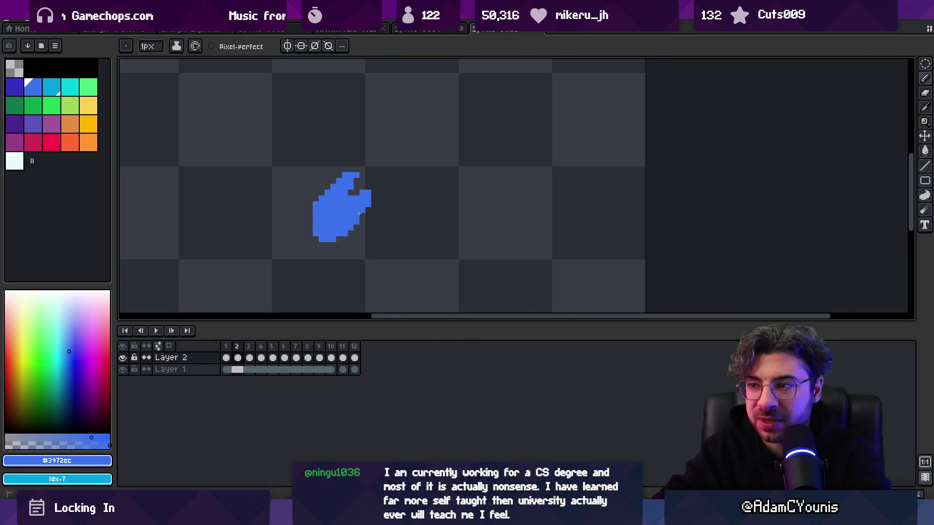
left_click(311, 245)
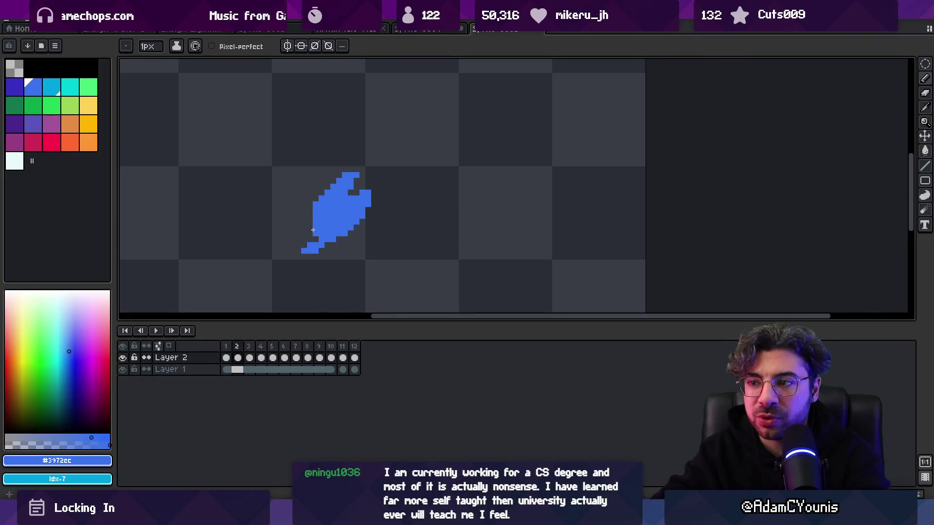
left_click_drag(312, 221, 311, 222)
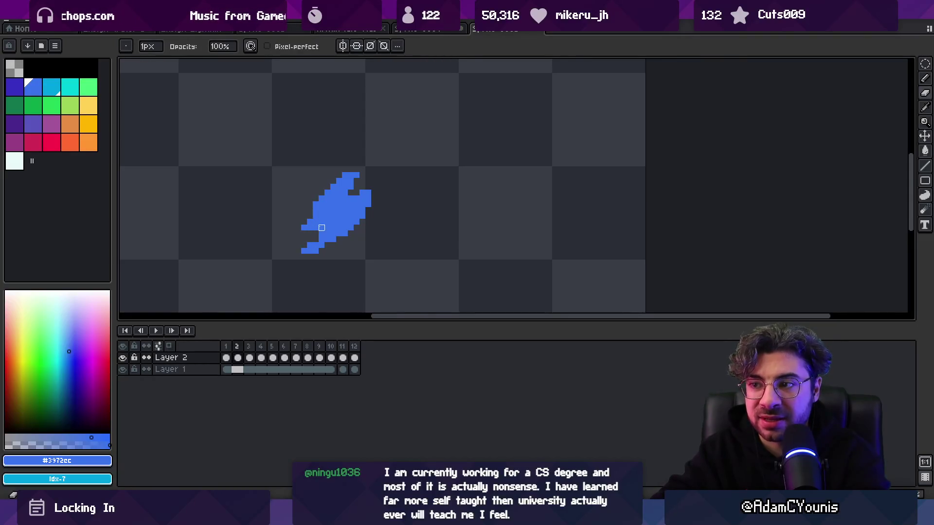
key("m")
key("Left")
key("Right")
key("Right")
key("Left")
key("Left")
key("Right")
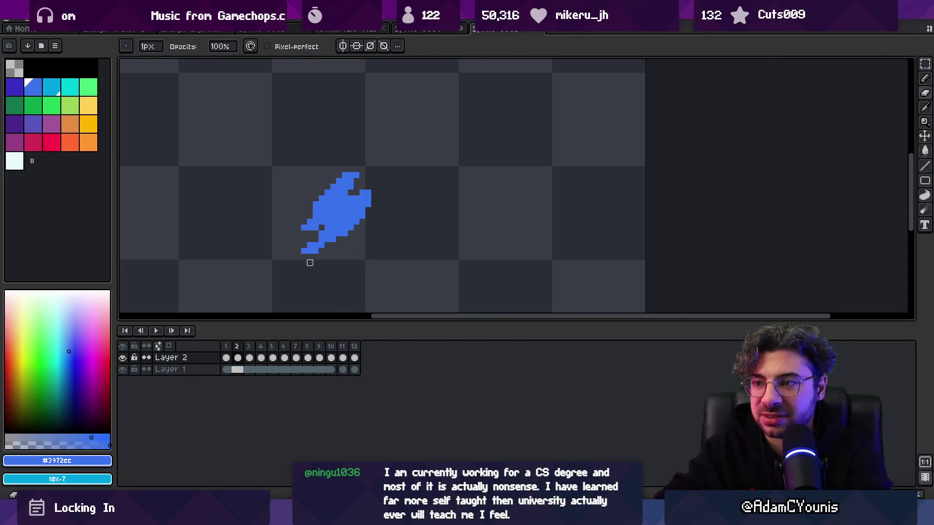
key("z")
scroll(340, 192, "down", 3)
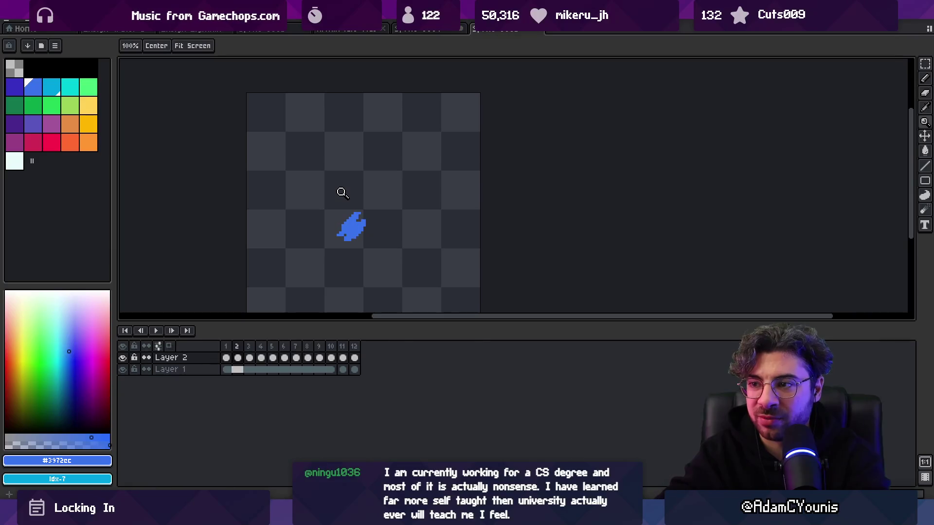
Step: Go to frame 3 and compare its blob shape against frames 1 and 2
key("Right")
scroll(350, 224, "up", 2)
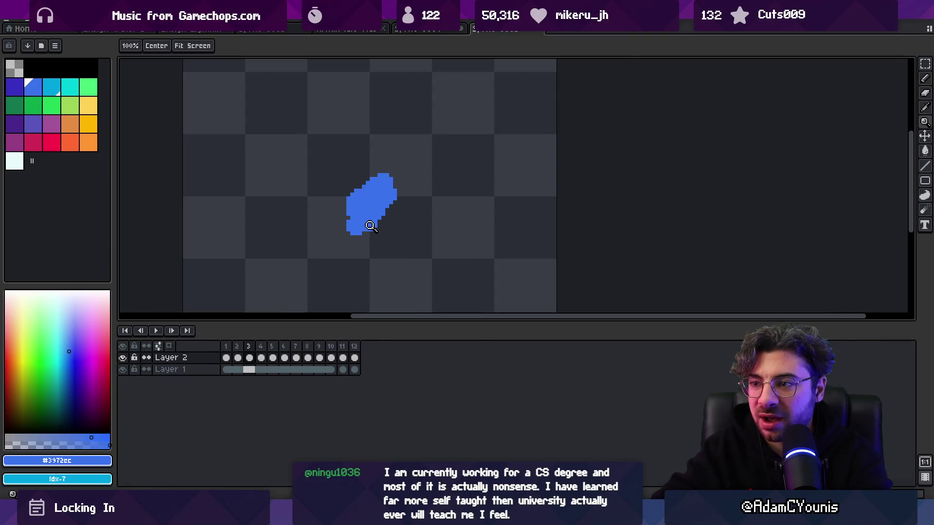
key("b")
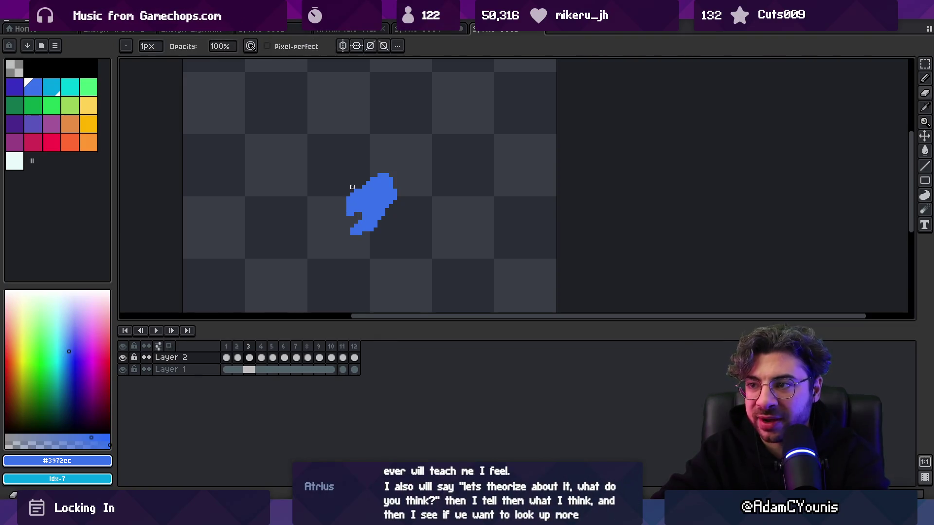
scroll(356, 209, "right", 2)
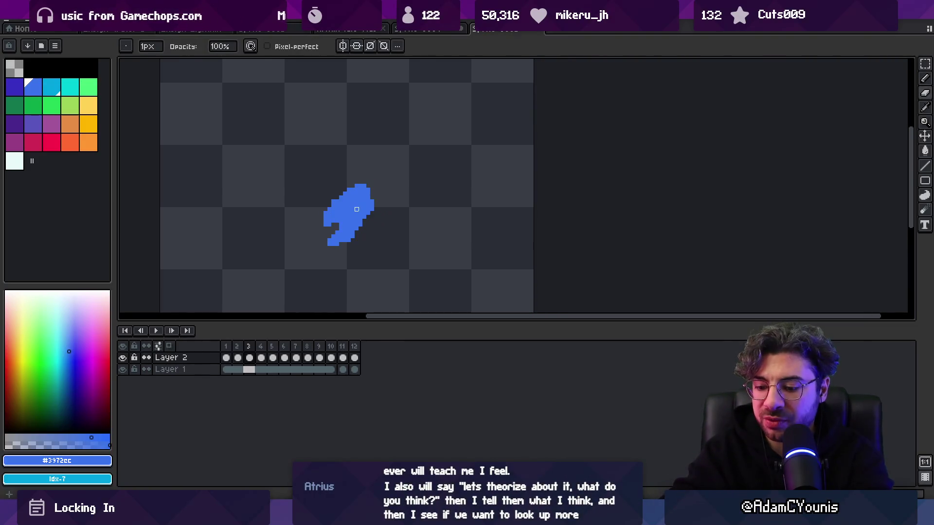
key("Left")
key("Right")
key("Right")
key("Left")
key("Left")
key("Right")
key("Left")
key("Left")
key("Right")
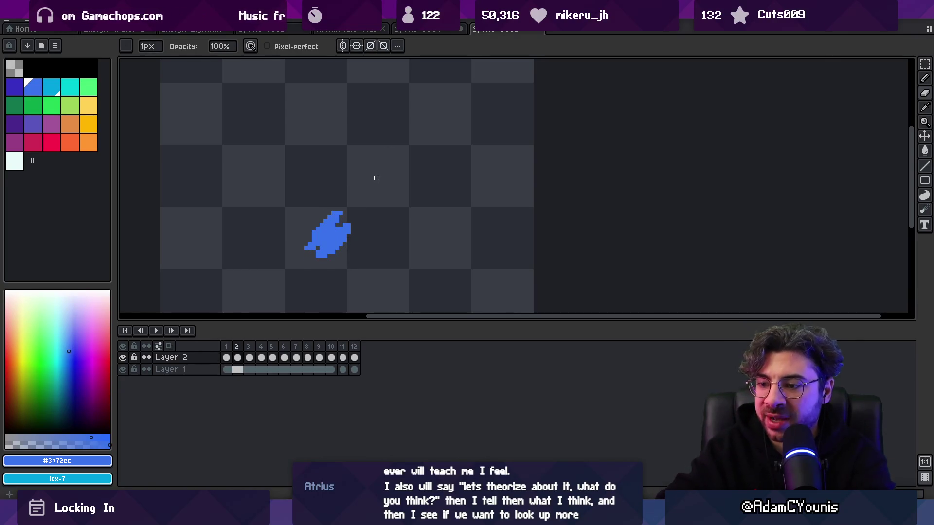
key("Left")
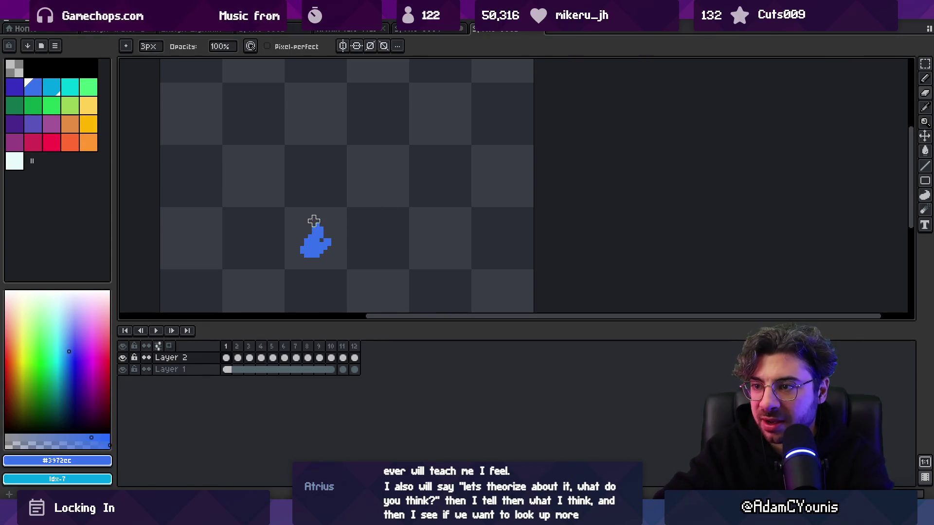
key("Right")
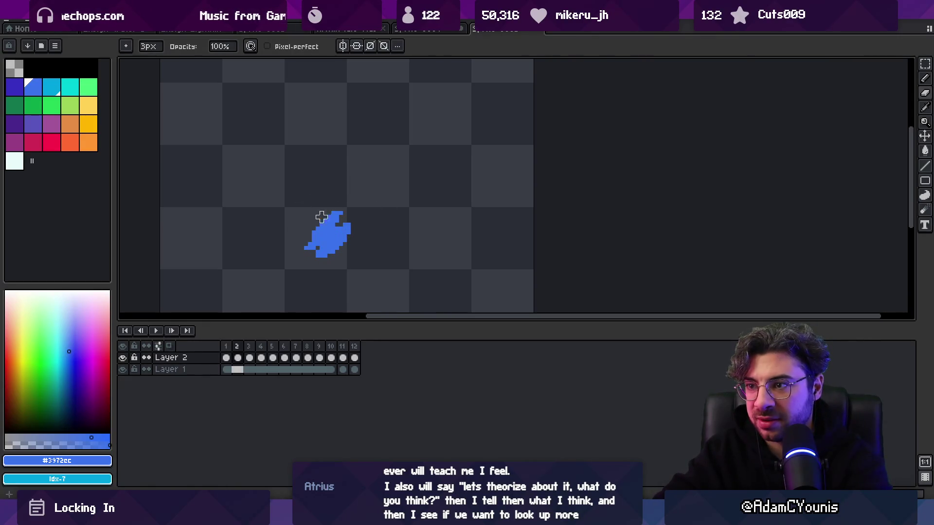
Step: Reshape frame 3's top into a hook with pencil and eraser, then reach frame 4
key("Right")
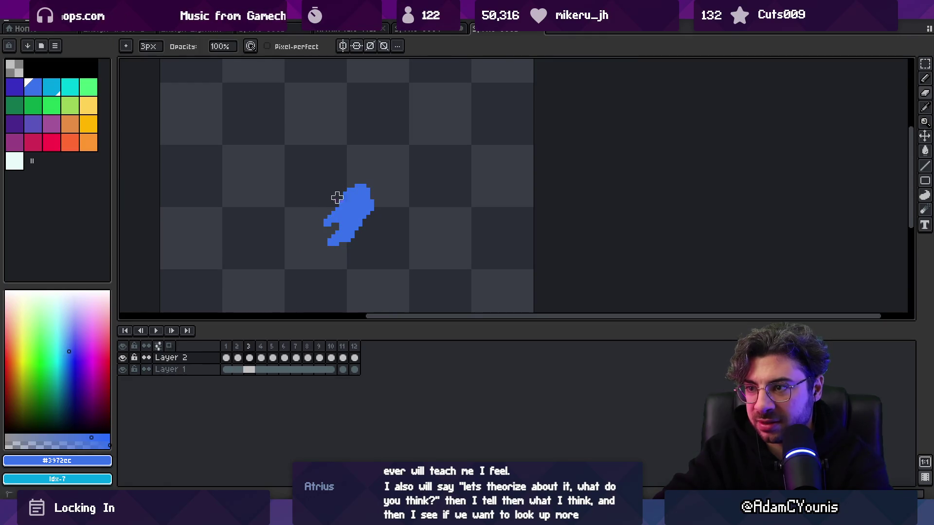
key("Left")
key("Right")
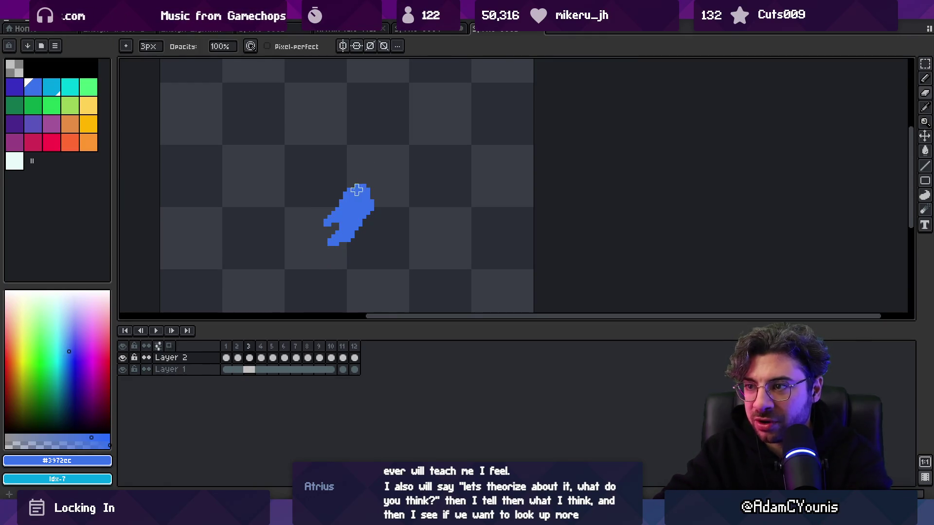
key("b")
key("e")
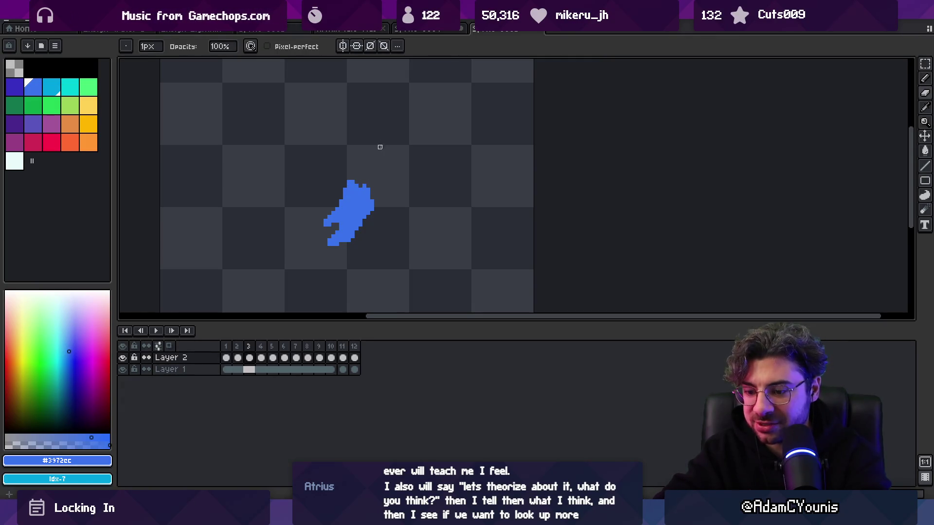
key("Left")
key("Right")
key("Right")
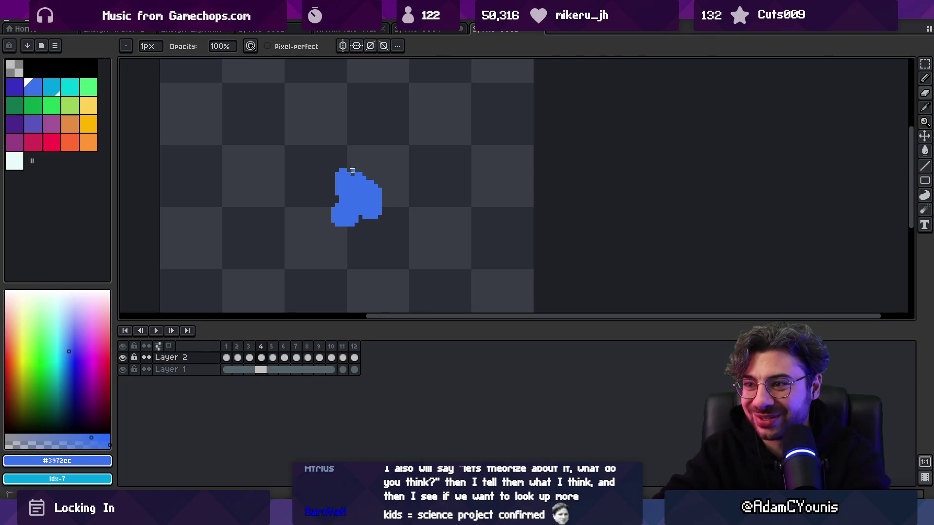
Step: Extend the blob's bottom edge by a pixel on frame 4, comparing it with neighbouring frames
key("b")
key("e")
key("b")
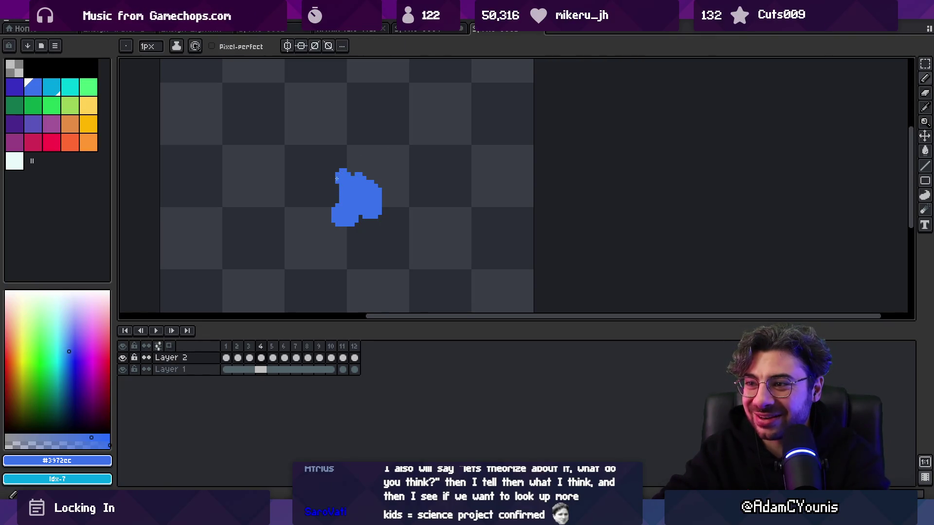
left_click(368, 222)
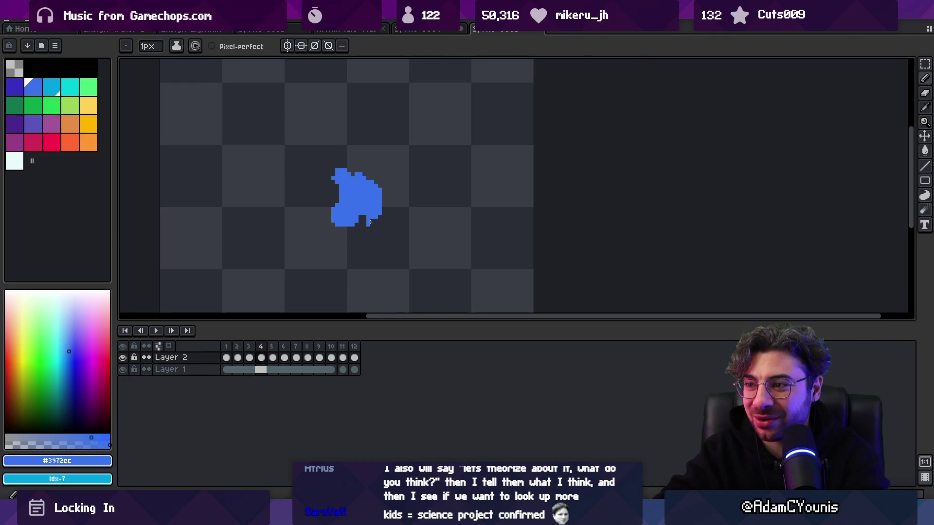
key("e")
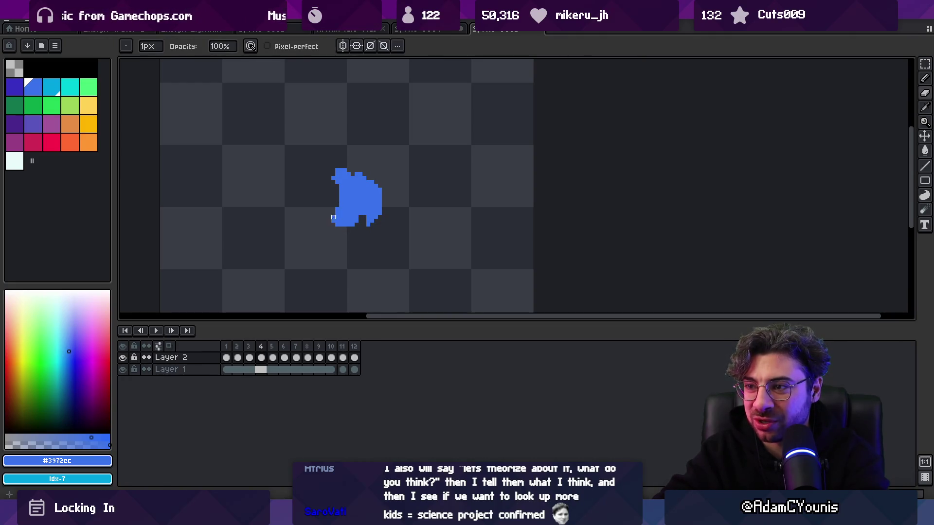
key("b")
key("Left")
key("Right")
key("Left")
key("Right")
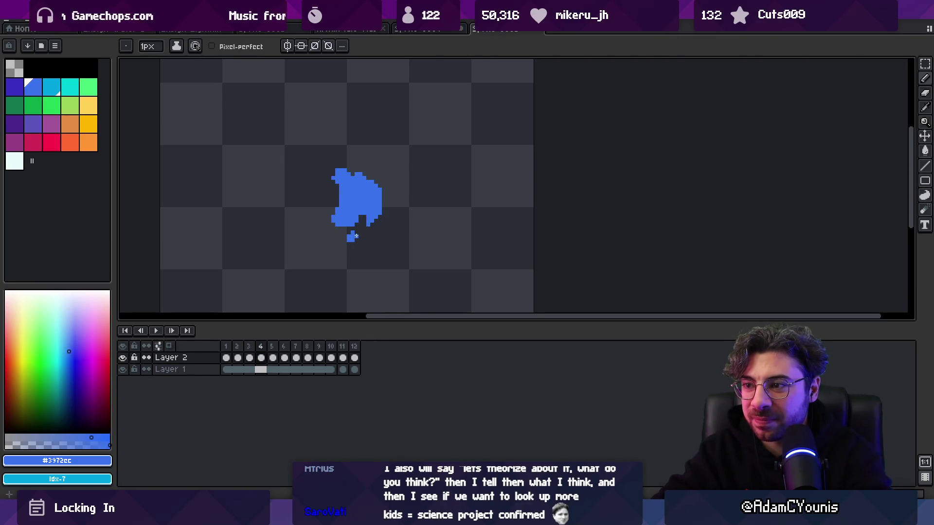
key("Left")
key("Right")
key("Left")
key("Right")
Step: On frame 5, erase the left droplet and redraw it higher
key("e")
key("Left")
key("Right")
key("b")
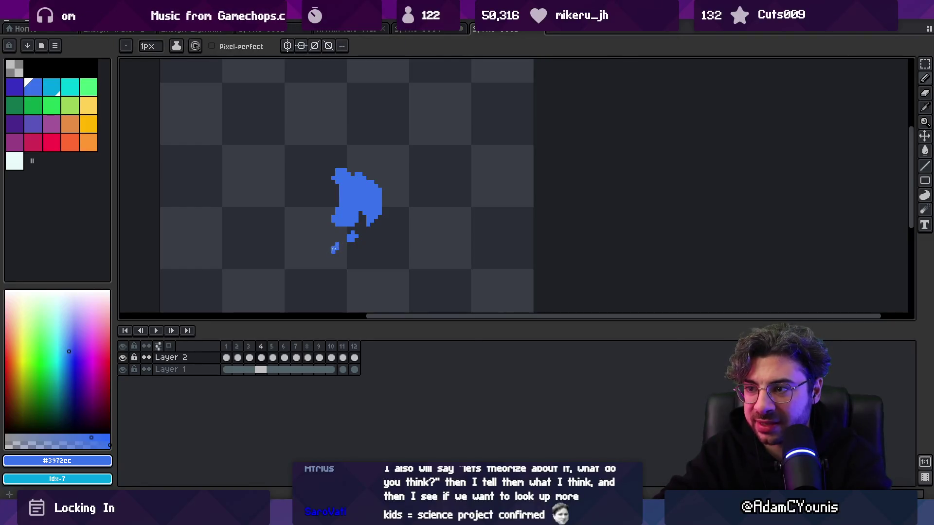
key("Left")
key("Right")
key("Left")
key("Right")
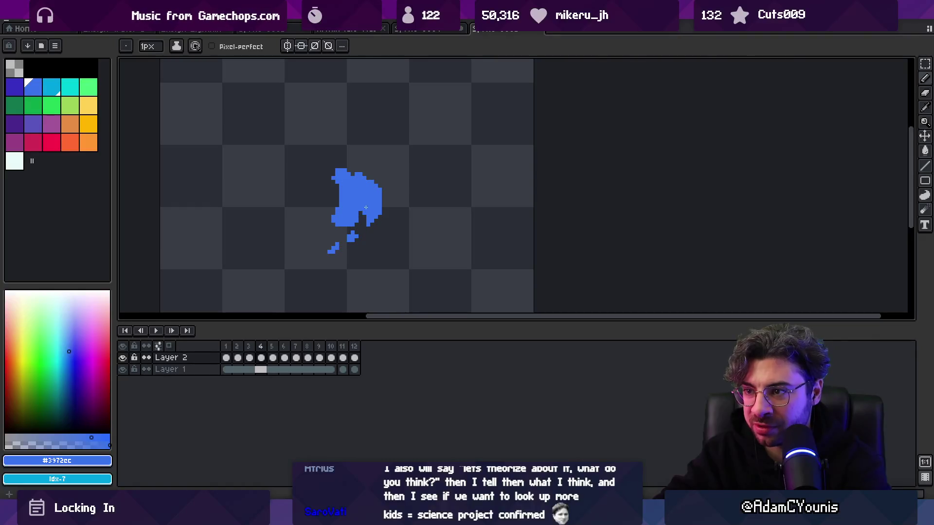
key("e")
key("Left")
key("Right")
key("Right")
key("Left")
key("Right")
key("b")
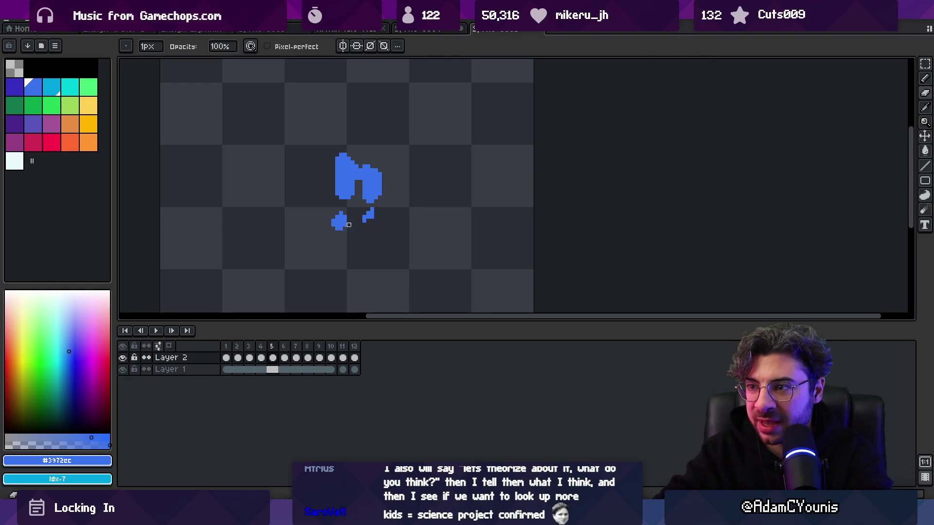
key("Left")
key("Right")
key("Left")
key("Left")
key("Right")
key("Right")
key("e")
mouse_move(335, 228)
left_mouse_down()
mouse_move(346, 207)
mouse_move(347, 216)
mouse_move(369, 207)
left_mouse_up()
key("b")
key("e")
key("b")
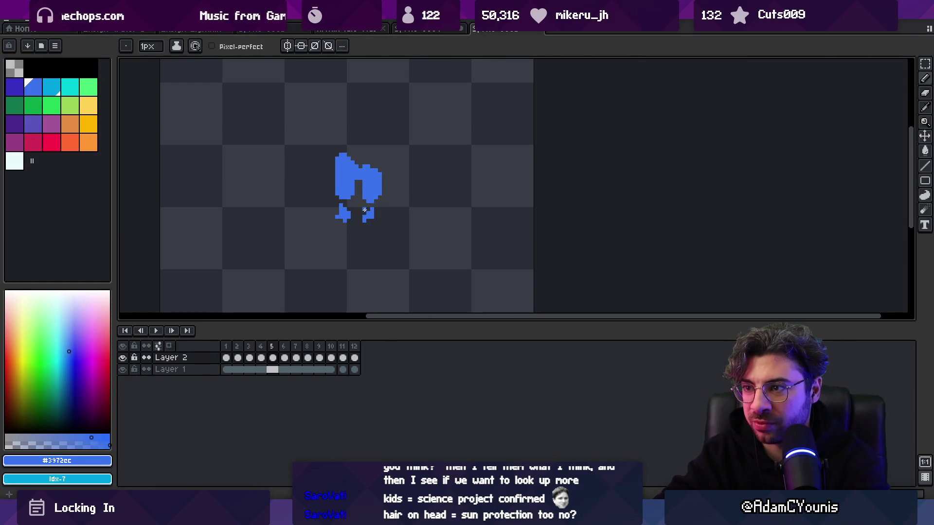
Step: Compare the revised frame 5 against frames 3 and 4
key("Left")
key("Left")
key("Right")
key("Right")
key("Left")
key("e")
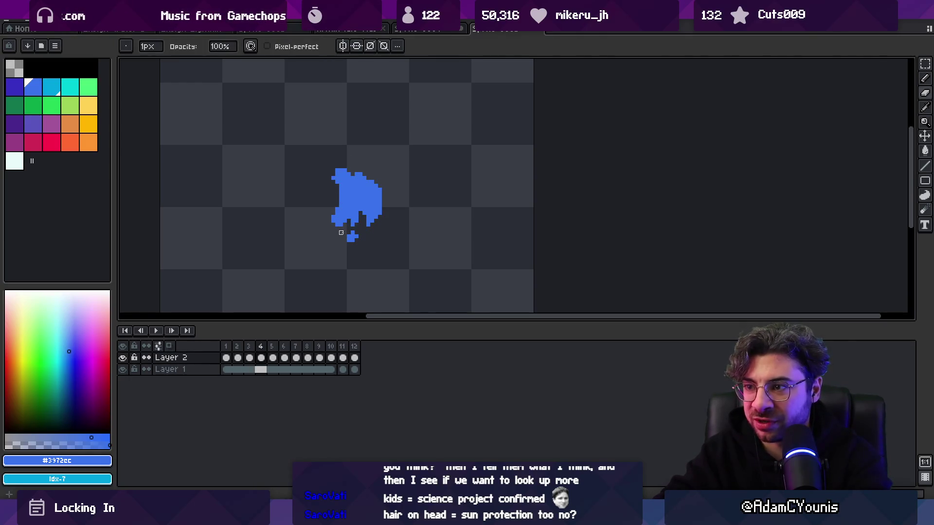
key("Left")
key("Right")
key("Right")
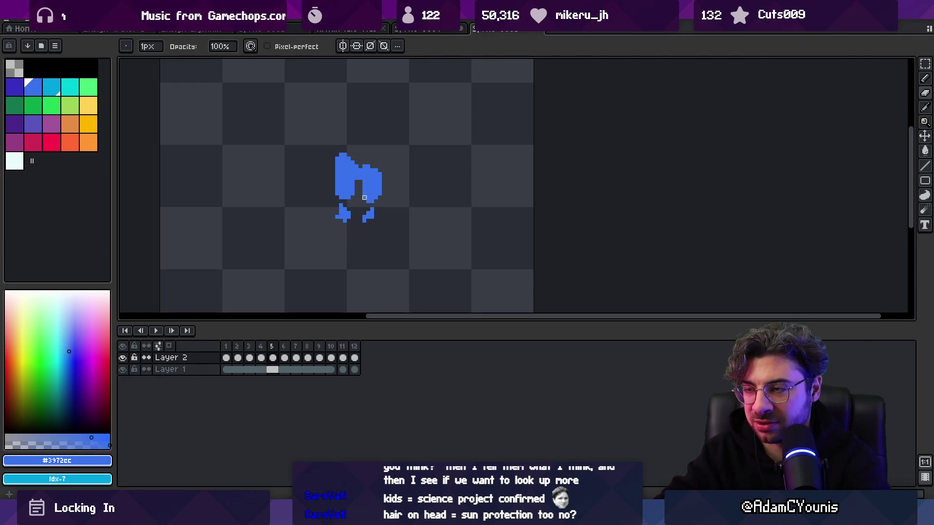
key("Left")
key("Right")
key("Left")
key("Left")
key("Right")
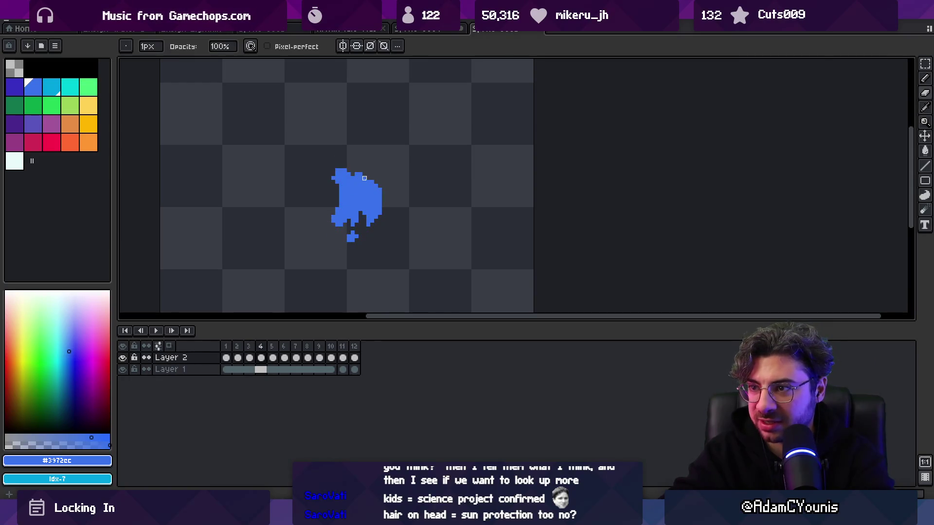
key("Left")
key("Left")
key("Right")
key("Right")
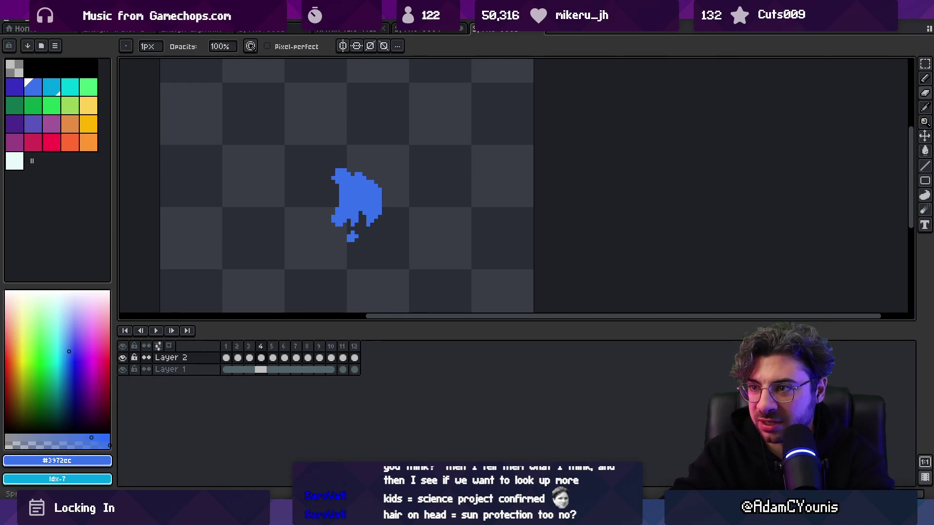
key("Right")
key("Left")
key("Right")
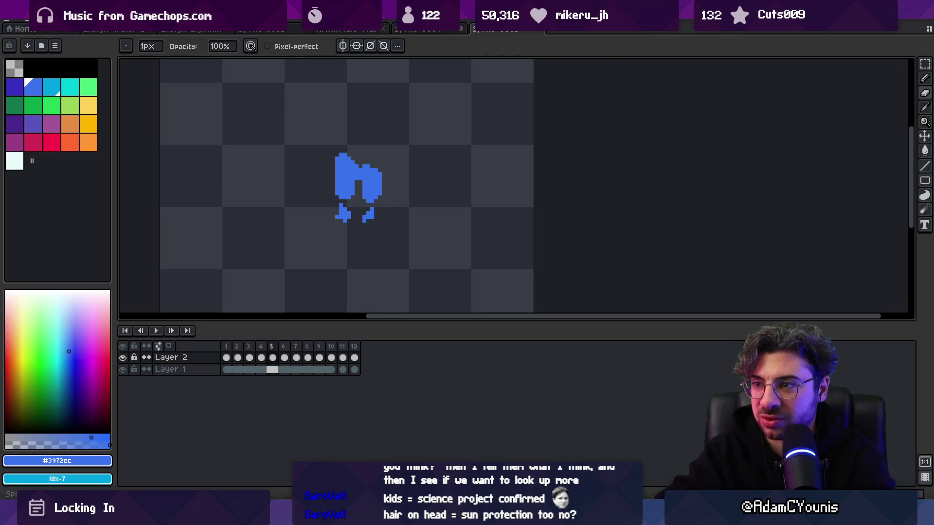
key("Left")
key("Left")
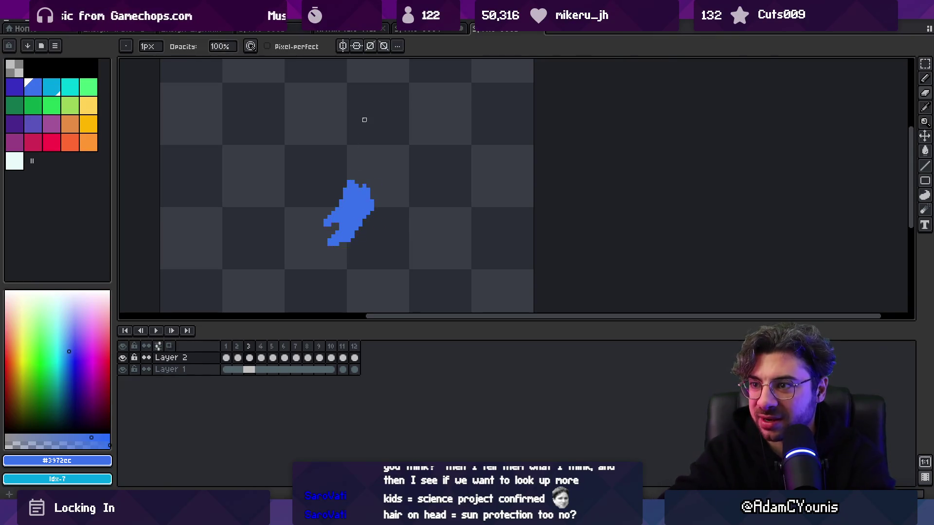
key("Right")
key("Right")
key("Left")
key("Left")
key("Right")
key("Right")
key("b")
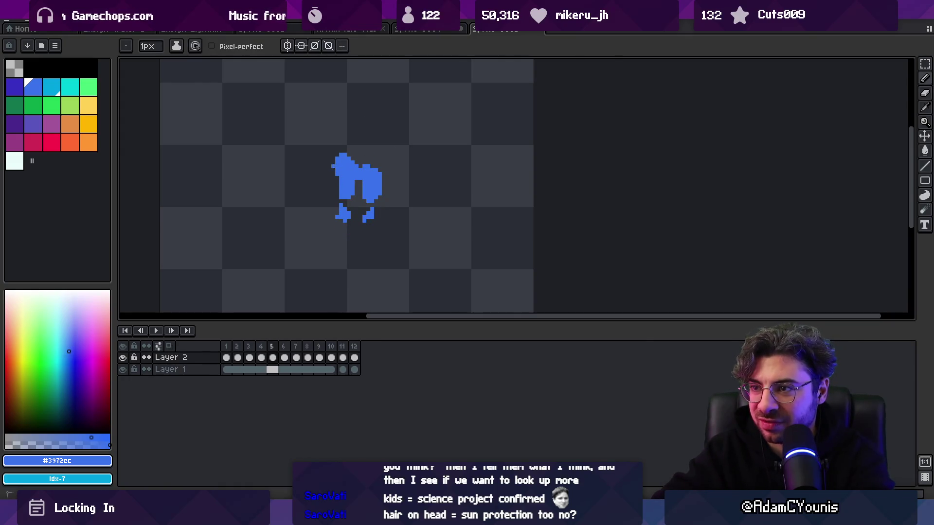
Step: Erase a stray pixel on the upper bump of frame 6
key("Right")
key("e")
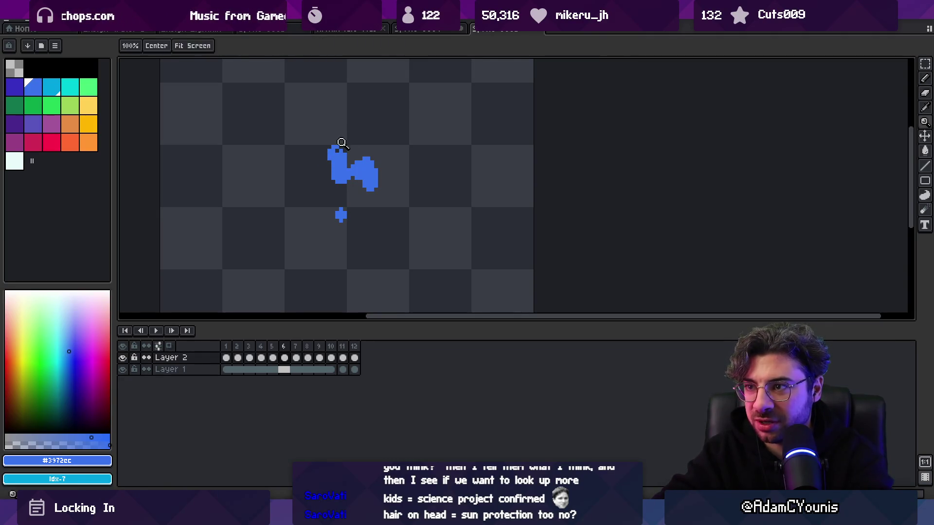
left_click(337, 146)
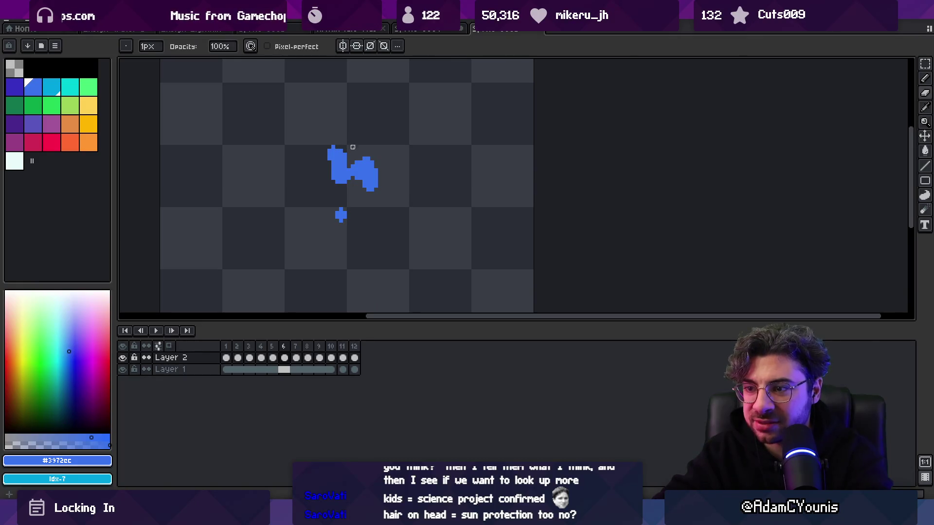
key("b")
key("Left")
Step: Step the timeline forward to frame 7
key("Right")
key("Right")
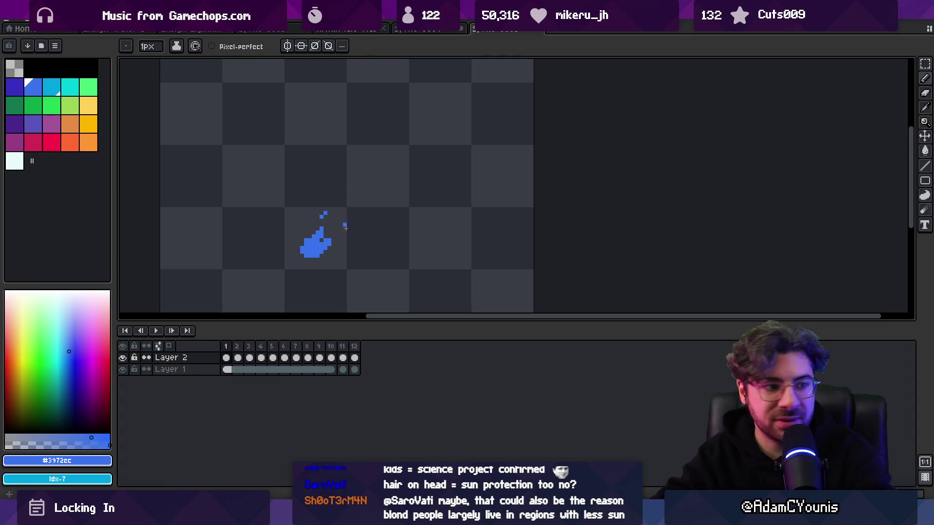
Step: Zoom in on the sprite and erase pixels to thin out frame 12's droplets
key("z")
scroll(348, 225, "down", 3)
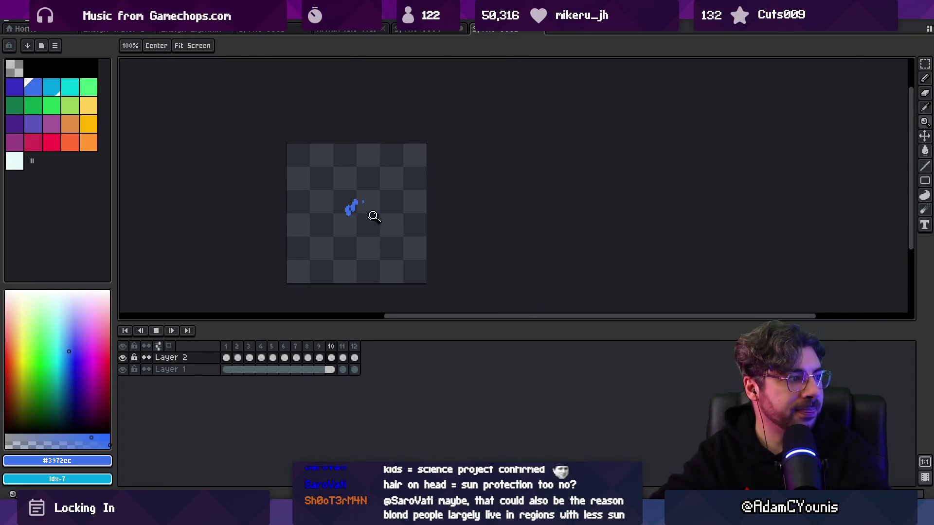
scroll(379, 209, "down", 4)
scroll(407, 215, "up", 4)
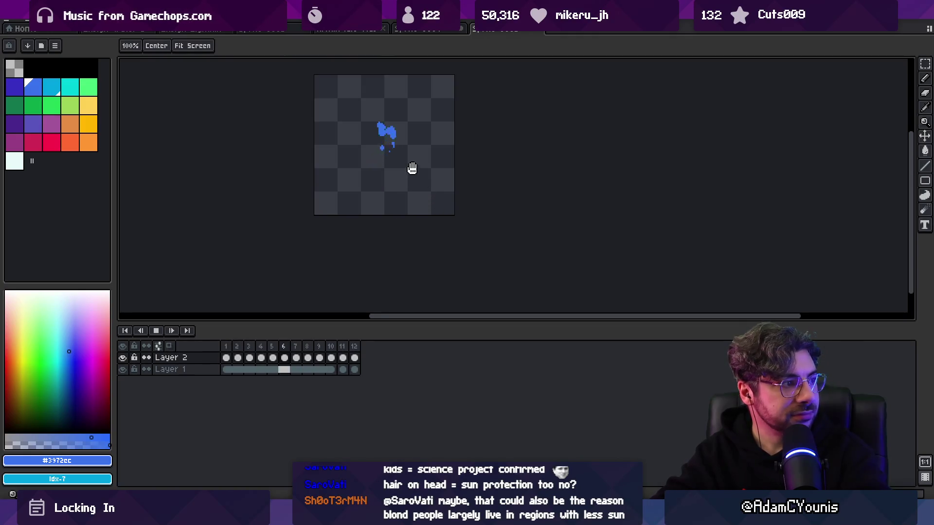
left_click_drag(413, 168, 399, 225)
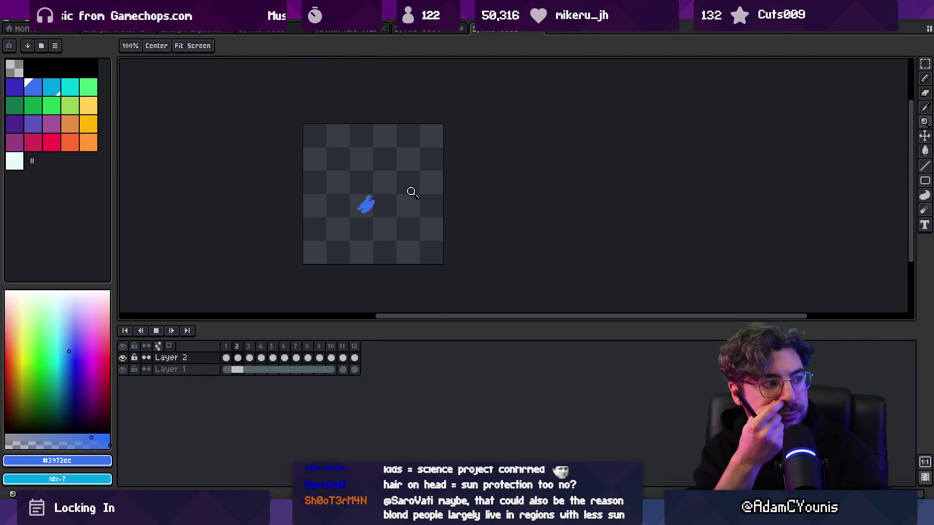
key("space")
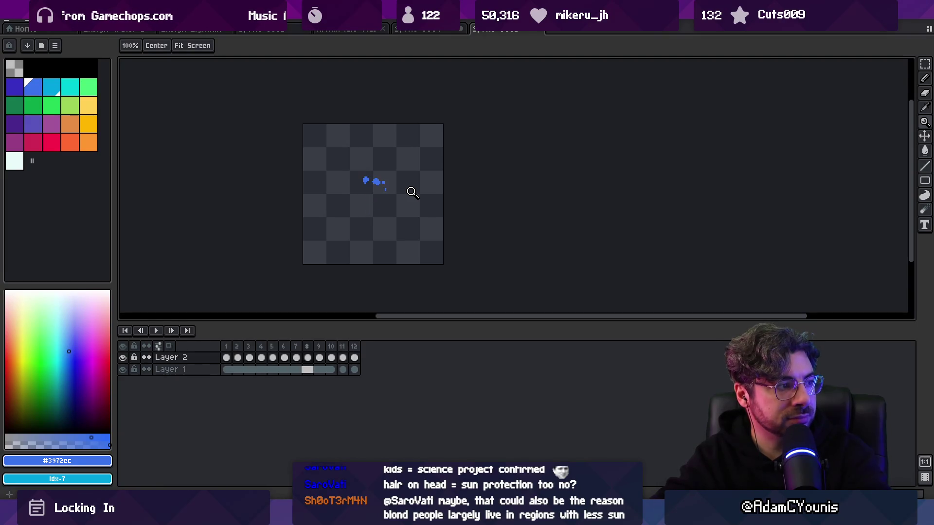
left_click(404, 230)
key("b")
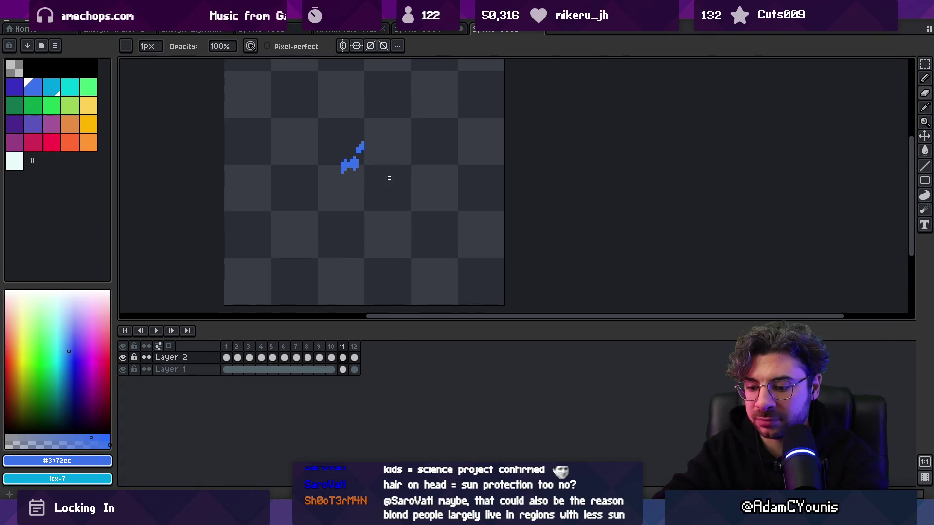
key("e")
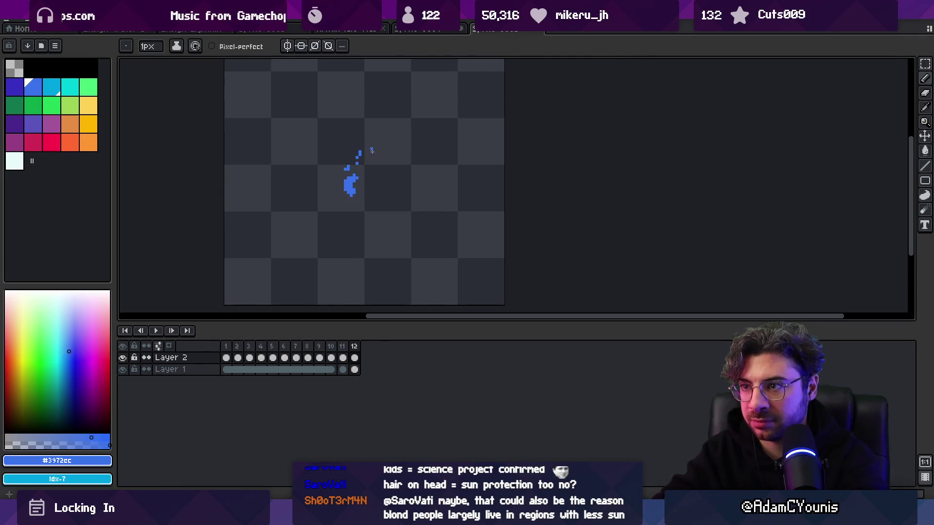
key("b")
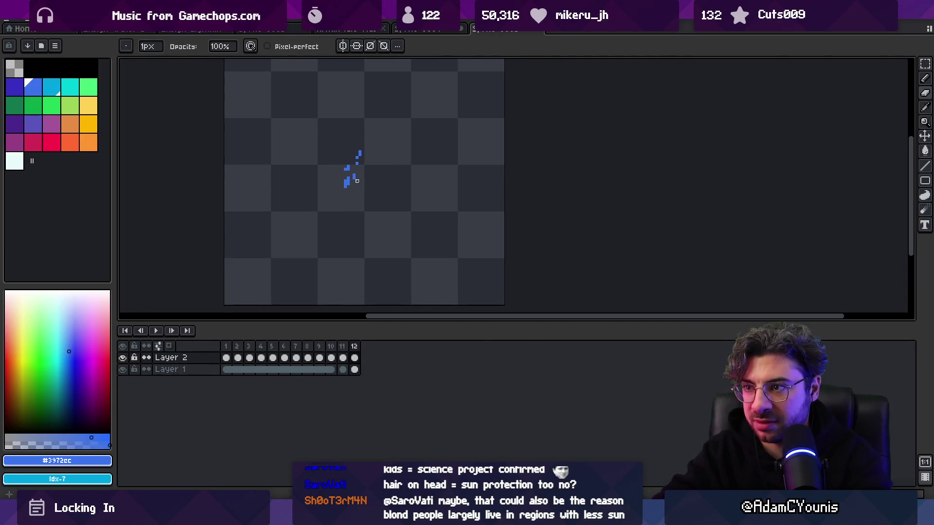
Step: Preview the animation, add an empty 13th frame at the end, and replay it
key("Return")
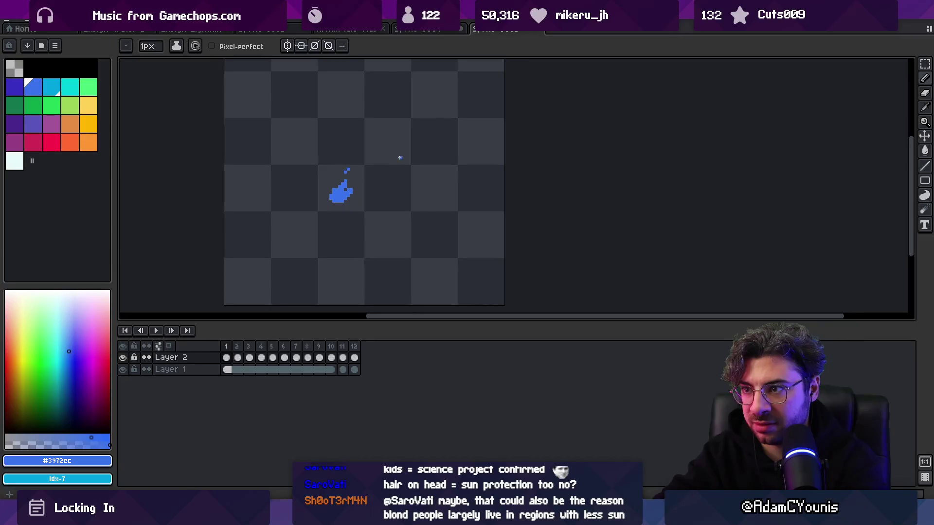
key("alt+n")
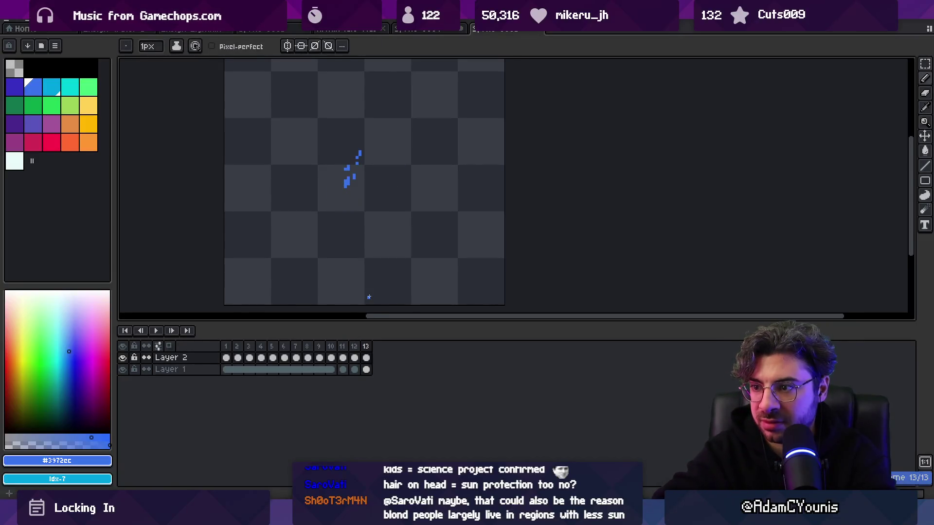
key("Return")
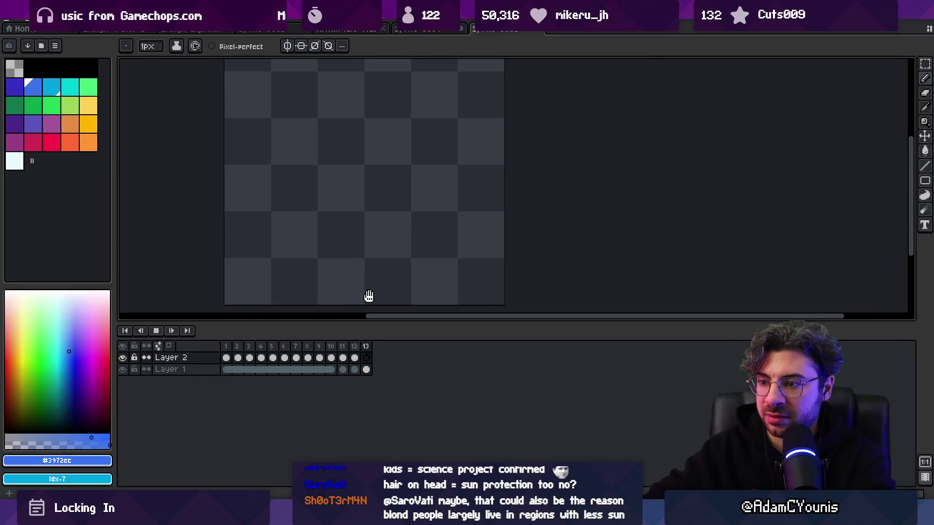
Step: Set the duration of frames 1–13 to 70 milliseconds in Frame Properties
left_click_drag(368, 346, 217, 346)
right_click(282, 345)
key("Escape")
right_click(354, 358)
left_click(363, 361)
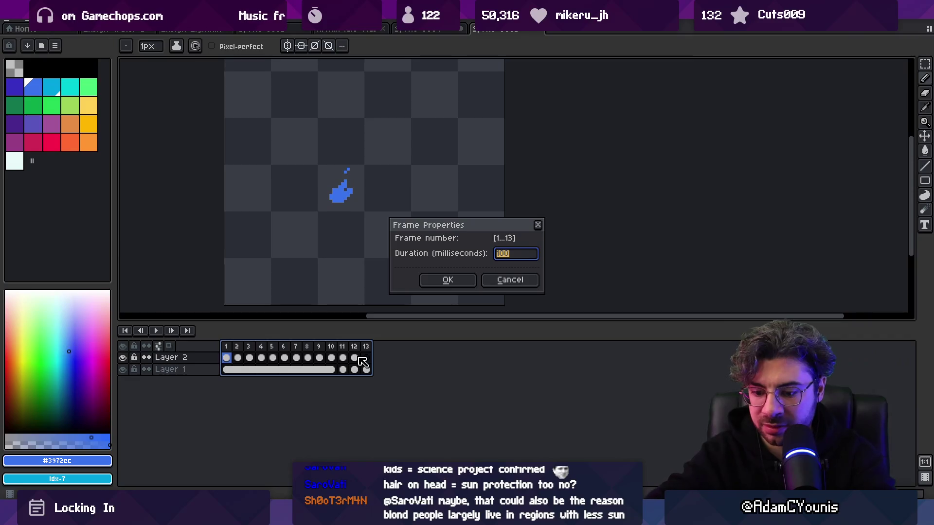
key("Return")
key("Return")
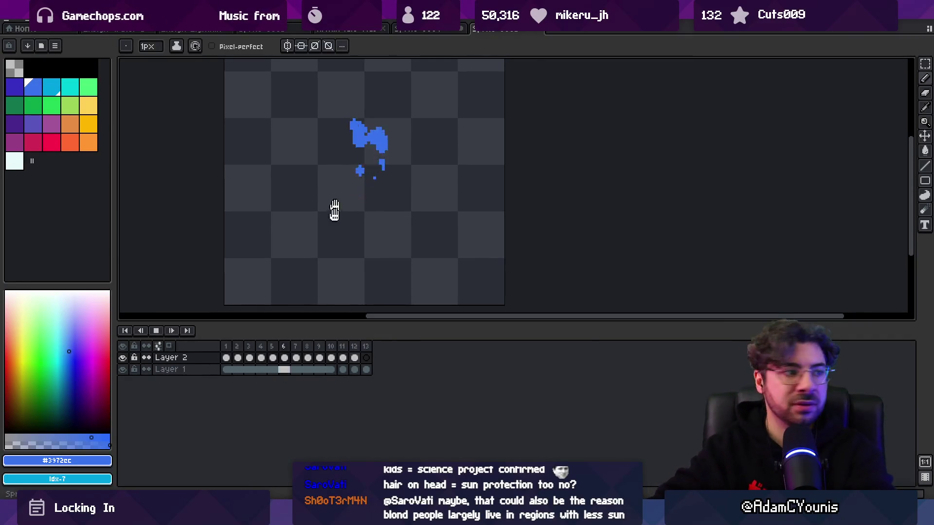
Step: Play and zoom around the retimed 70 ms animation to review it
key("z")
left_click(350, 199)
scroll(379, 214, "down", 3)
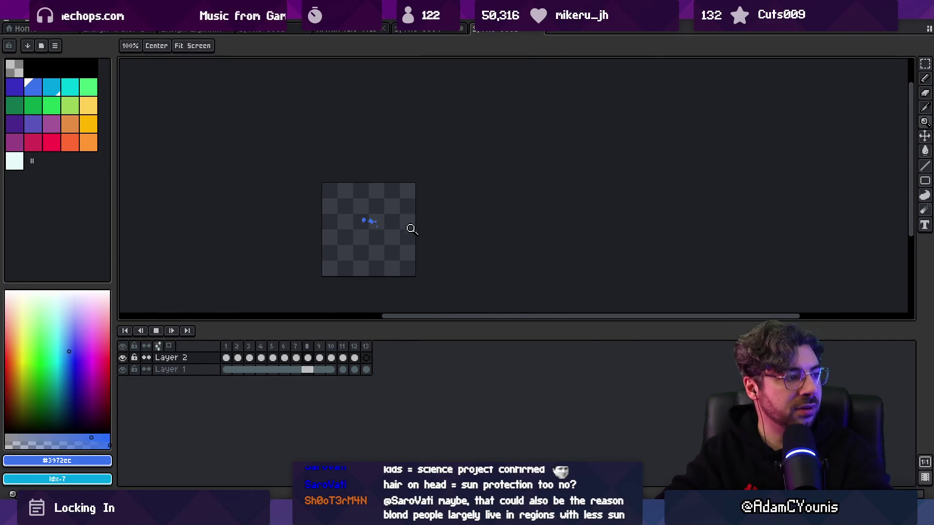
scroll(418, 204, "down", 3)
scroll(420, 228, "up", 5)
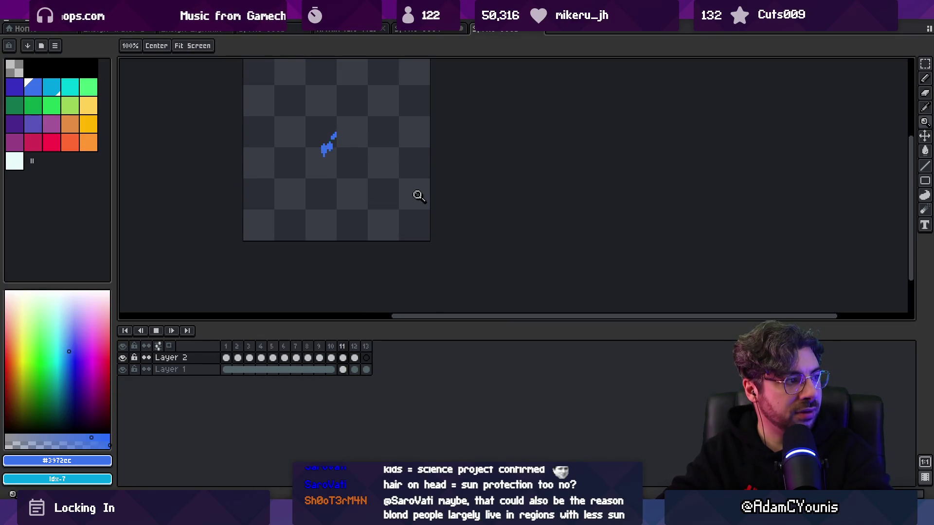
scroll(399, 185, "up", 1)
key("m")
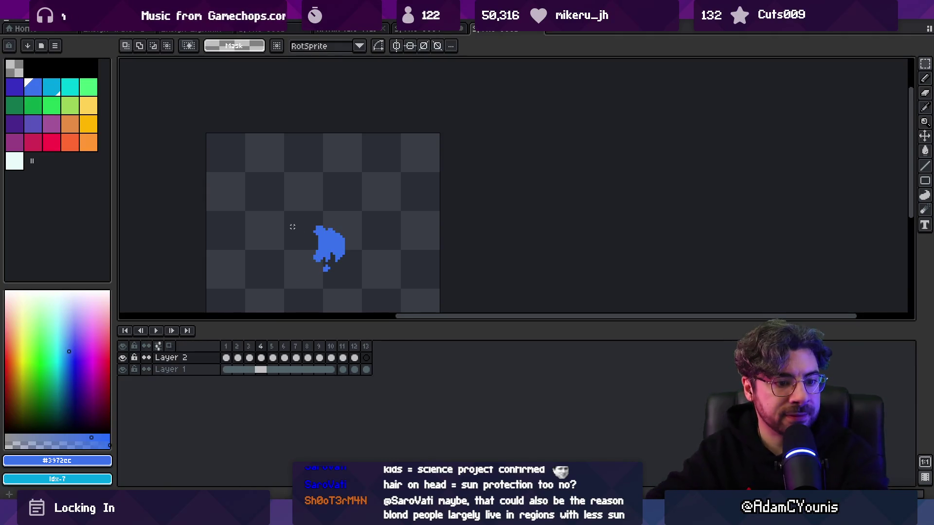
key("v")
scroll(369, 209, "up", 2)
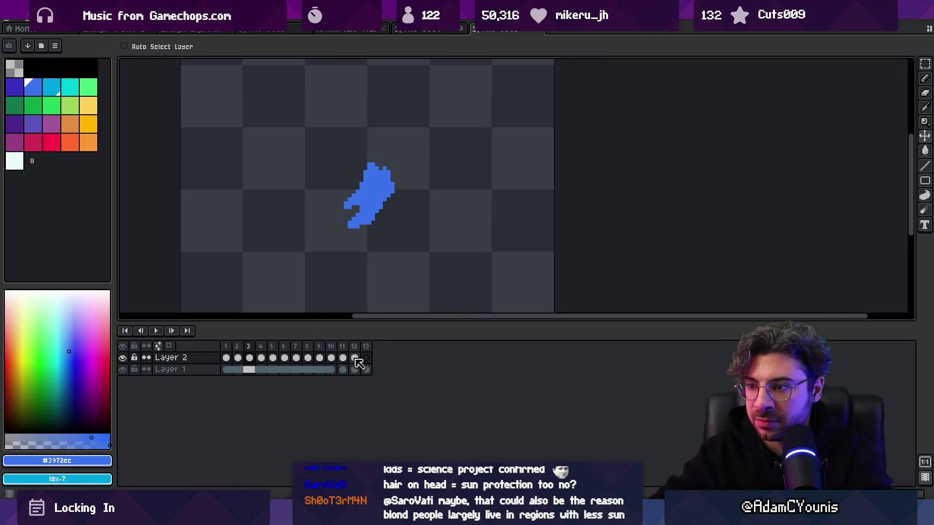
Step: Enlarge the timeline and add a new empty Layer 3 above Layer 2
left_click(225, 362)
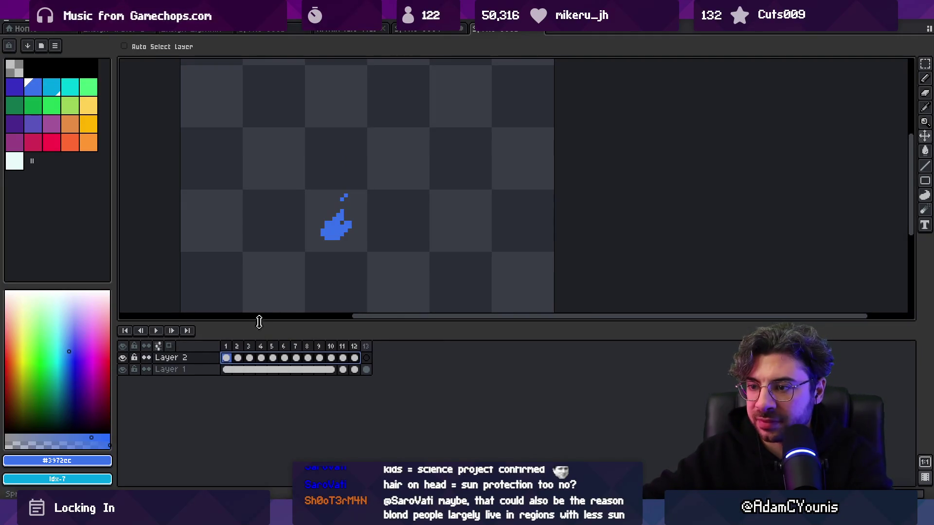
left_click_drag(259, 323, 258, 262)
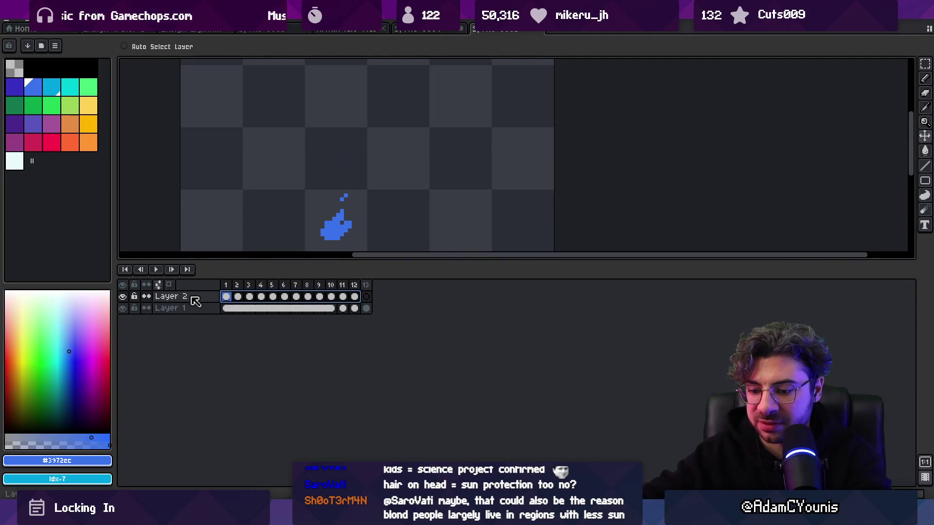
key("shift+n")
Step: Copy Layer 2's cels 2–12 onto Layer 3 from frame 1, then preview the animation
left_click(241, 308)
left_click_drag(245, 310, 226, 297)
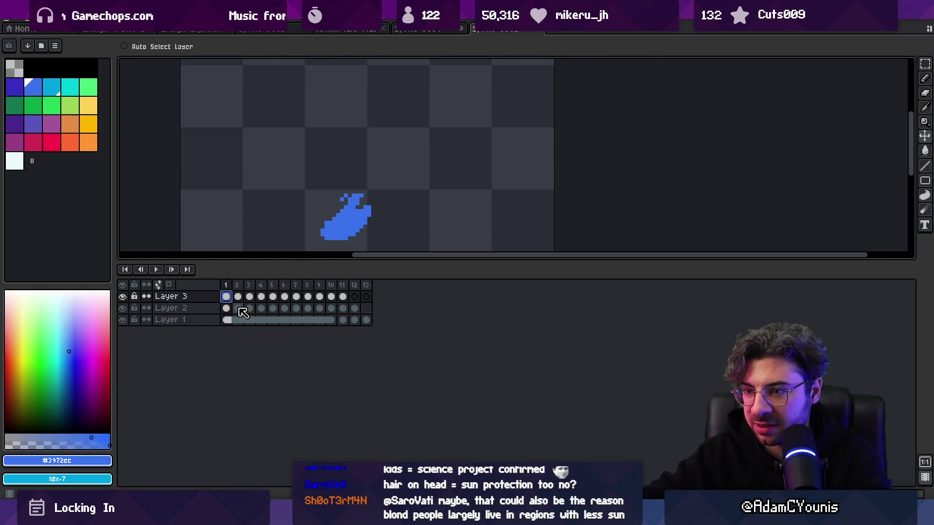
left_click_drag(242, 312, 359, 315)
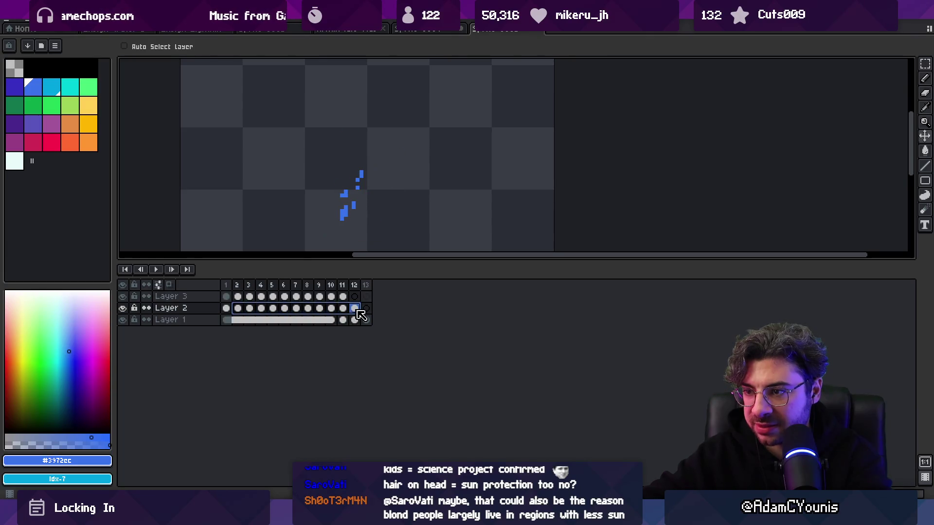
mouse_move(237, 286)
left_mouse_down()
mouse_move(355, 286)
mouse_move(225, 286)
left_mouse_up()
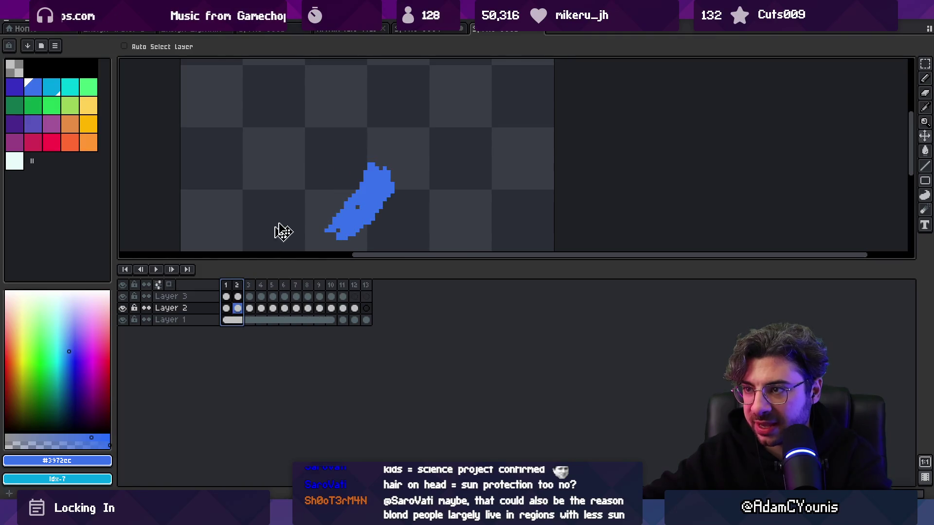
scroll(465, 150, "down", 4)
key("F5")
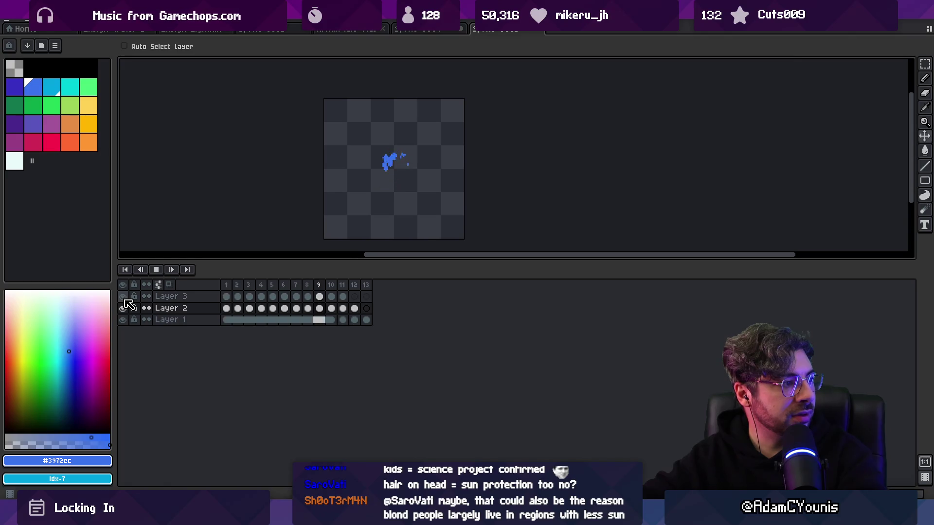
Step: Add Layer 4 and copy Layer 3's cels 1–11 onto it, one frame earlier
scroll(321, 193, "down", 1)
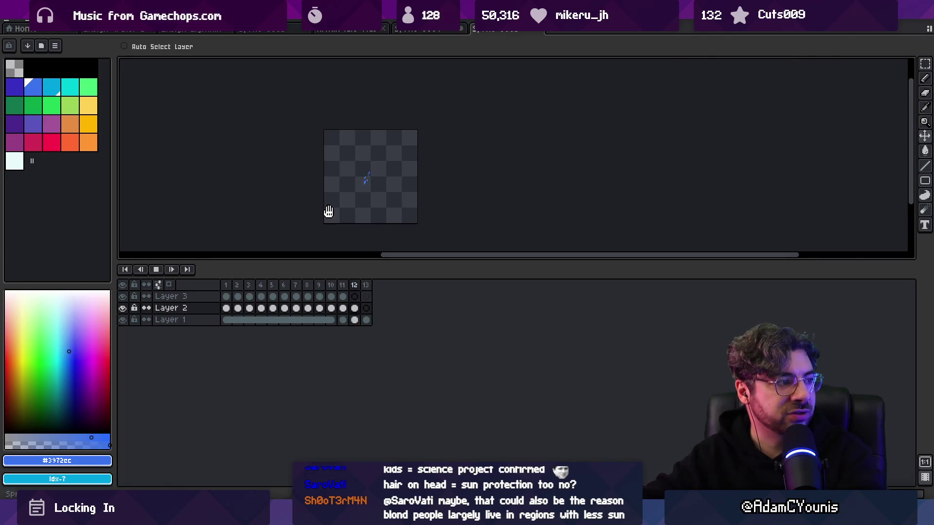
scroll(386, 194, "up", 1)
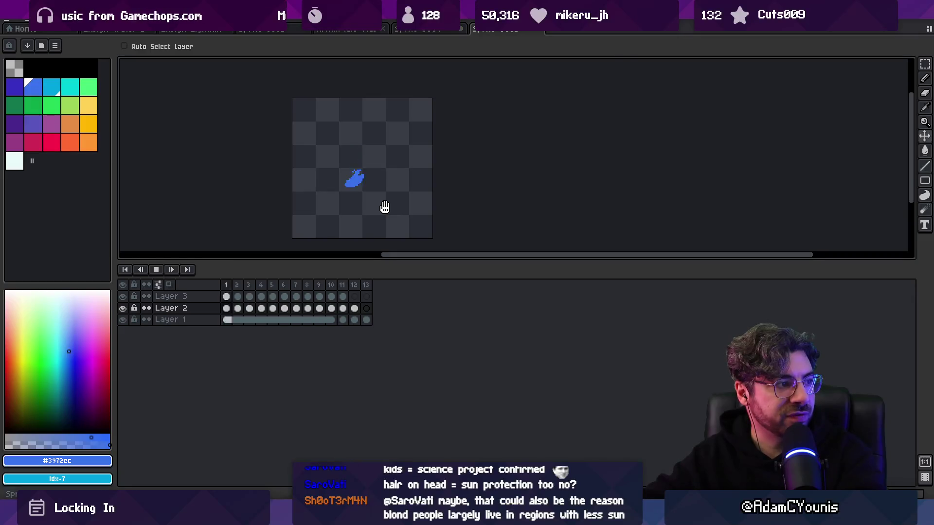
scroll(379, 205, "up", 1)
key("space")
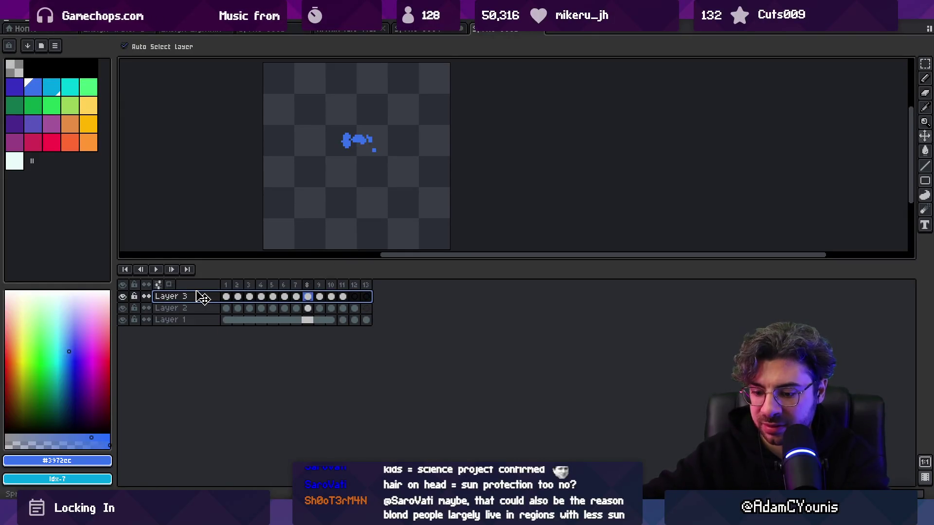
key("shift+n")
left_click_drag(349, 310, 227, 308)
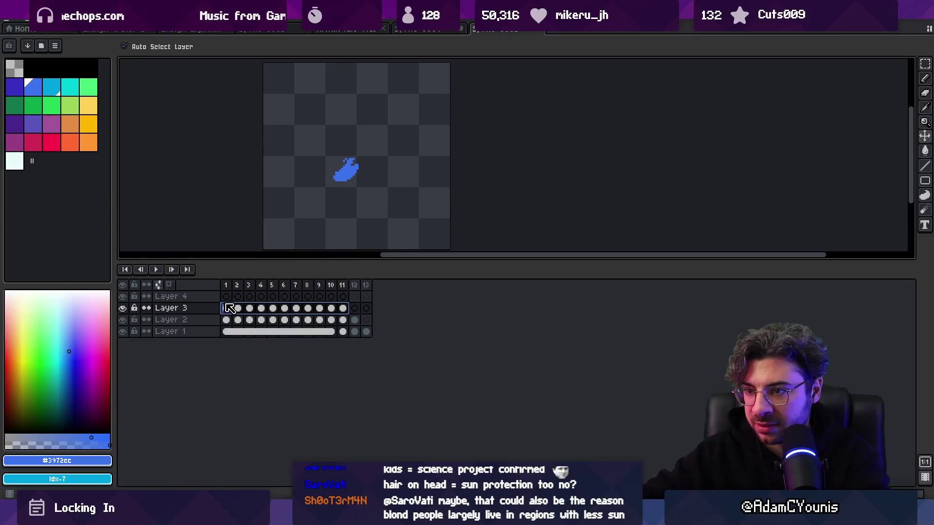
left_click_drag(344, 311, 232, 301)
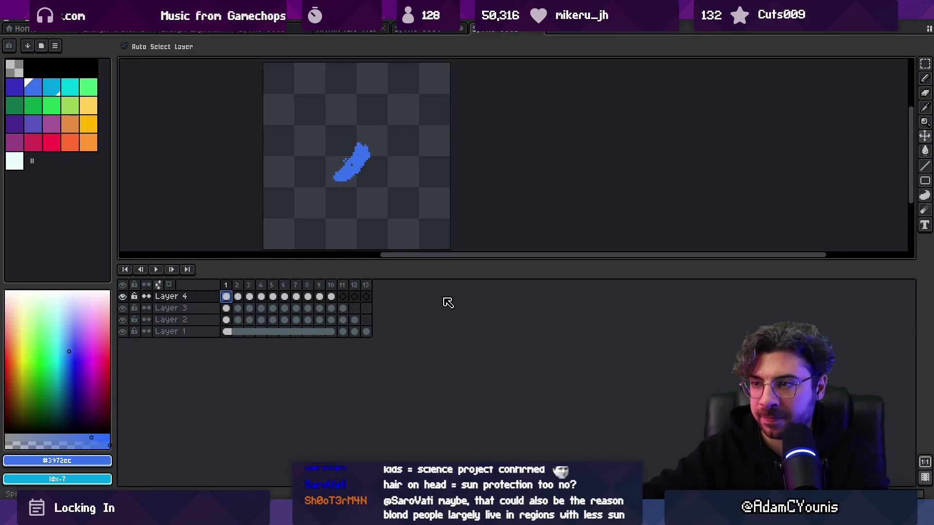
Step: Play the thicker layered splash, zooming in to inspect it, then stop playback
key("Return")
scroll(437, 161, "down", 3)
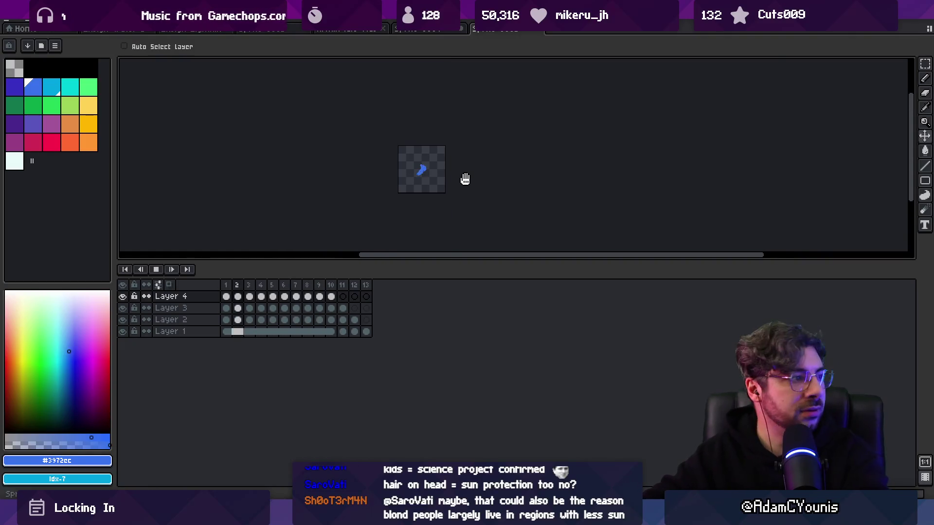
scroll(445, 174, "up", 1)
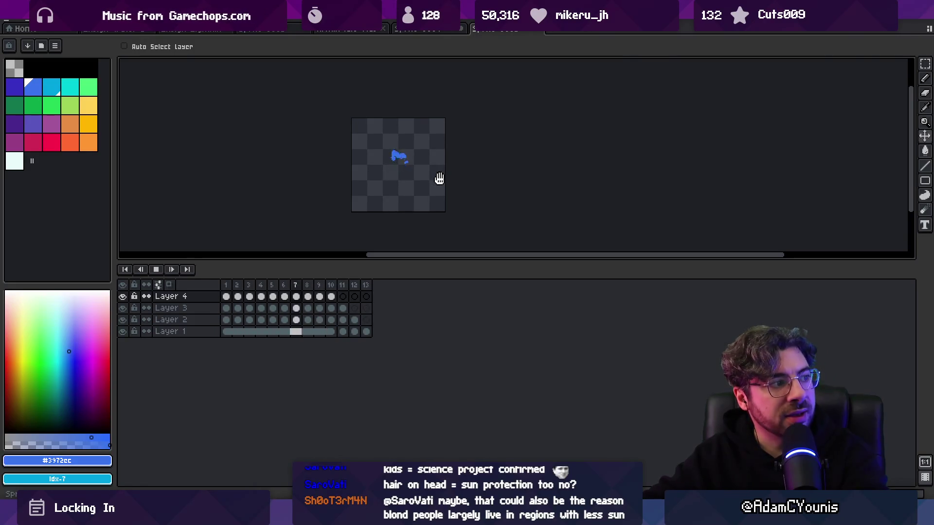
scroll(439, 178, "up", 1)
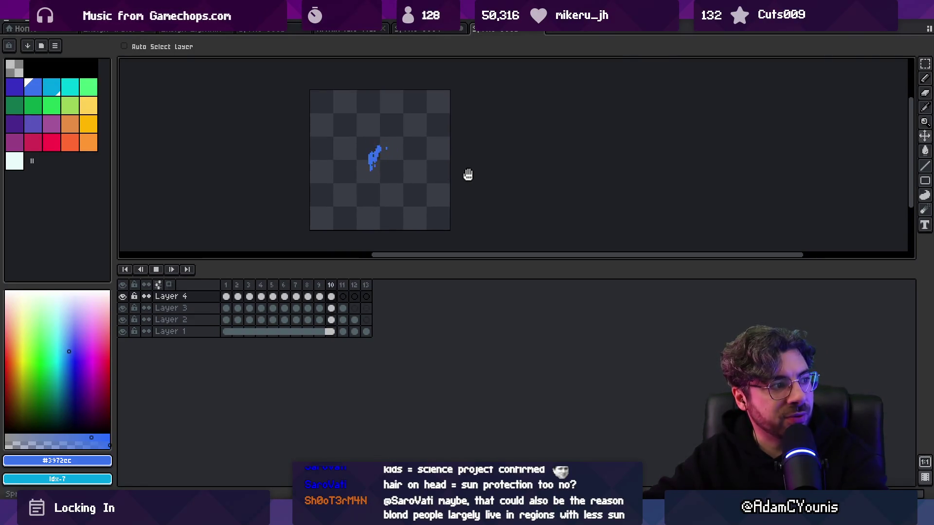
scroll(468, 174, "down", 1)
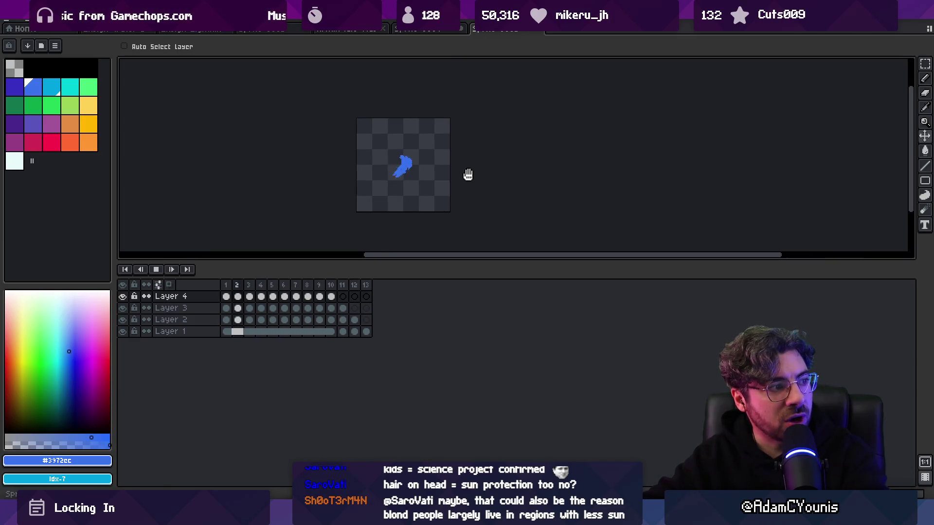
scroll(458, 175, "up", 1)
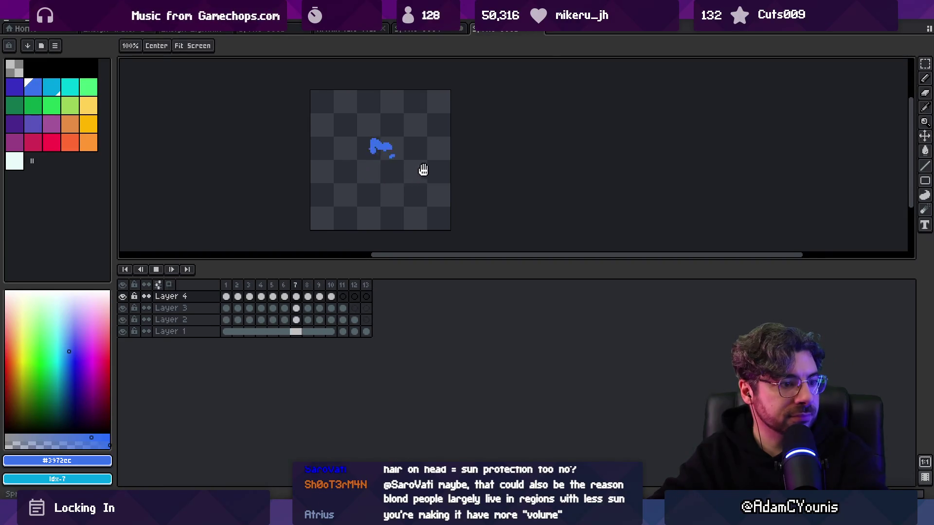
key("z")
left_click(399, 193)
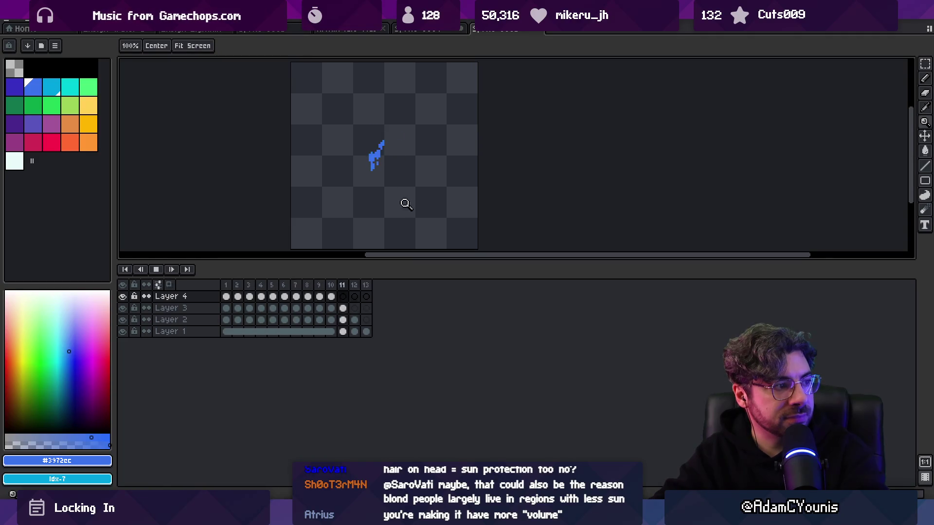
key("Return")
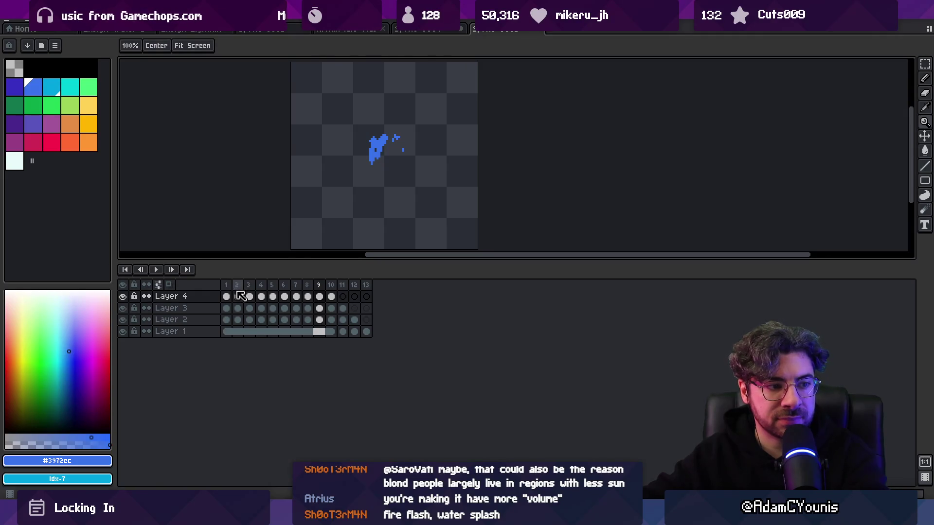
Step: Merge Layers 4 and 3 down into Layer 2, preview it, and add a new empty Layer 3
right_click(192, 296)
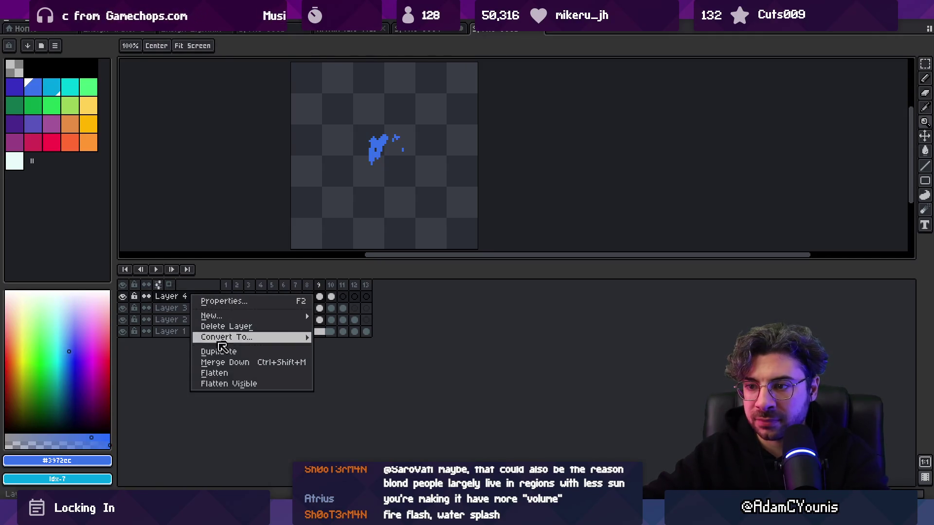
left_click(231, 365)
right_click(187, 297)
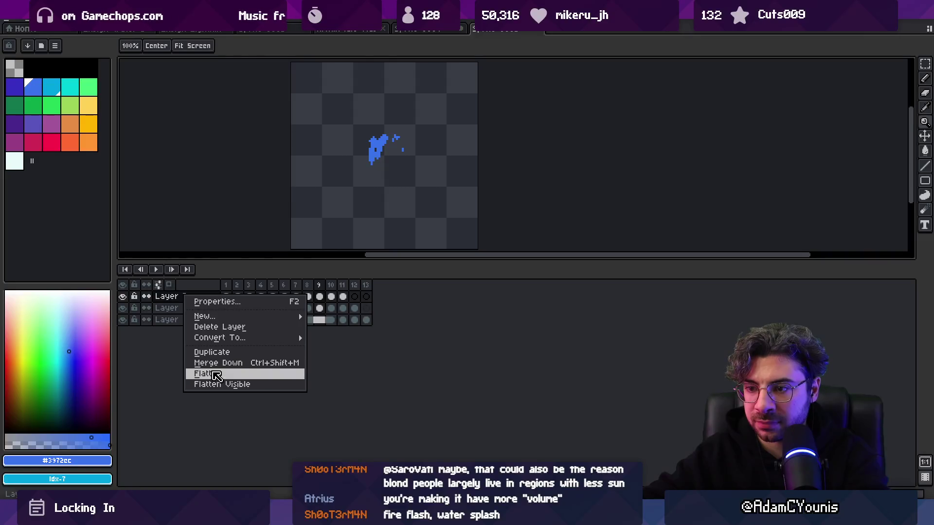
left_click(228, 366)
key("Return")
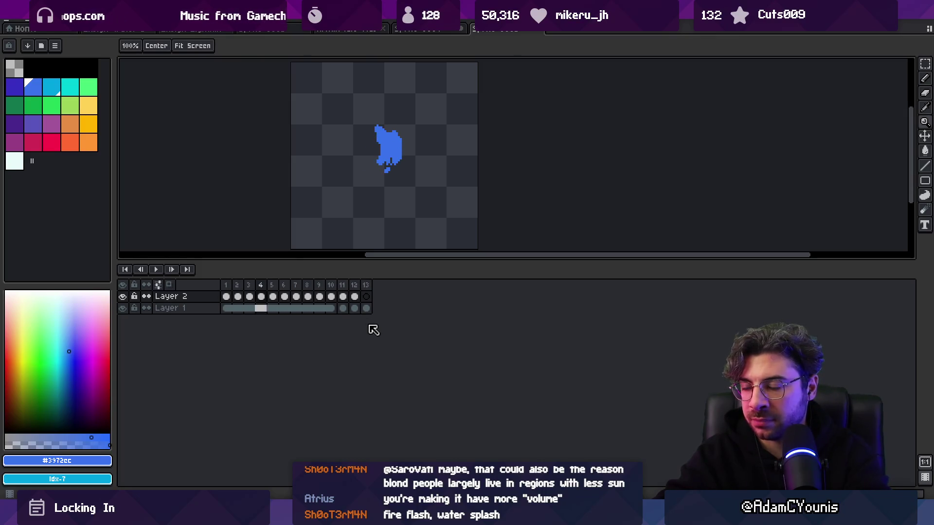
key("shift+n")
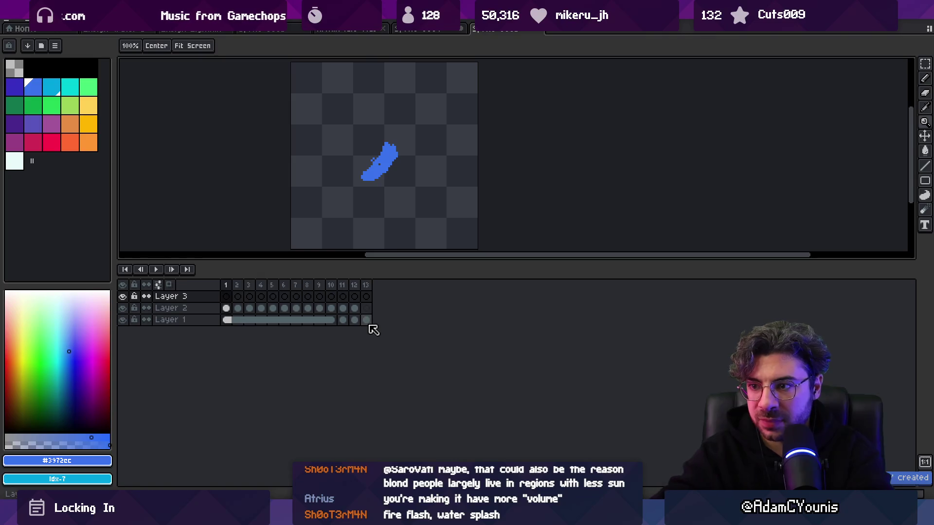
Step: Choose white for the pencil, paint highlight pixels, then undo them
left_click(15, 161)
scroll(428, 171, "up", 1)
key("b")
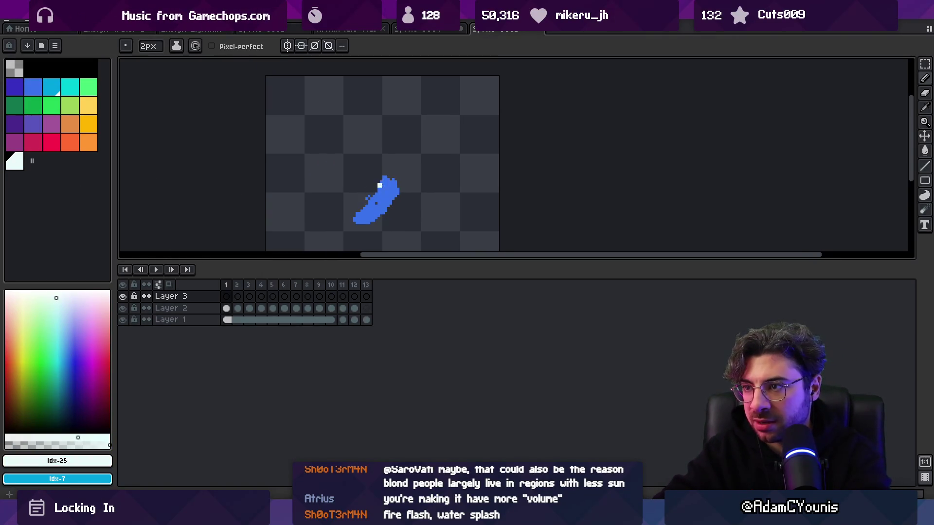
key("ctrl+z")
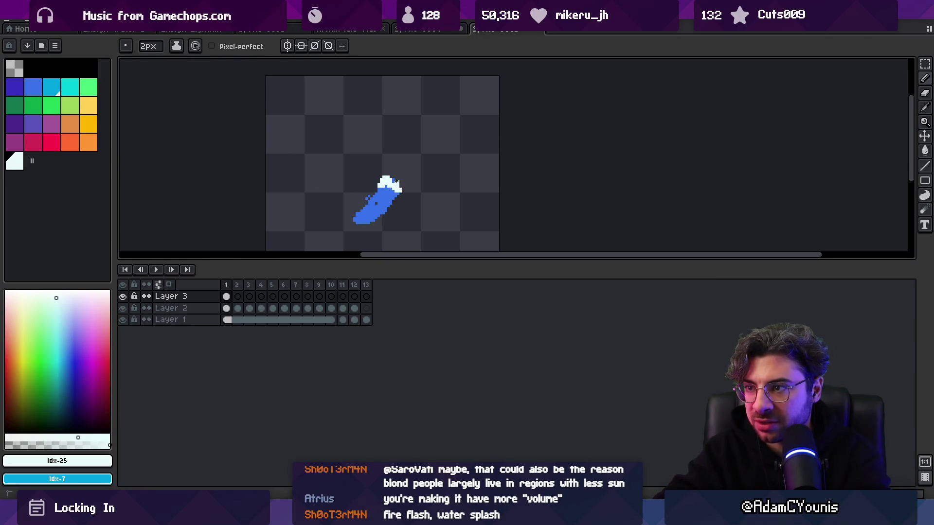
Step: Step through frames 2 to 9, then play the splash animation for review
key("period")
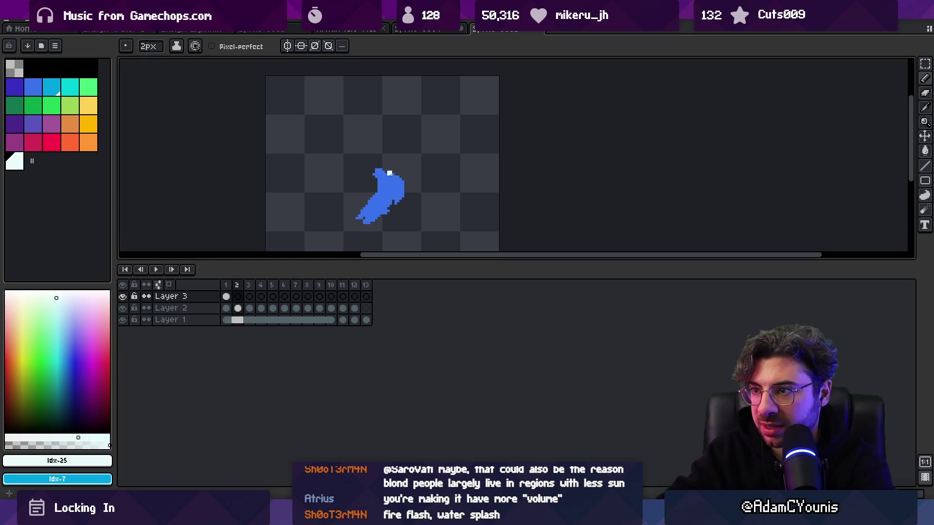
key("period")
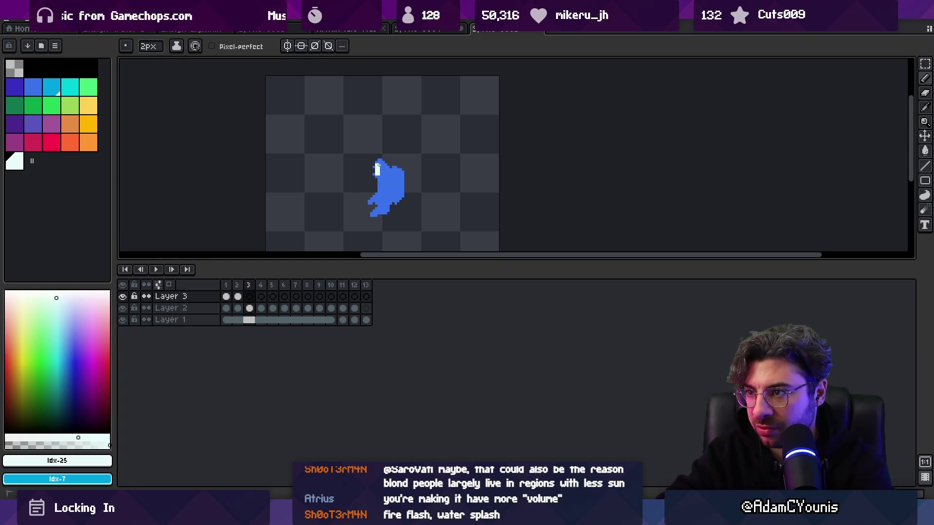
key("period")
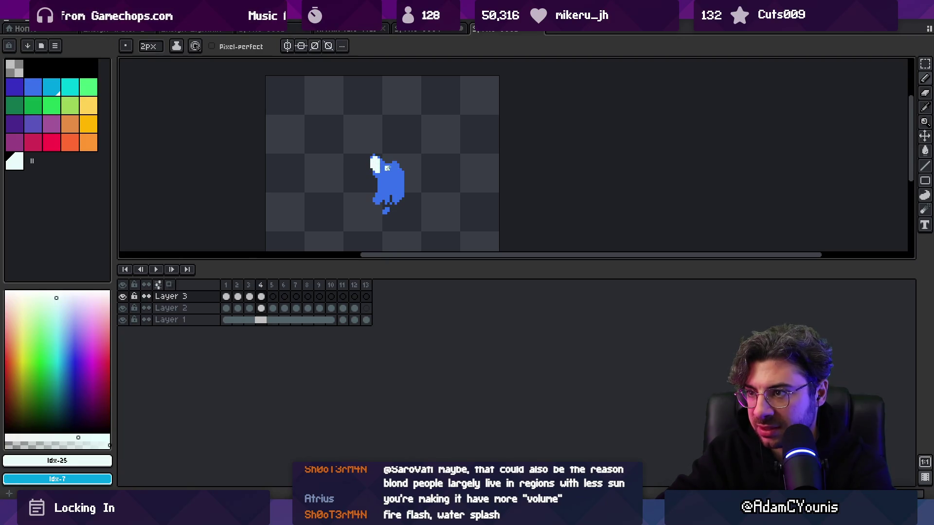
key("period")
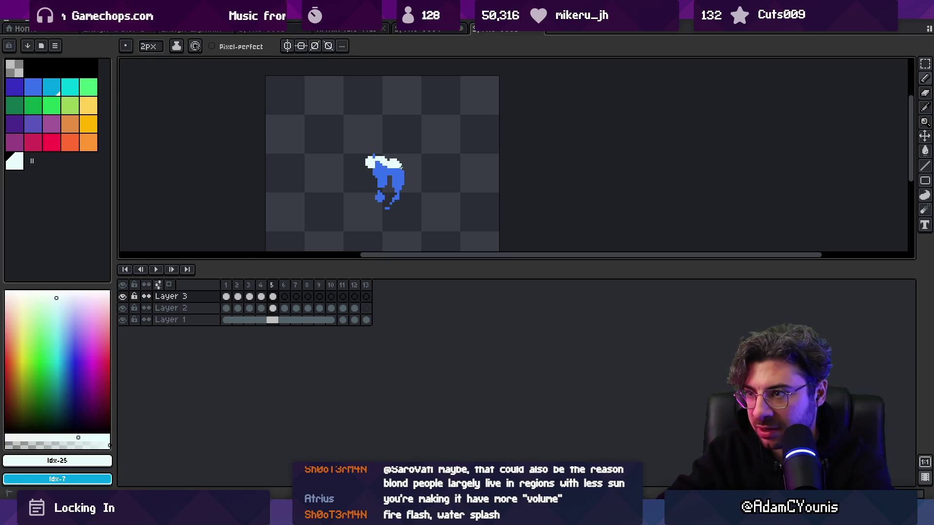
key("period")
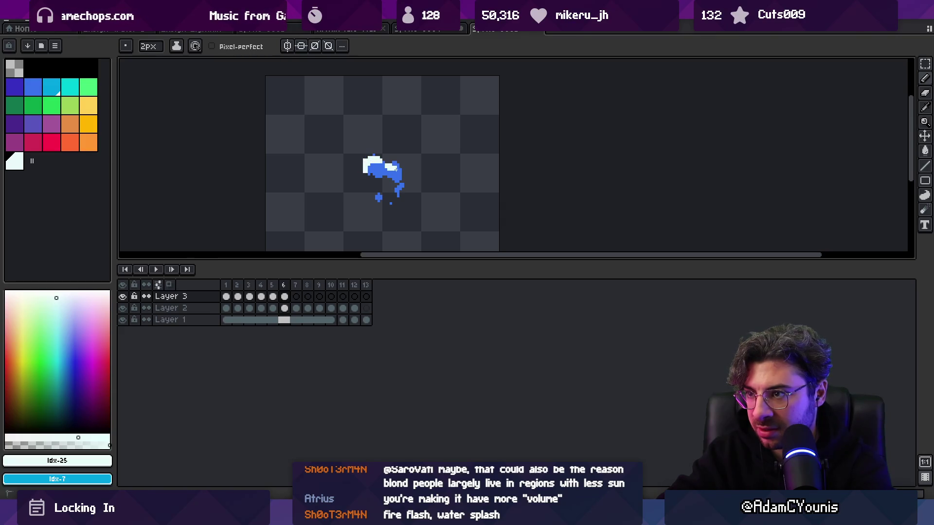
key("period")
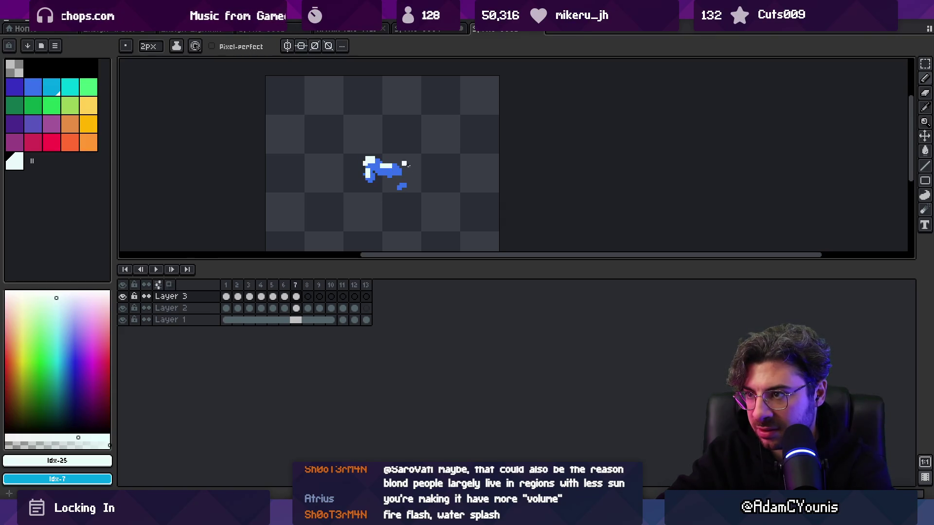
key("period")
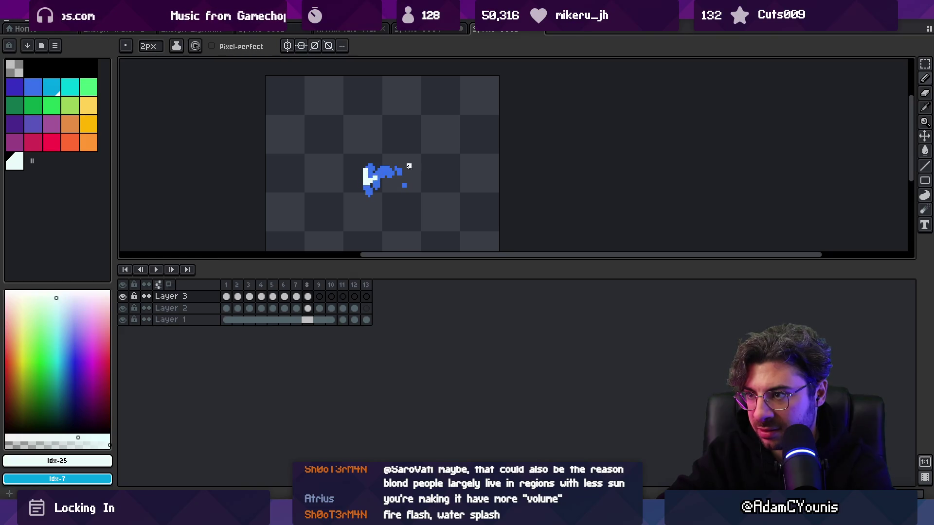
key("period")
key("period")
key("period")
key("period")
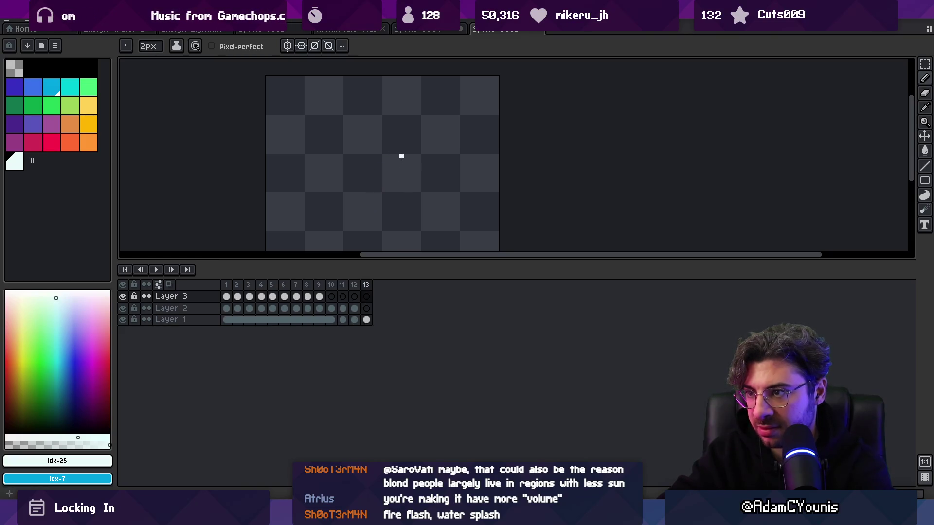
key("Return")
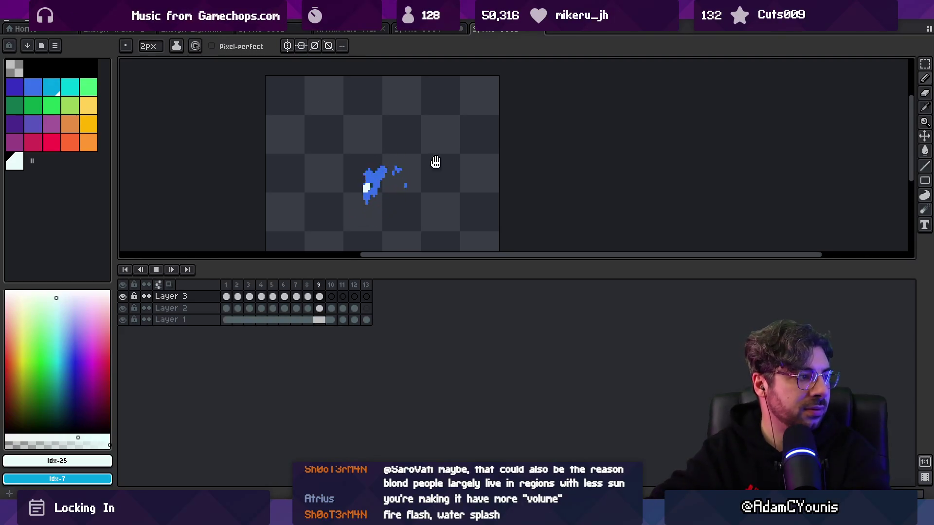
Step: Stop playback and eyedrop the pale #c8fbfa highlight colour from the splash
key("z")
scroll(454, 165, "down", 3)
scroll(452, 175, "up", 5)
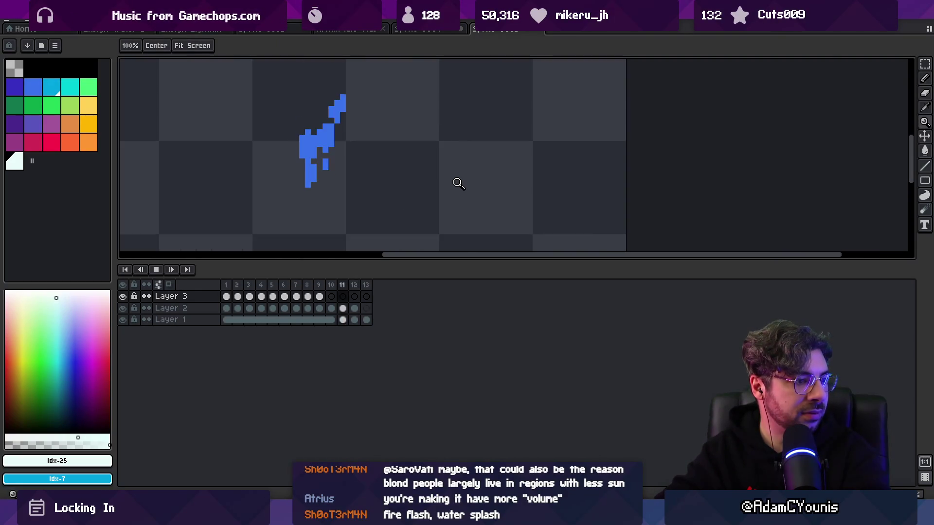
key("Return")
key("Return")
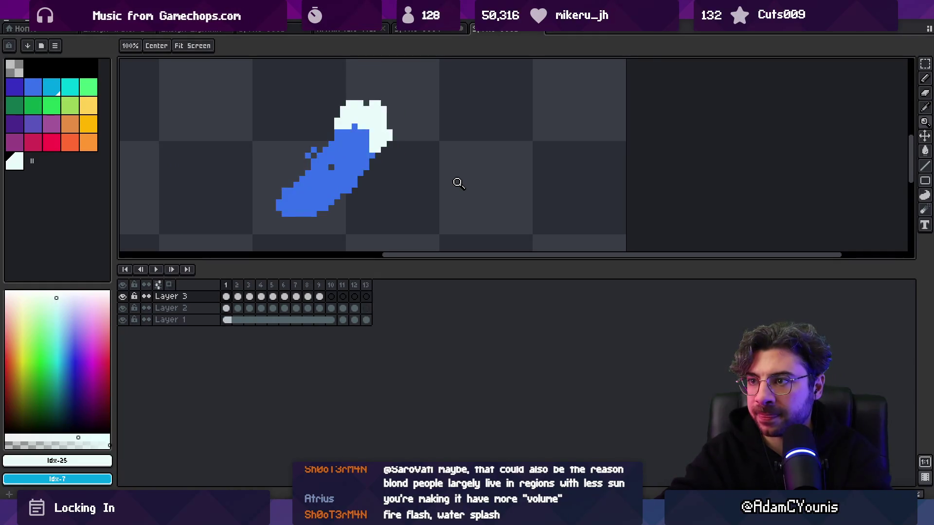
key("Return")
key("i")
left_click(379, 120)
key("Left")
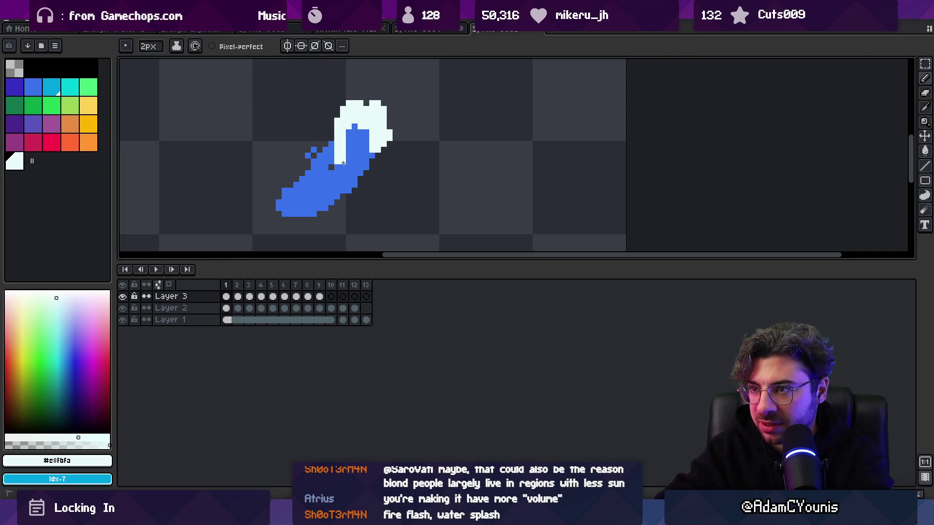
Step: Undo a stray stroke, then paint white highlights on frames 2 and 3
key("ctrl+z")
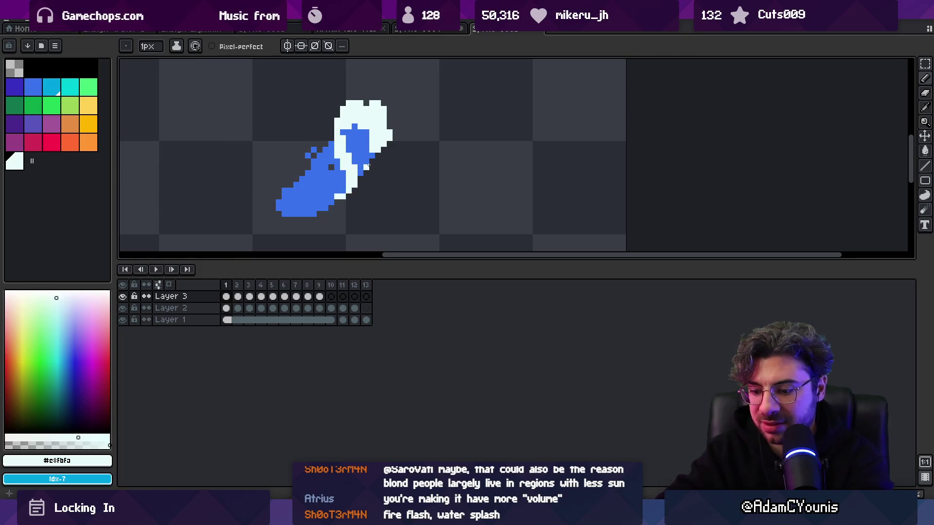
key("Right")
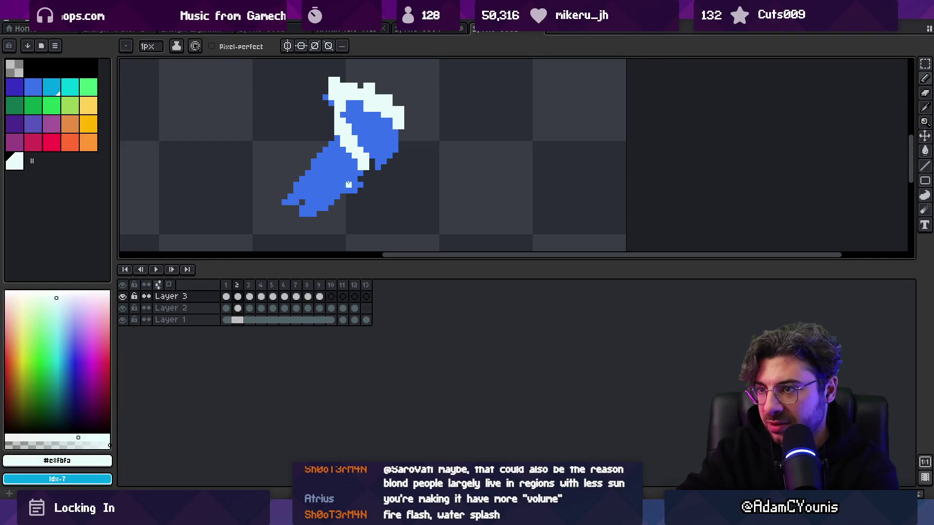
left_click_drag(326, 190, 327, 196)
key("period")
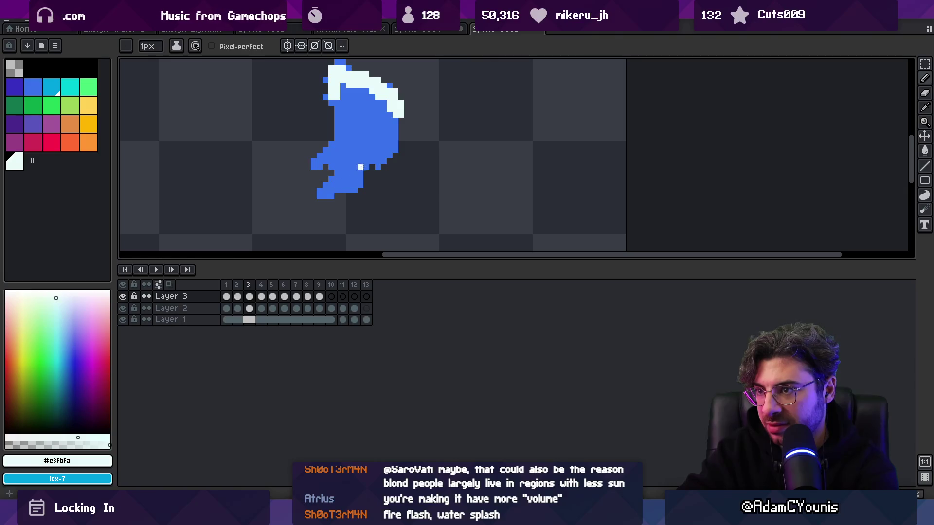
key("comma")
key("period")
left_click_drag(336, 114, 380, 155)
Step: Add a white highlight pixel, a diagonal highlight on frame 4, and a right-edge highlight
key("Return")
key("Return")
left_click(393, 140)
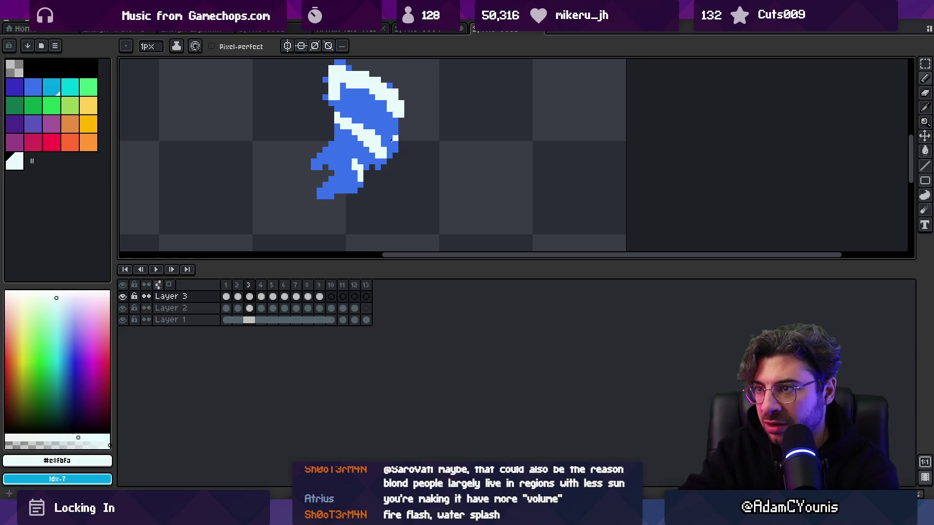
key("comma")
key("comma")
key("period")
key("period")
key("period")
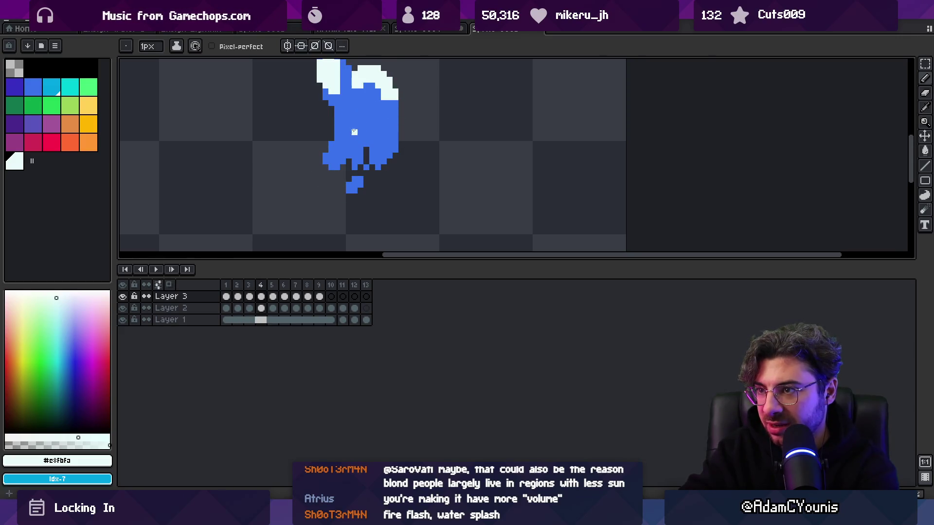
left_click_drag(342, 123, 357, 141)
key("comma")
key("comma")
key("period")
key("period")
key("period")
left_click_drag(377, 130, 384, 146)
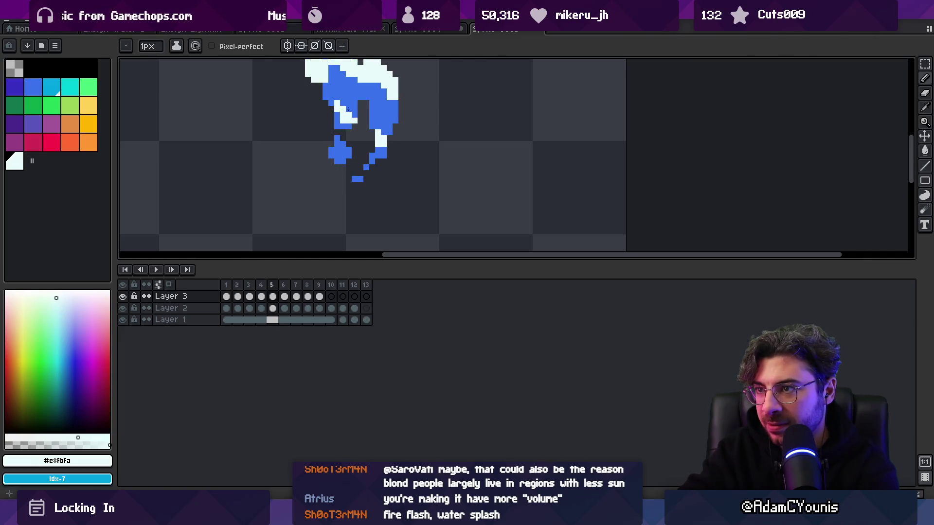
Step: Play the animation to check the highlights, then stop on frame 3
key("z")
scroll(385, 144, "down", 4)
key("Return")
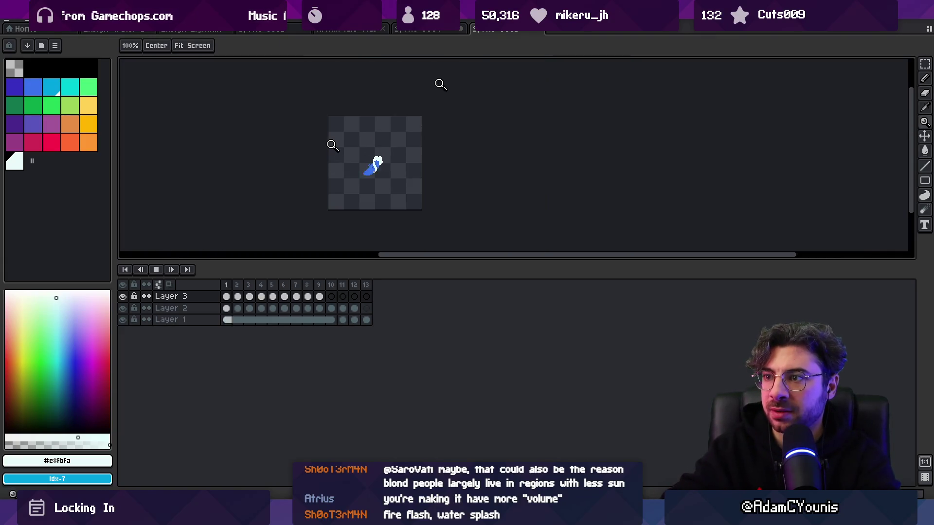
scroll(421, 102, "down", 1)
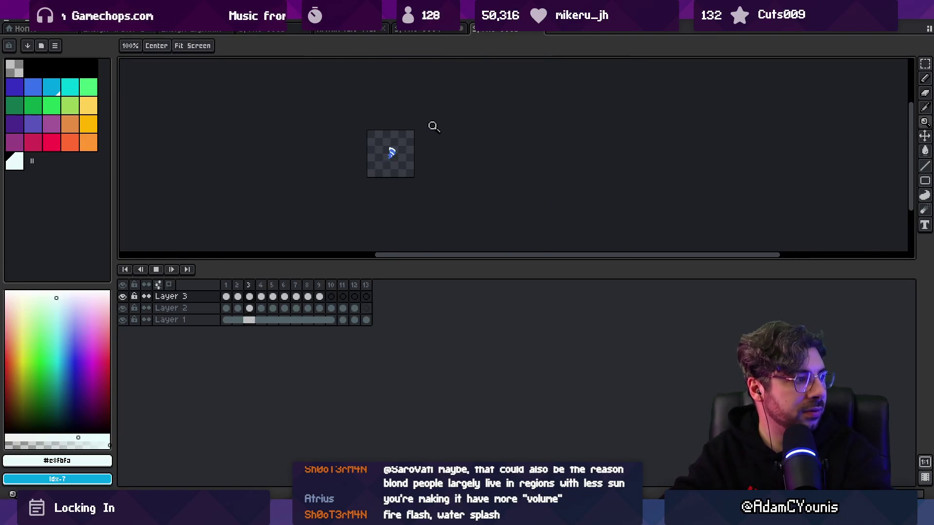
scroll(426, 135, "up", 2)
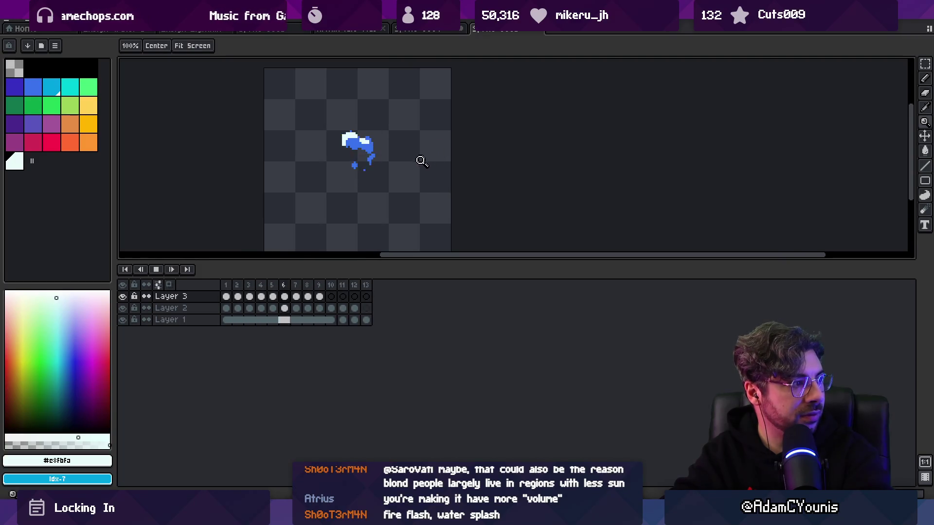
scroll(388, 170, "up", 1)
key("Return")
Step: Paint further white highlight pixels on frames 4 and 5, ending on frame 6
key("b")
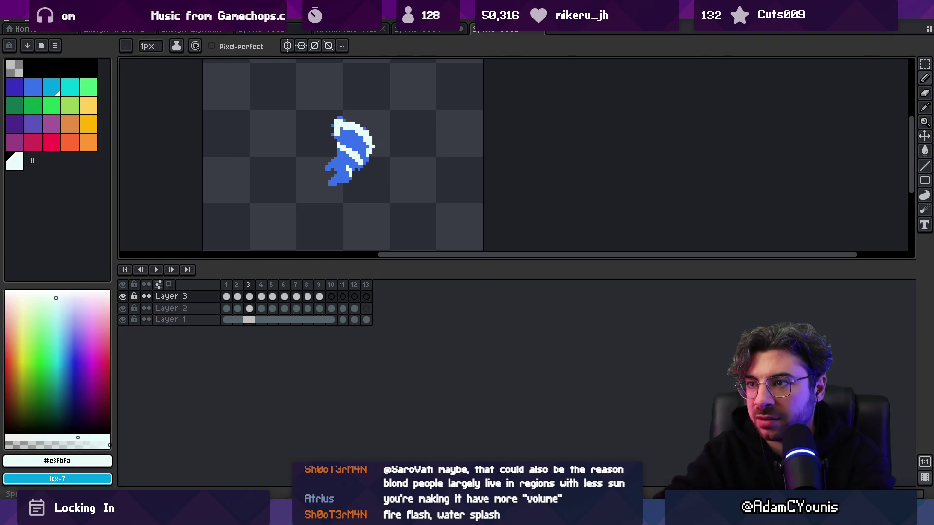
key("e")
key("z")
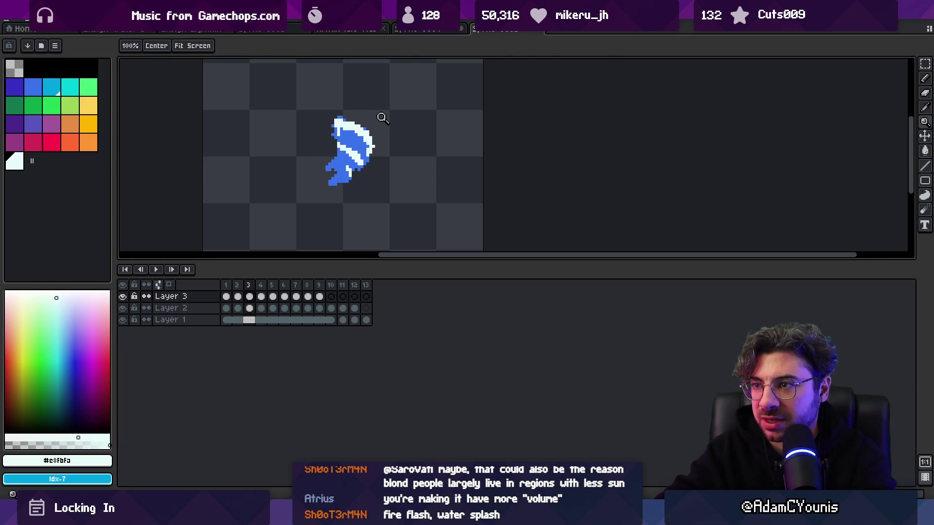
key("Right")
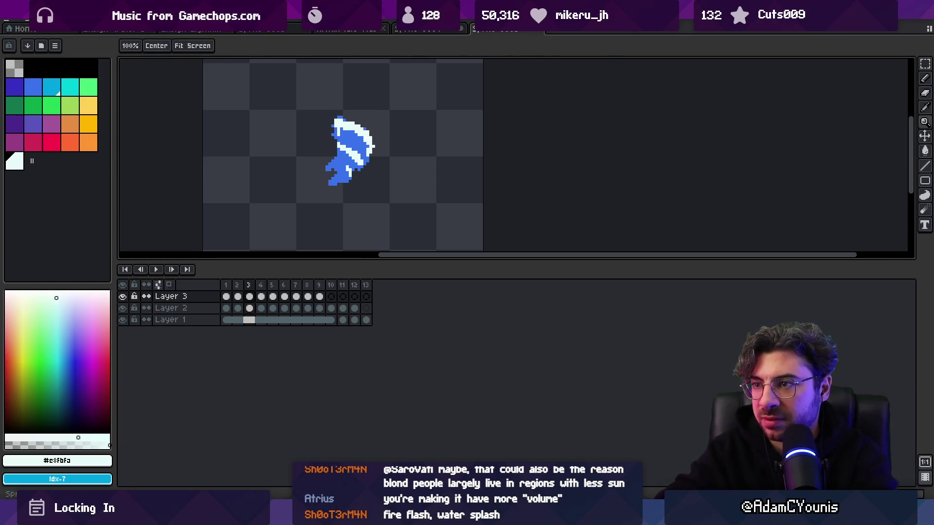
left_click(415, 147)
key("b")
mouse_move(328, 146)
left_mouse_down()
mouse_move(298, 124)
mouse_move(307, 131)
left_mouse_up()
key("Right")
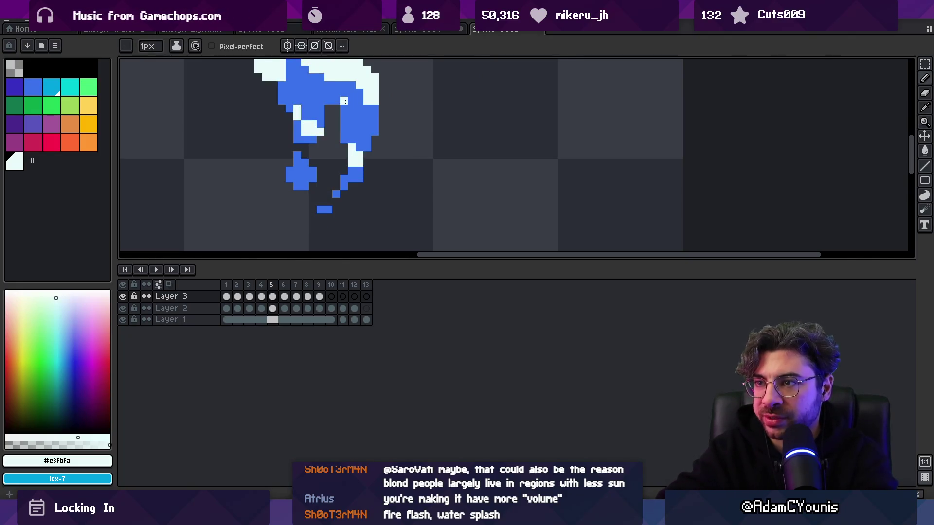
left_click(312, 116)
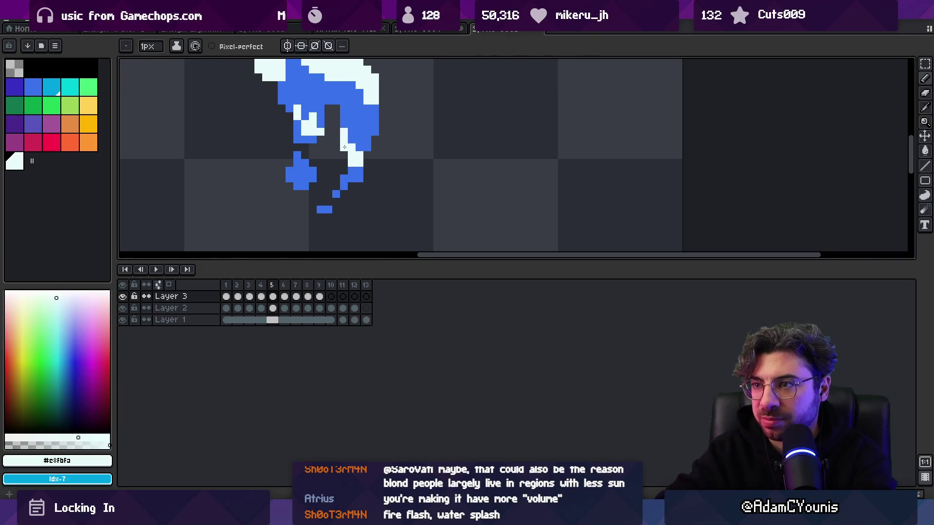
key("Right")
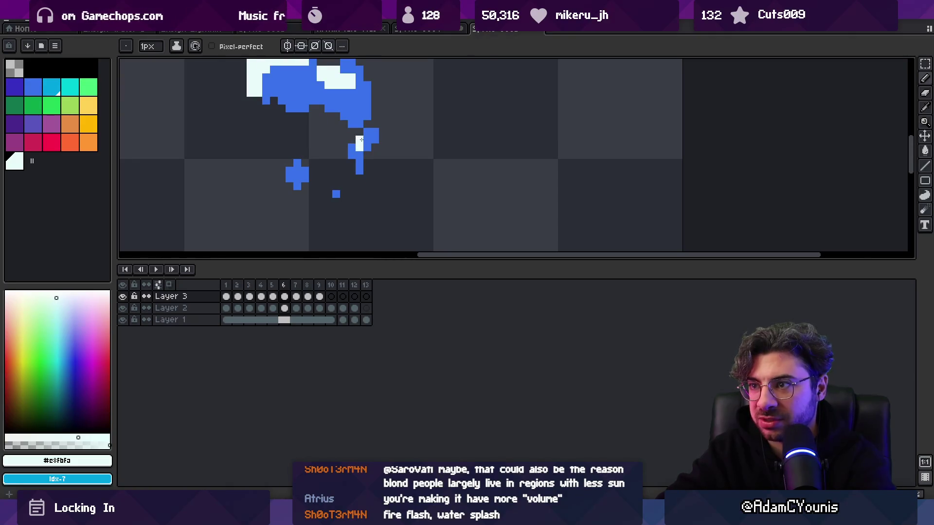
Step: Replay the animation to review the highlights, then stop it
key("z")
scroll(344, 99, "down", 5)
key("F5")
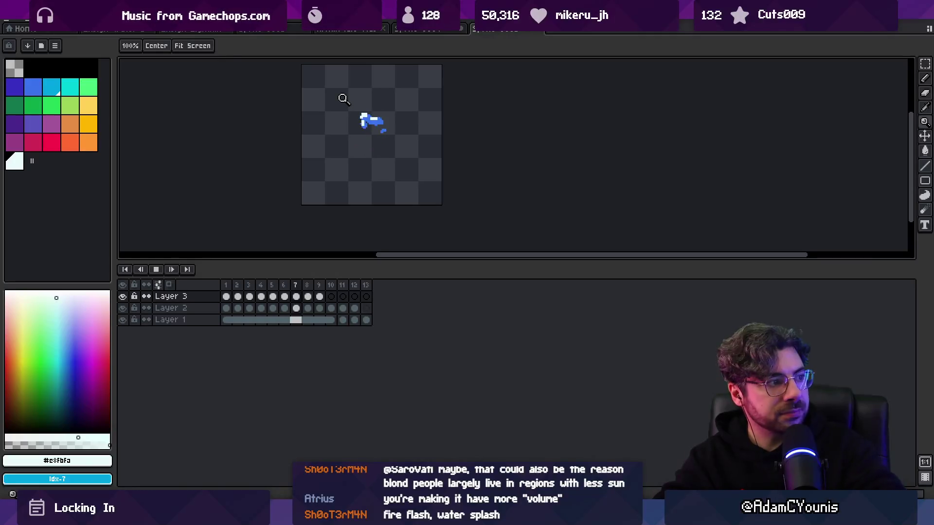
key("Return")
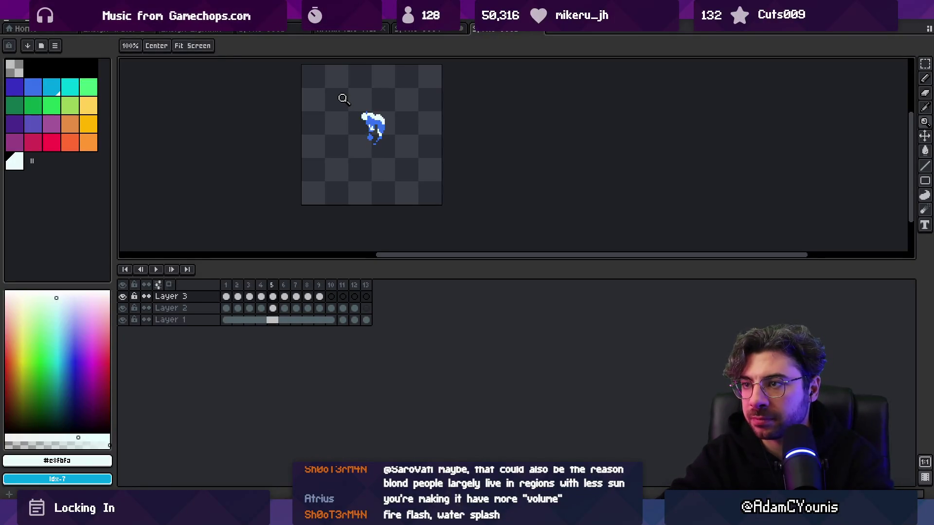
Step: Clear the stray frame 8 cel on Layer 3 and step ahead to frame 10
scroll(343, 99, "up", 3)
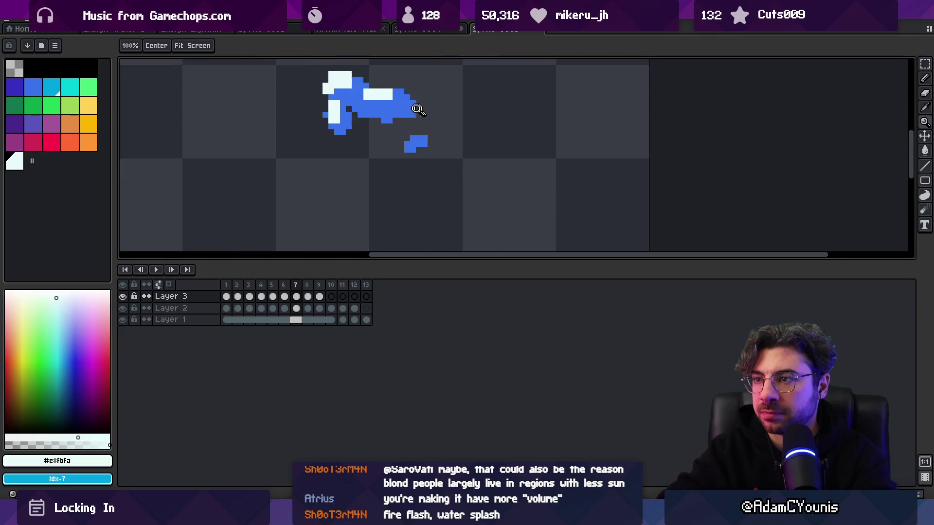
key("b")
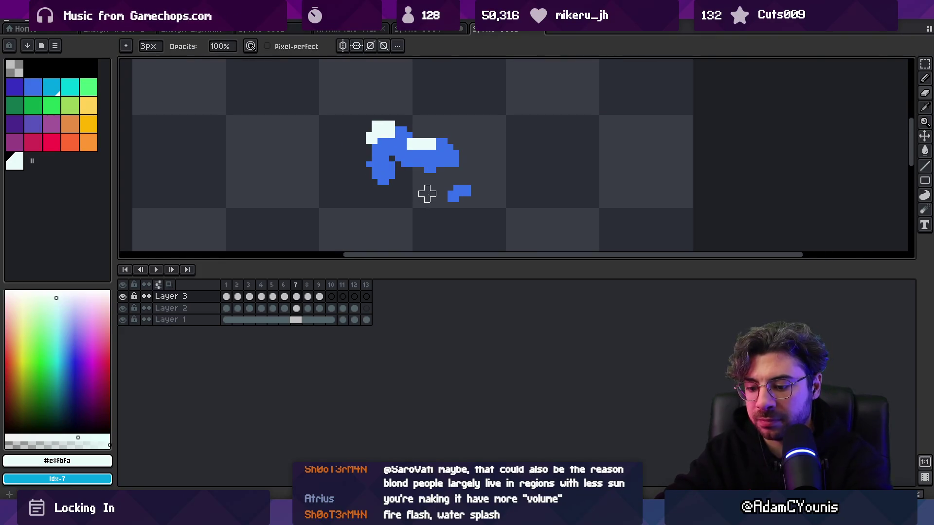
key("Right")
key("ctrl+z")
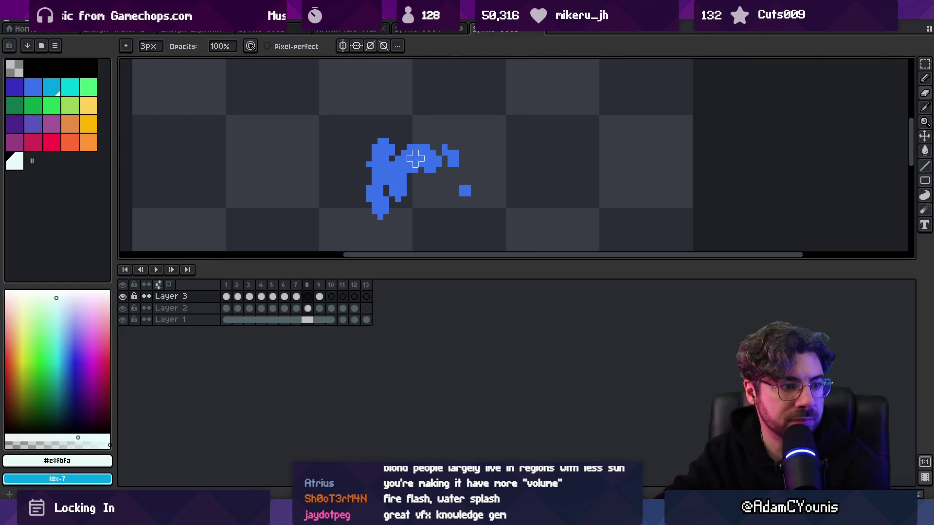
key("Right")
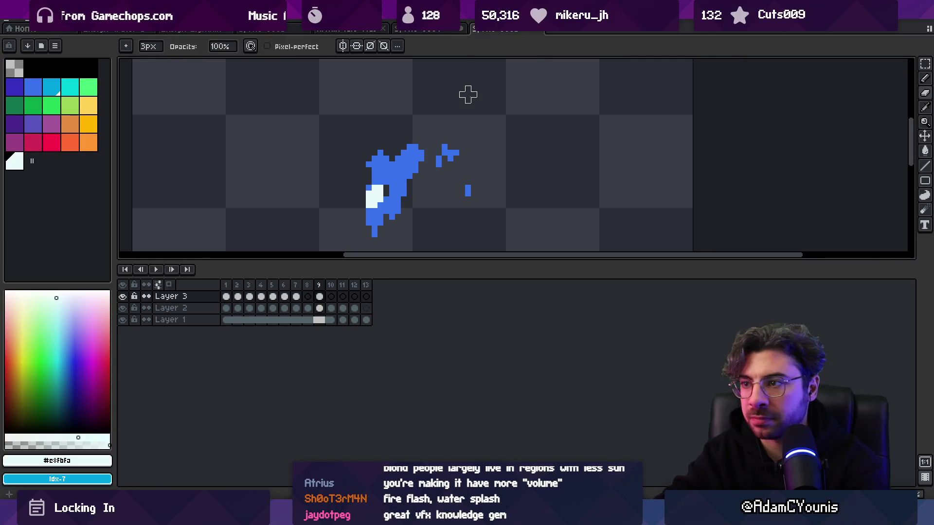
key("Right")
Step: Replay and stop the animation, then select Layer 2 and return to frame 1
key("z")
key("Return")
scroll(444, 138, "down", 4)
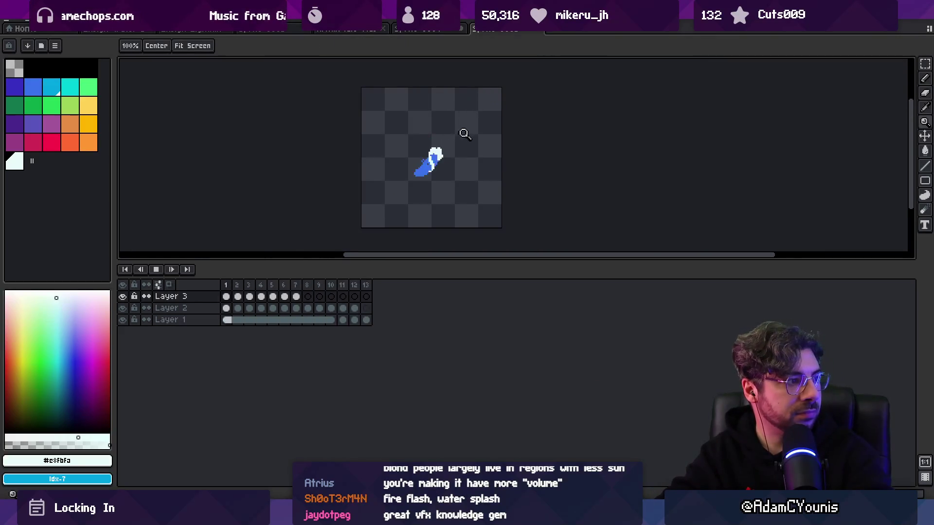
scroll(464, 129, "down", 1)
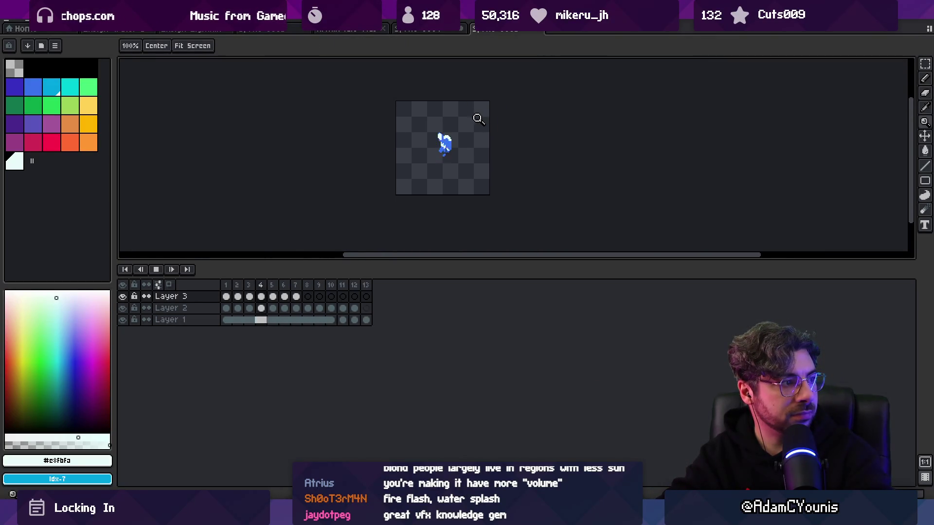
scroll(476, 129, "up", 2)
key("Return")
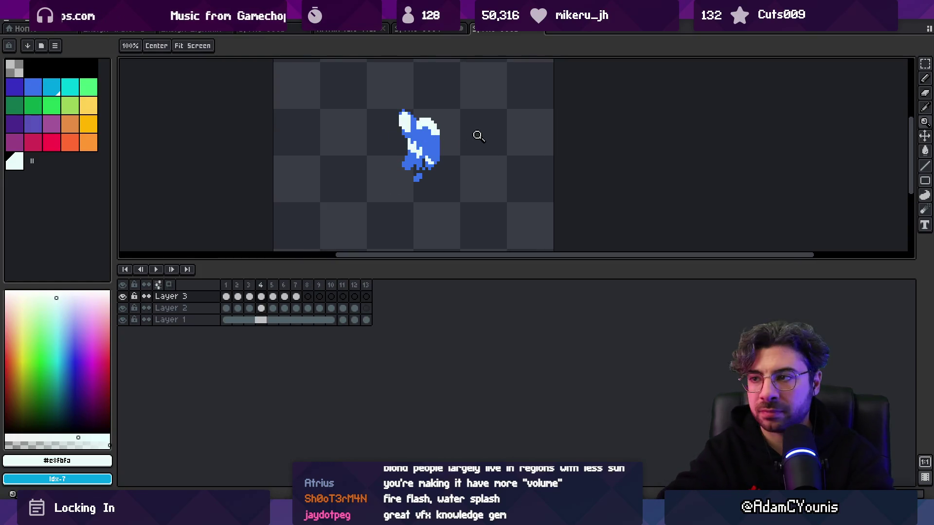
left_click(343, 310)
key("Home")
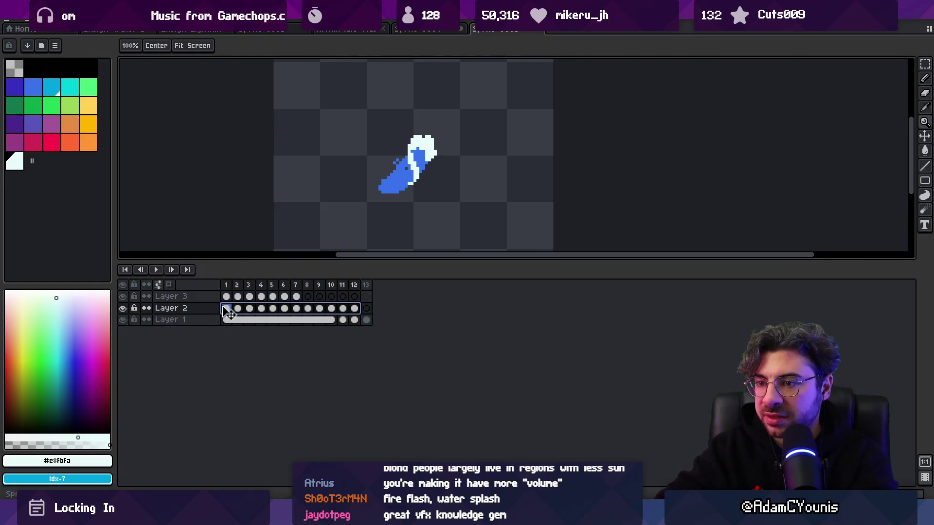
Step: Set a 4px cyan pencil and paint highlights over frame 3's lower body
key("b")
left_click(33, 87)
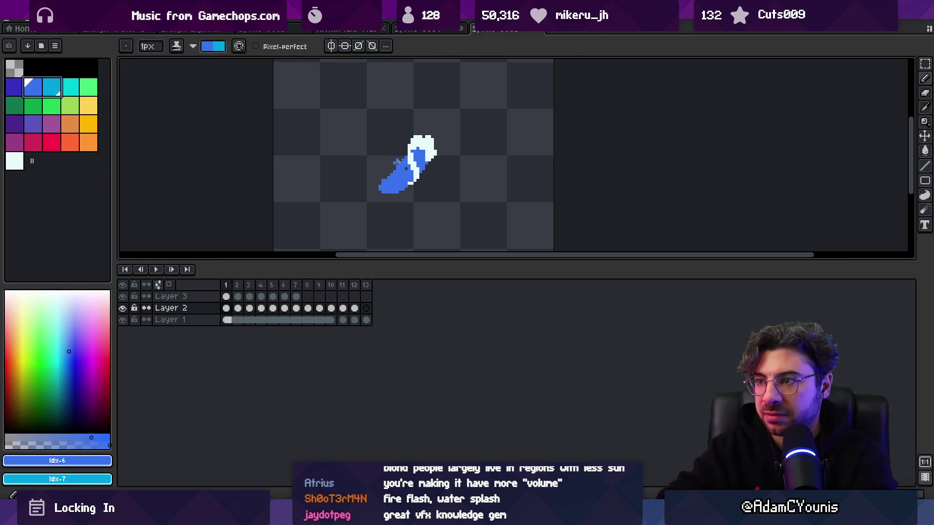
key("plus")
key("plus")
key("plus")
key("x")
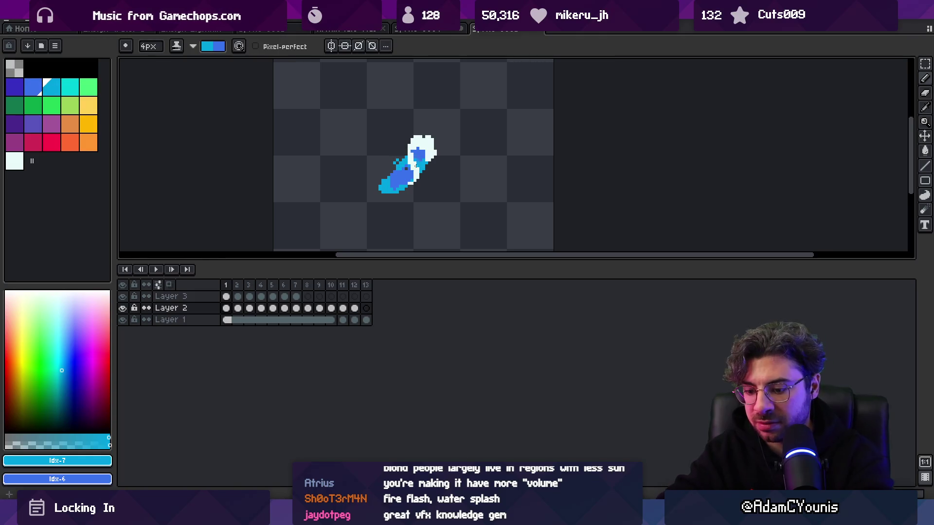
key("Right")
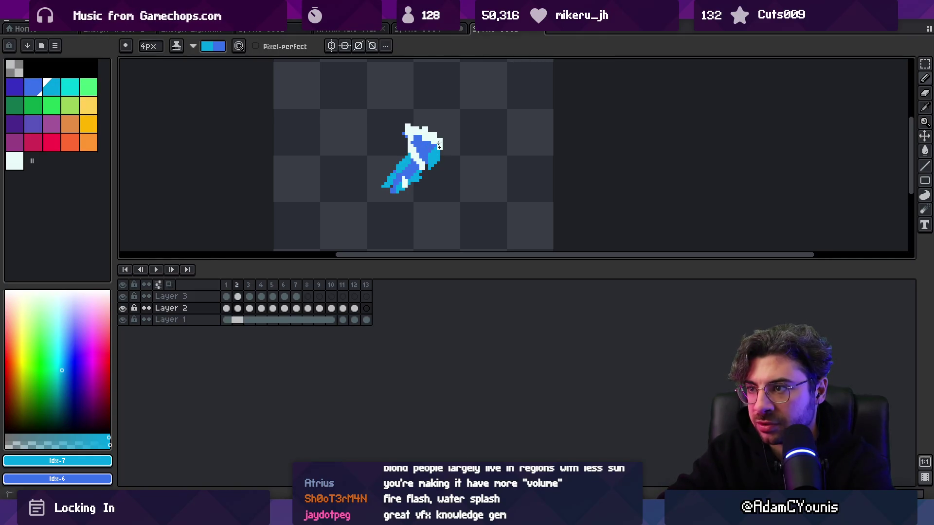
key("Right")
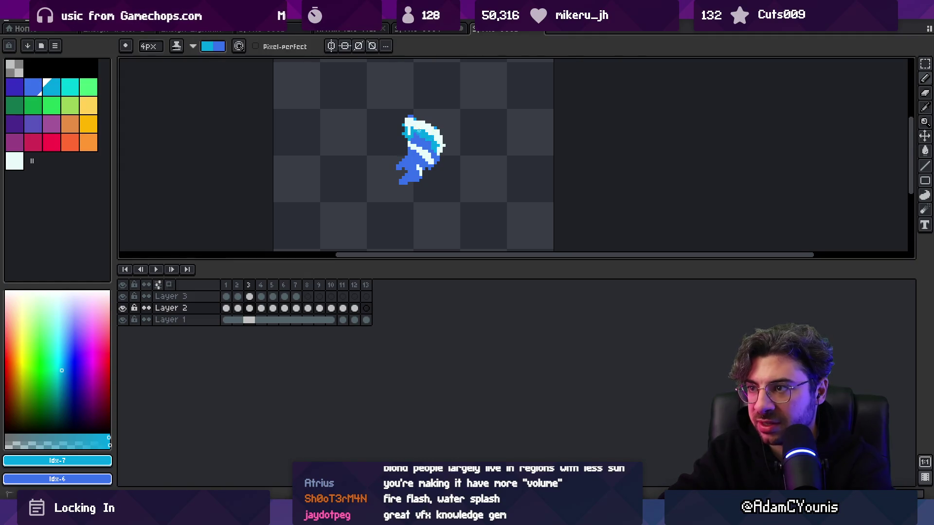
mouse_move(411, 148)
left_mouse_down()
mouse_move(418, 174)
mouse_move(409, 179)
mouse_move(408, 162)
left_mouse_up()
Step: Paint a light-cyan curve down the splash's right side on frame 4
key("Right")
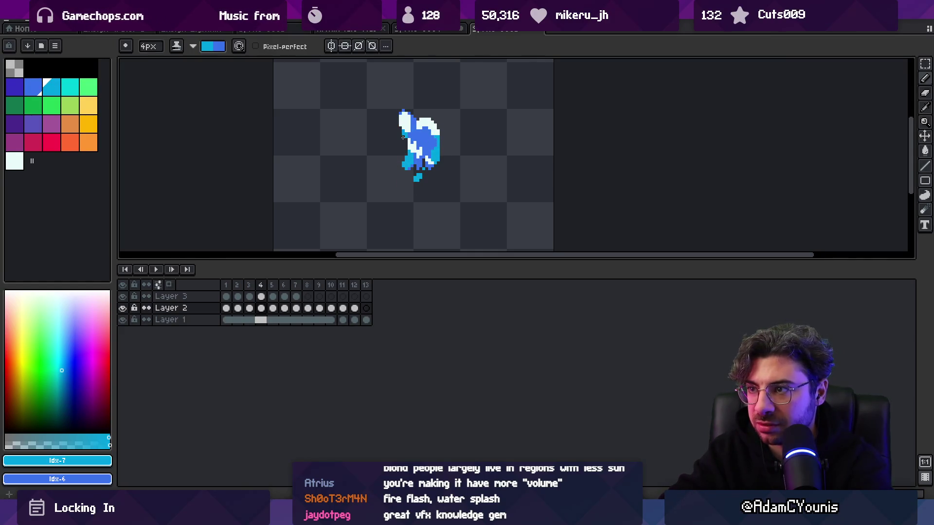
key("Left")
key("Right")
key("Left")
key("Right")
key("Right")
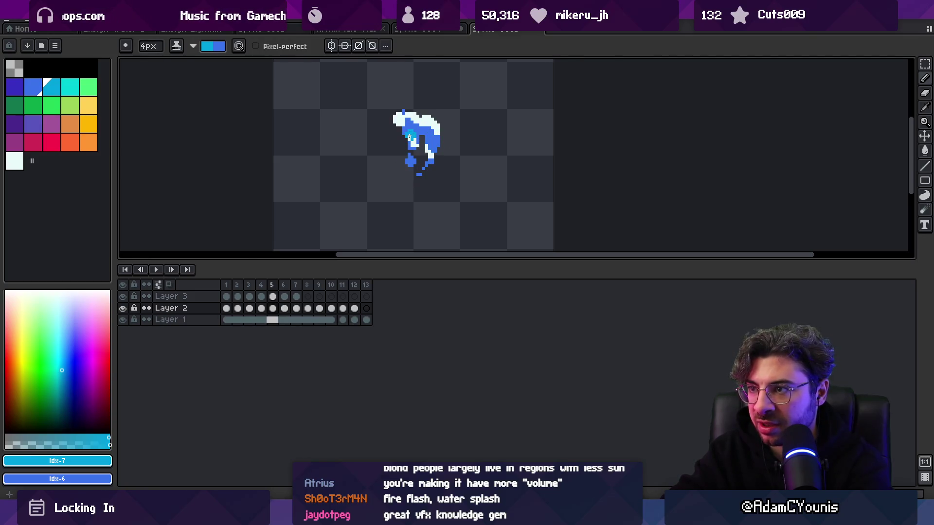
mouse_move(402, 122)
left_mouse_down()
mouse_move(437, 151)
mouse_move(404, 130)
mouse_move(430, 124)
mouse_move(433, 132)
mouse_move(418, 132)
mouse_move(386, 161)
mouse_move(423, 115)
mouse_move(406, 157)
left_mouse_up()
key("Right")
key("Right")
key("Right")
key("Right")
key("Right")
key("Right")
key("Right")
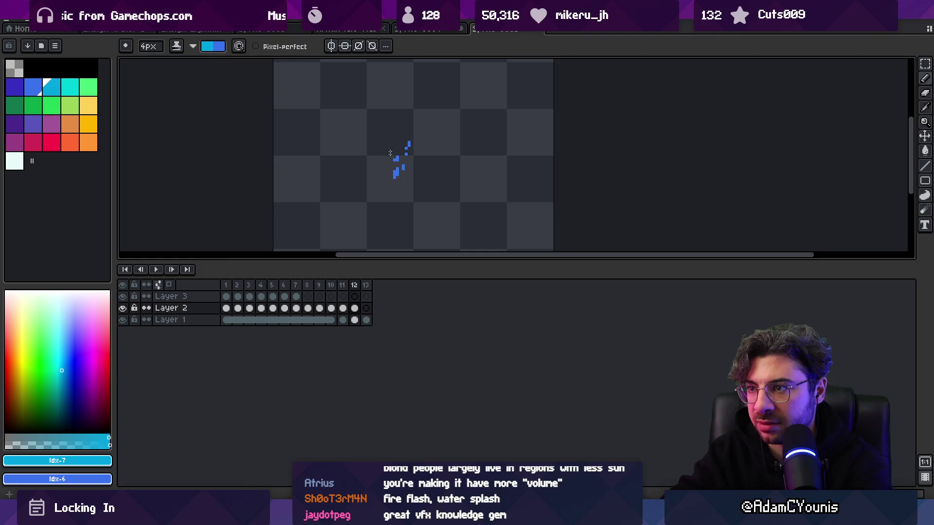
Step: Select frames 1–5 in the timeline, review them, and swap the drawing colours
mouse_move(272, 292)
left_mouse_down()
mouse_move(233, 292)
mouse_move(249, 295)
left_mouse_up()
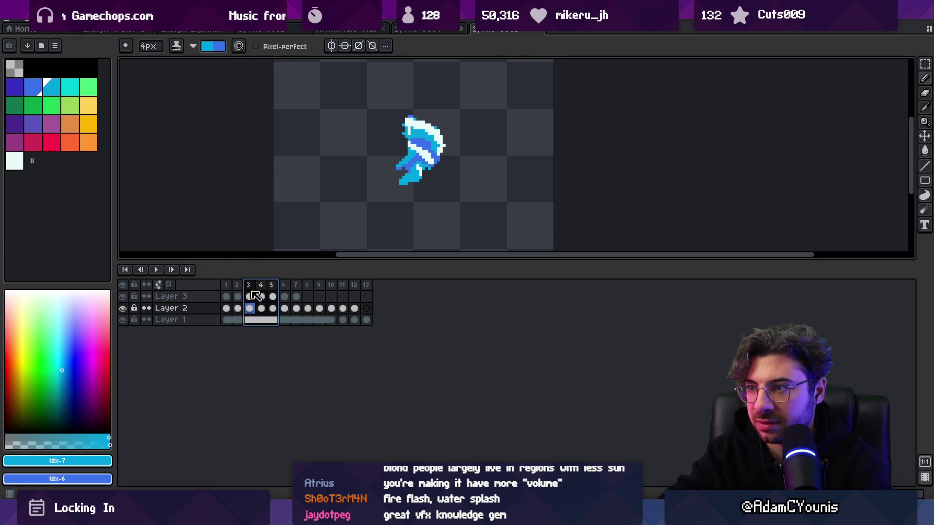
key("Escape")
key("Left")
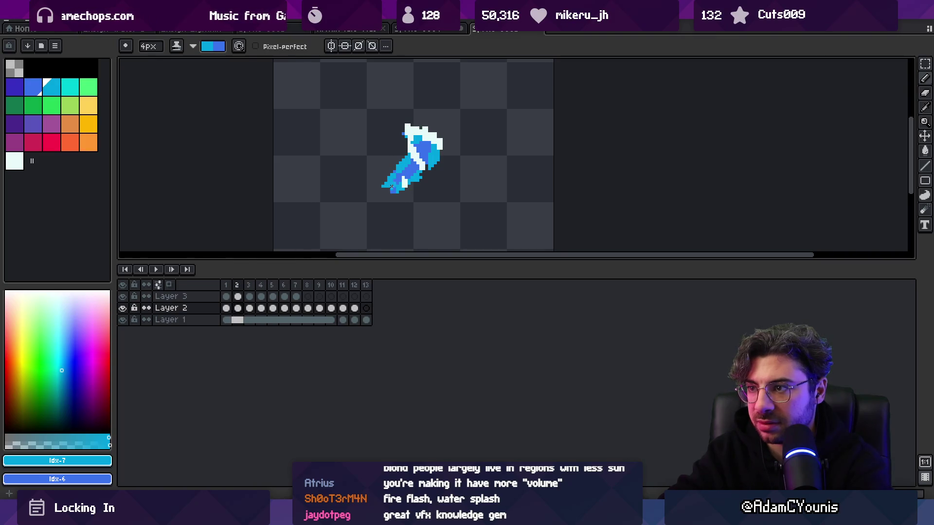
key("Right")
key("Right")
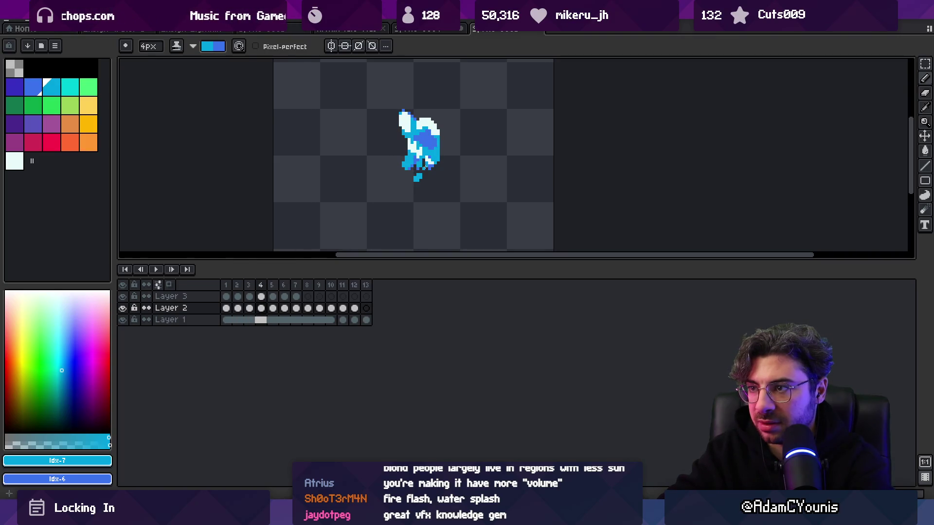
key("Right")
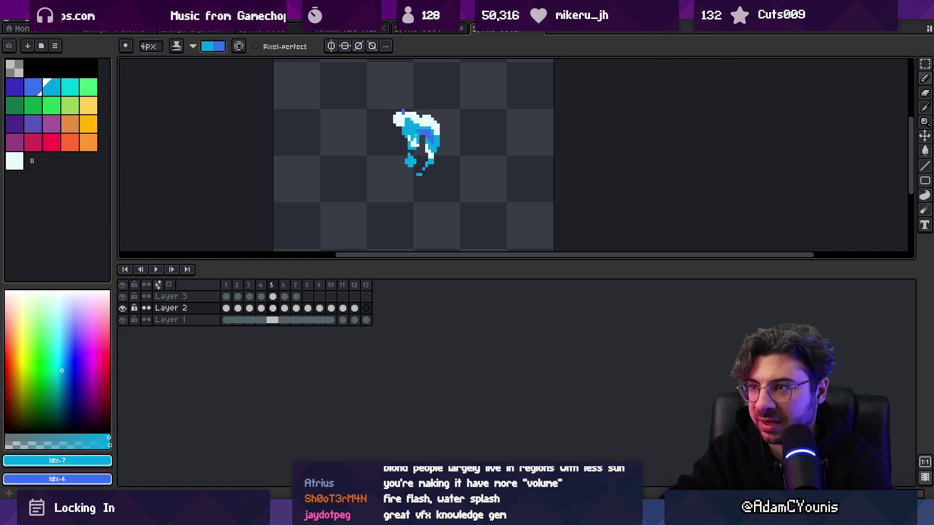
key("x")
left_click_drag(271, 285, 226, 285)
key("x")
key("Escape")
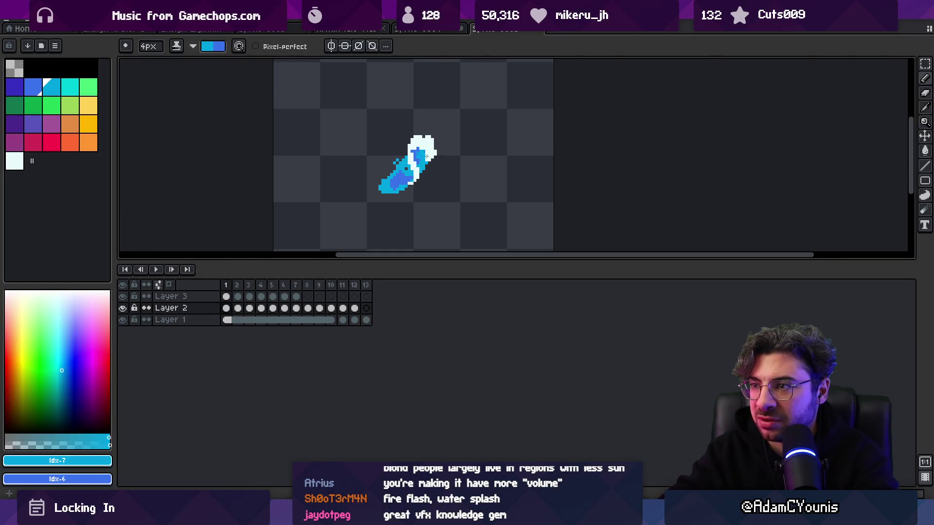
Step: Step through frames 2–5, swapping between the two cyan colours on each
key("x")
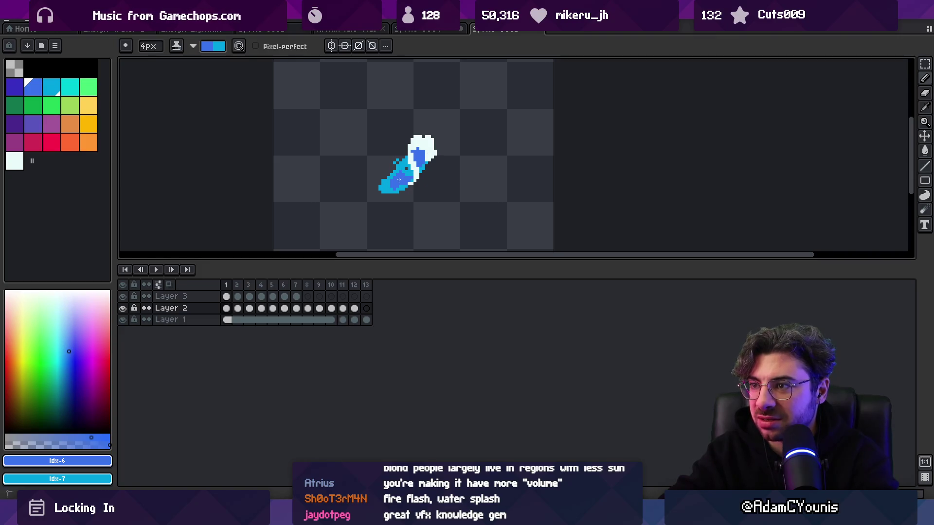
key("Right")
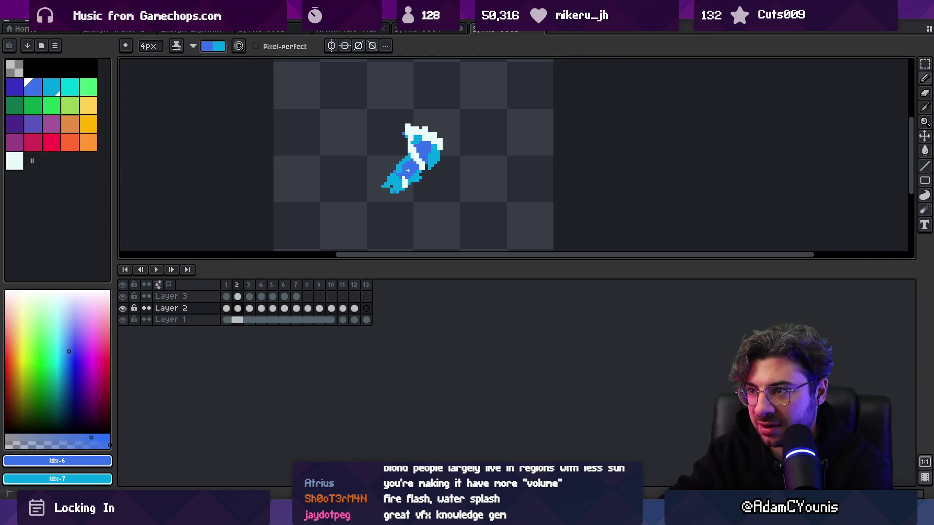
key("x")
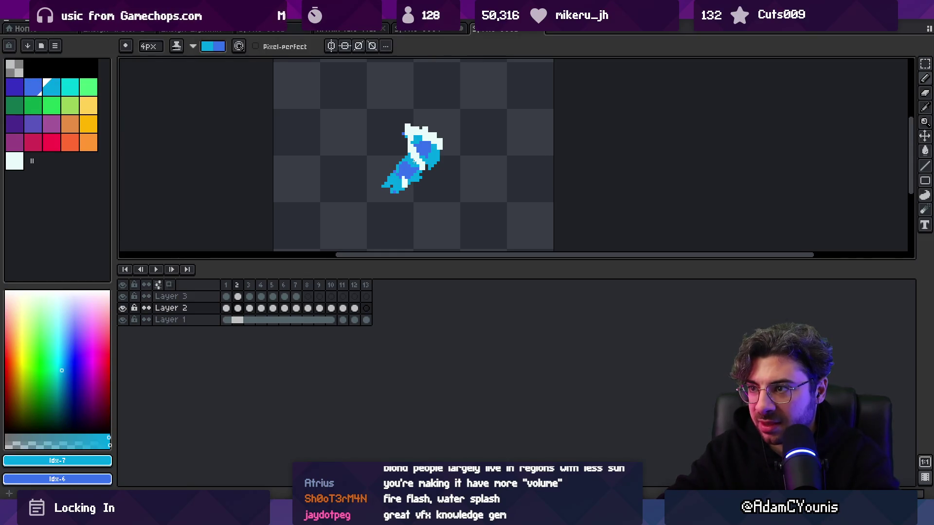
key("Right")
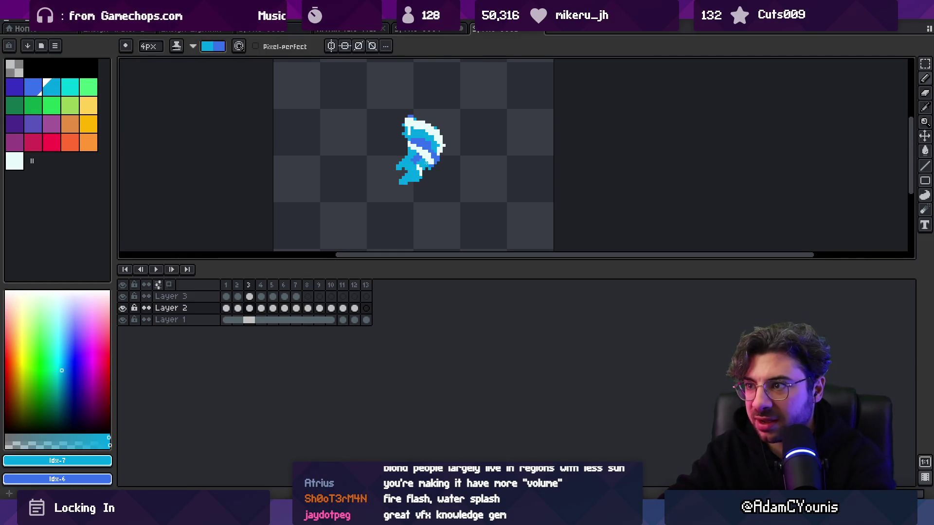
key("x")
key("x")
key("x")
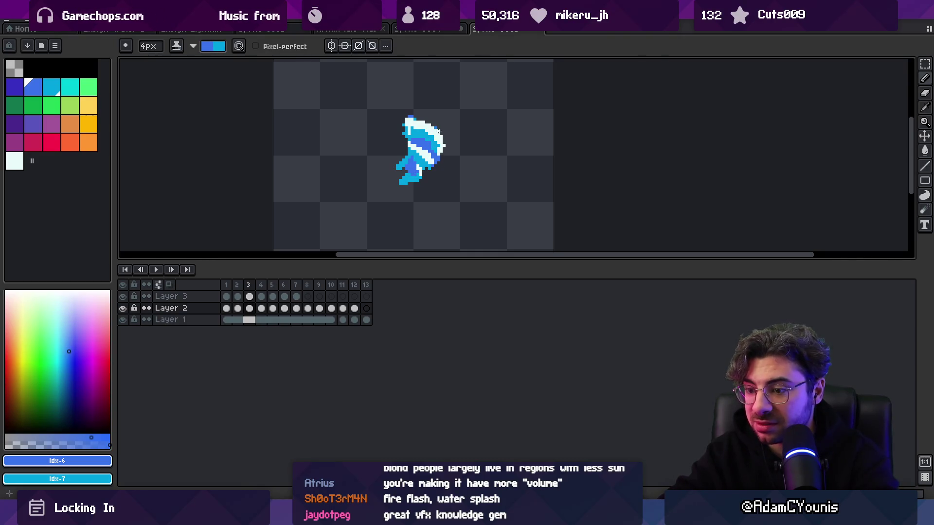
key("Right")
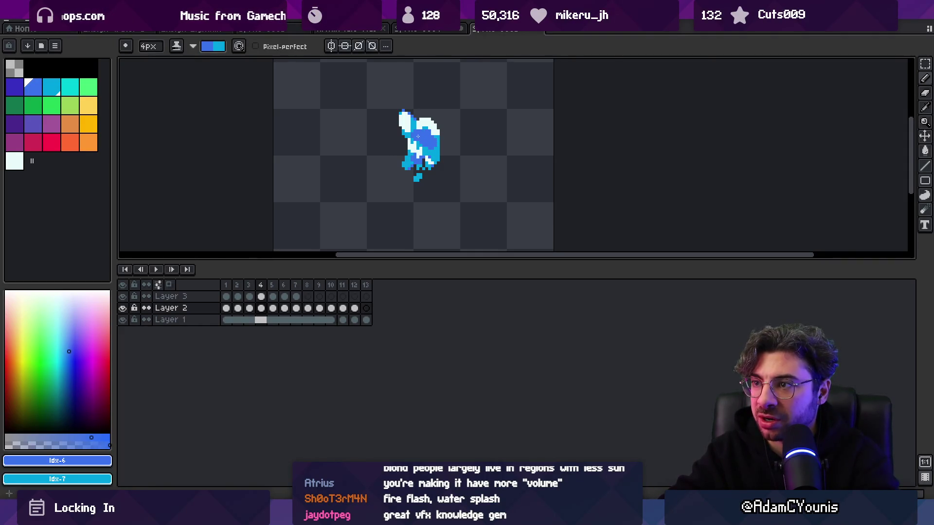
key("x")
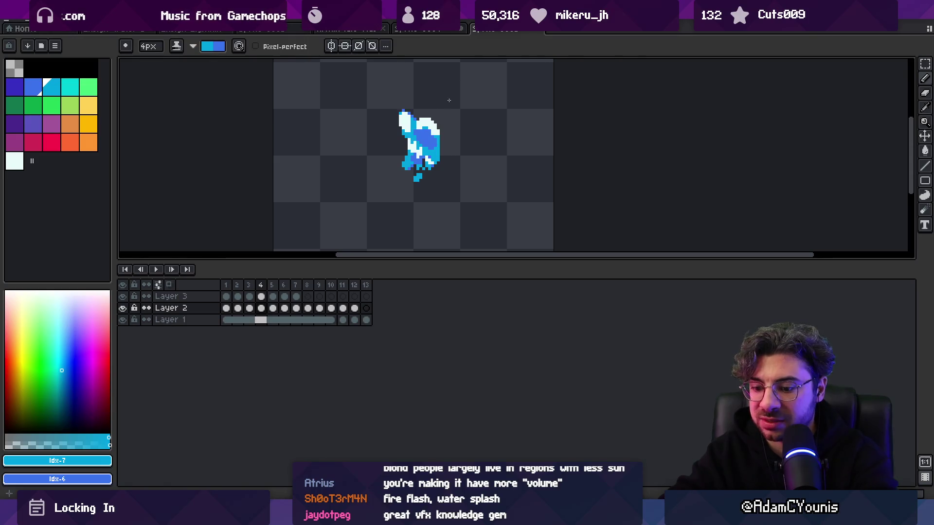
key("Right")
key("Return")
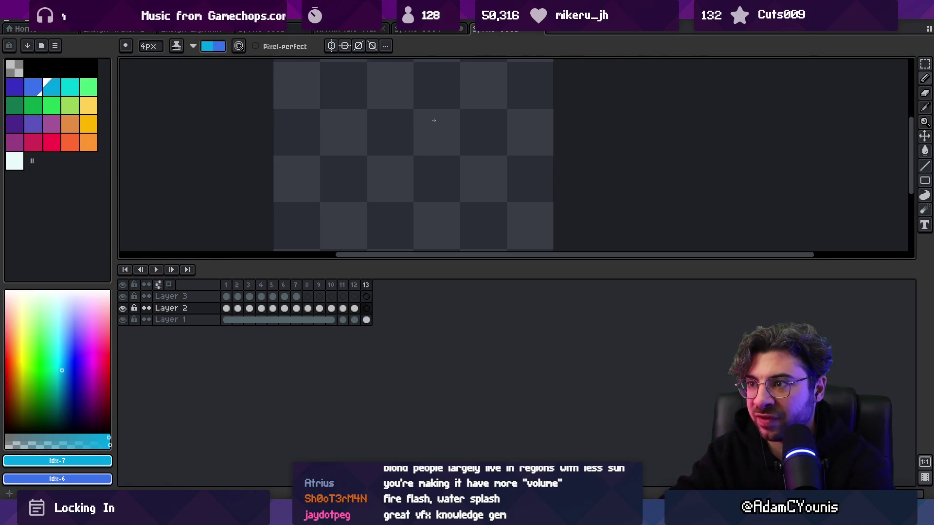
Step: Play the splash animation briefly and stop on frame 2
key("x")
key("x")
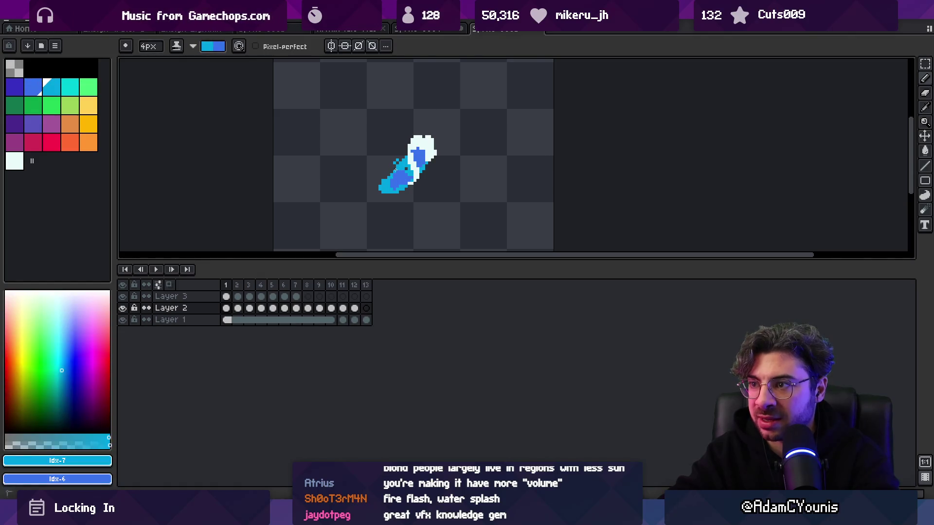
key("x")
key("x")
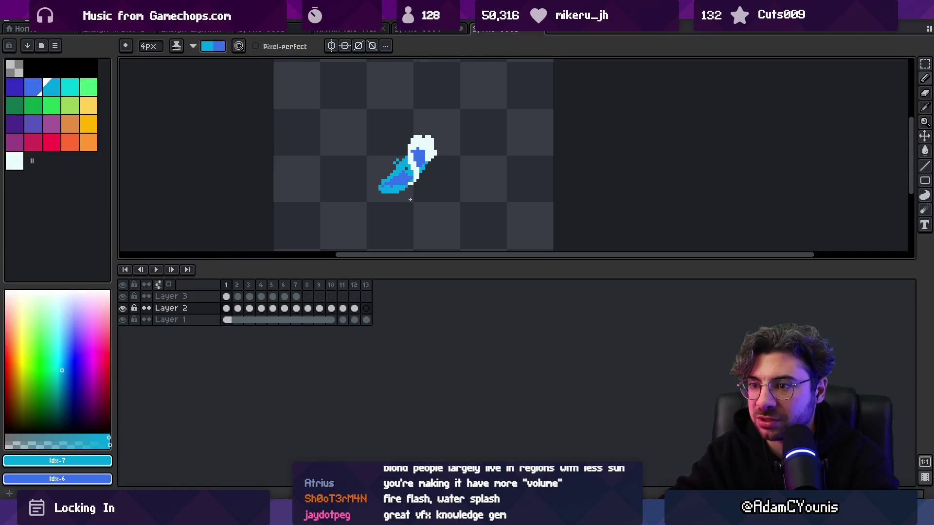
key("Return")
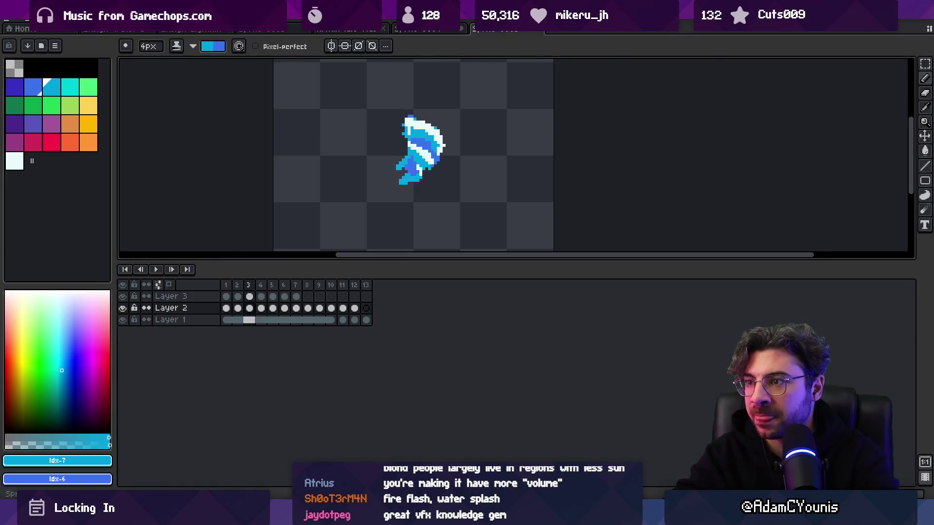
key("Return")
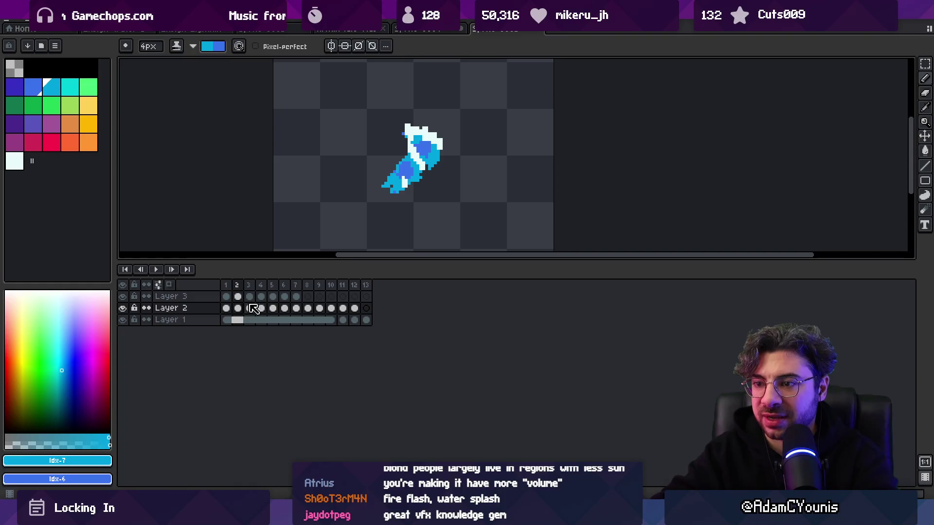
Step: With a 6px lighter cyan pencil, paint a highlight along the splash top on frame 8
left_click(296, 307)
key("v")
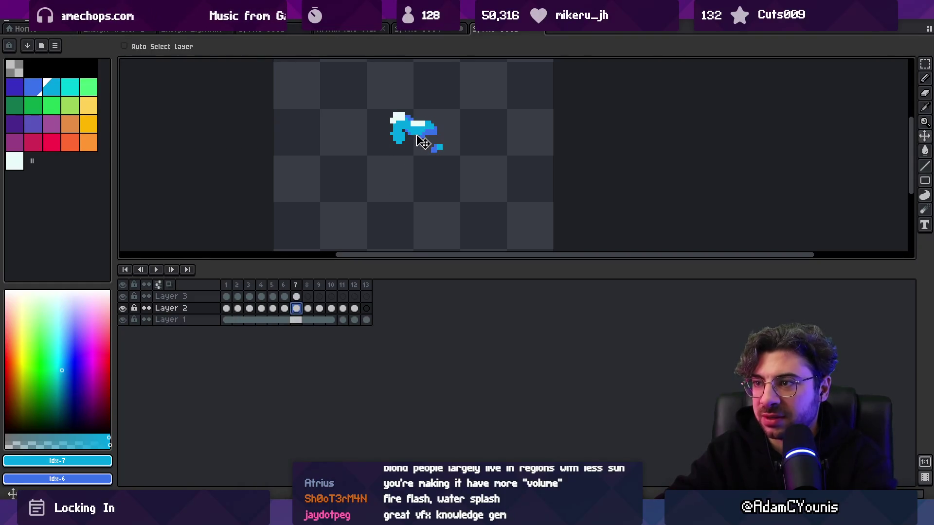
left_click_drag(51, 86, 69, 86)
key("b")
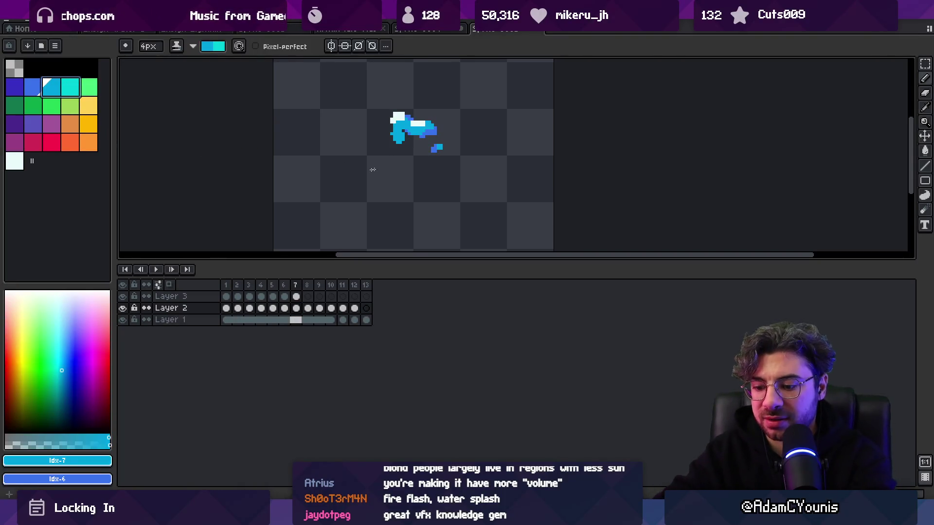
key("period")
key("plus")
key("plus")
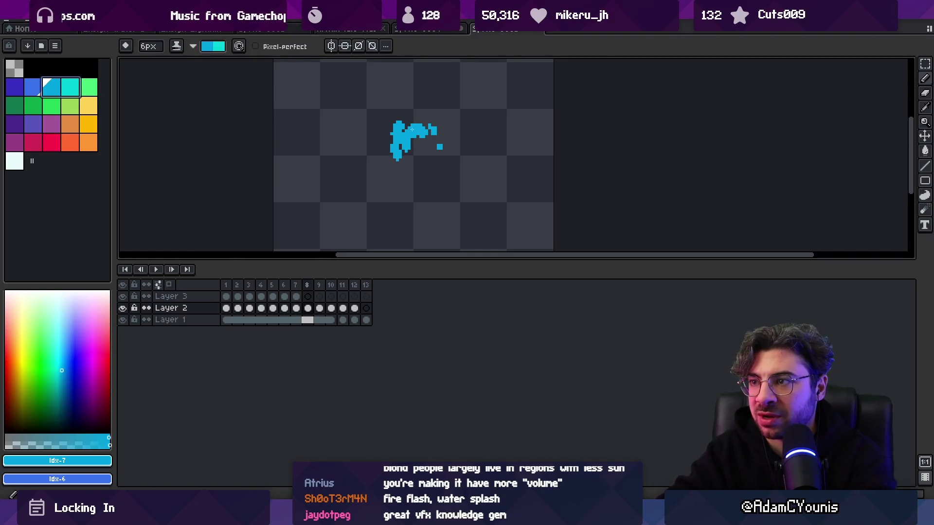
key("x")
left_click_drag(405, 120, 429, 131)
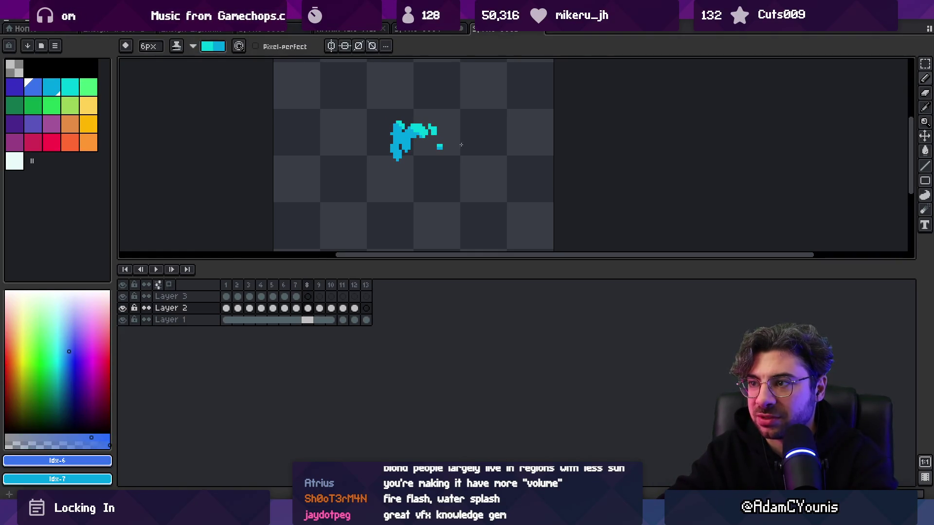
Step: Step through frames 5–12 checking the shading, then play the animation
key("comma")
key("comma")
key("comma")
key("comma")
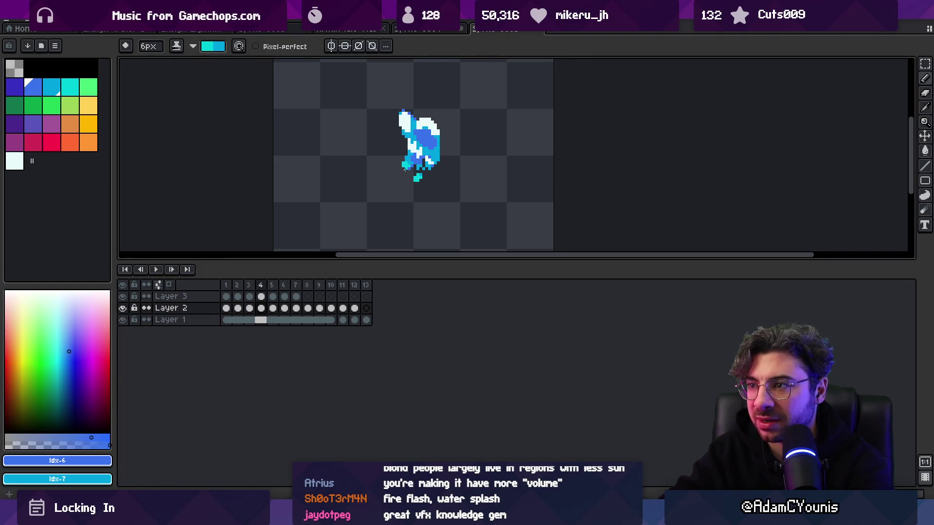
key("period")
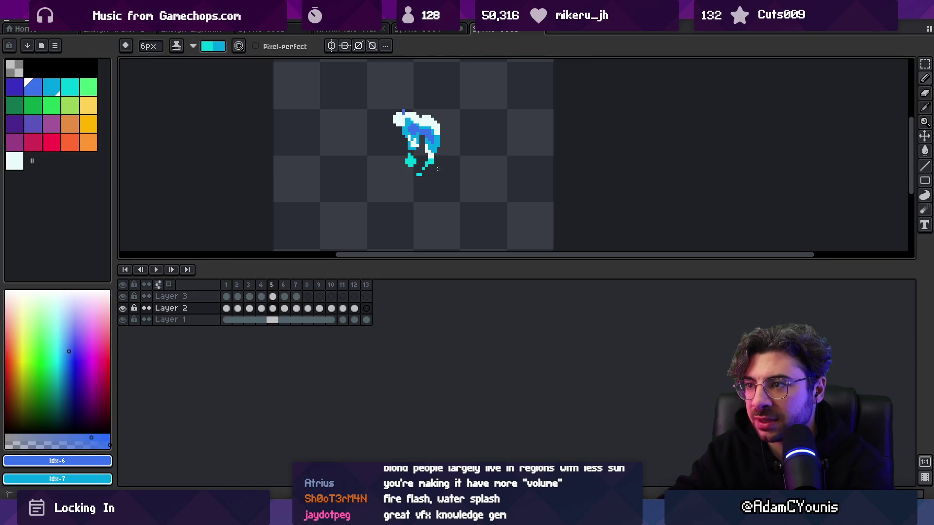
key("period")
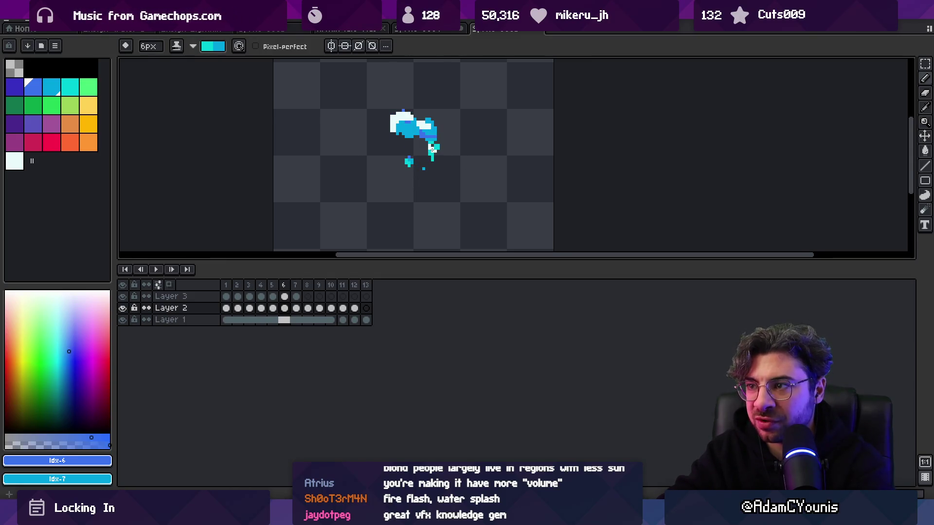
key("period")
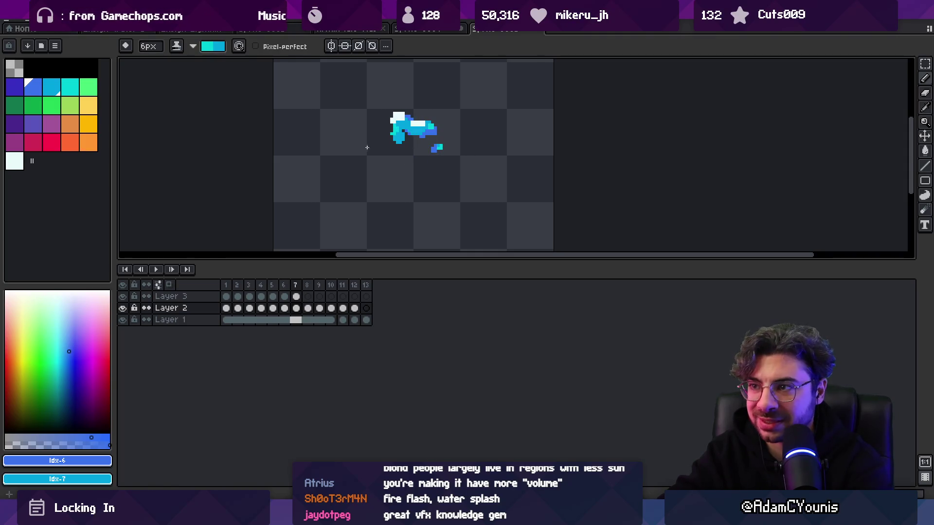
key("period")
key("period")
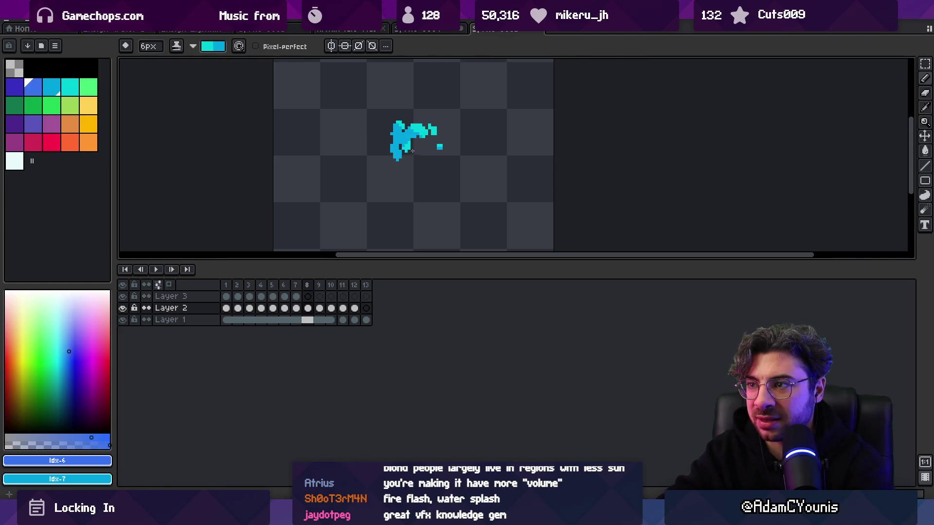
key("period")
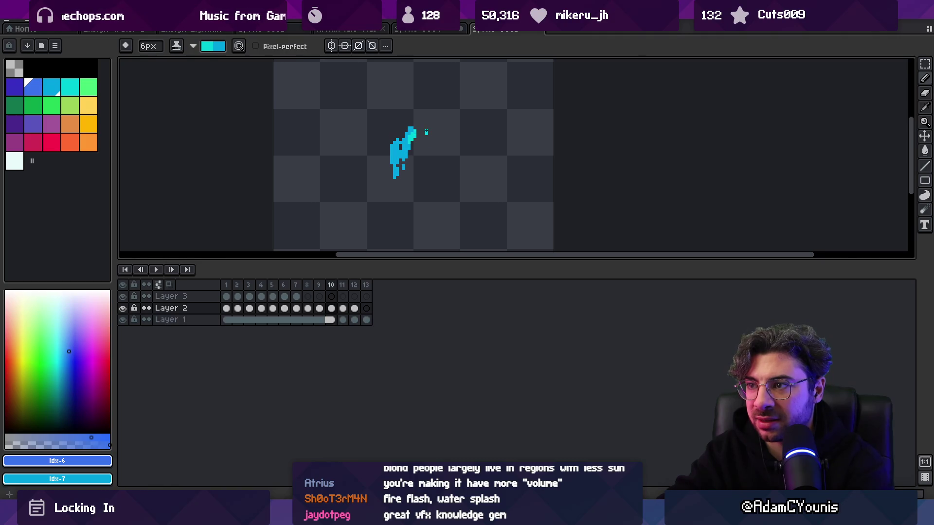
key("period")
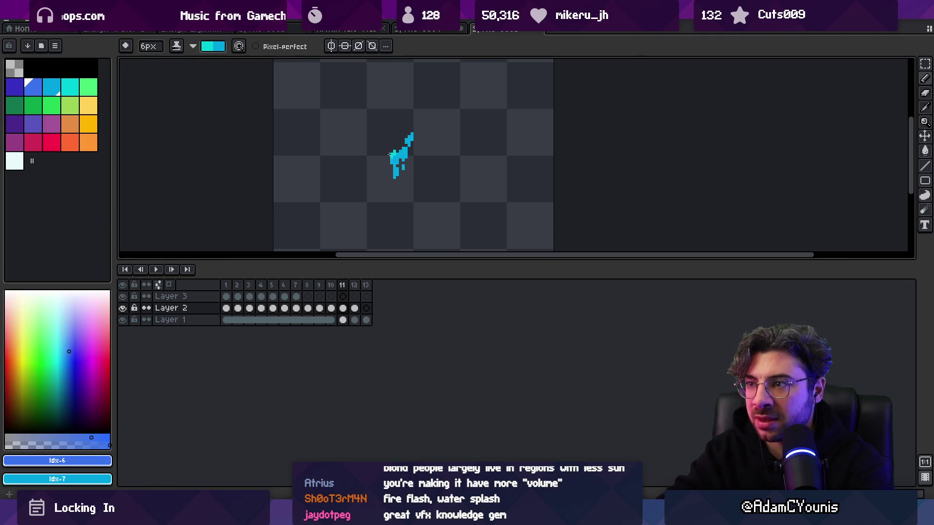
key("period")
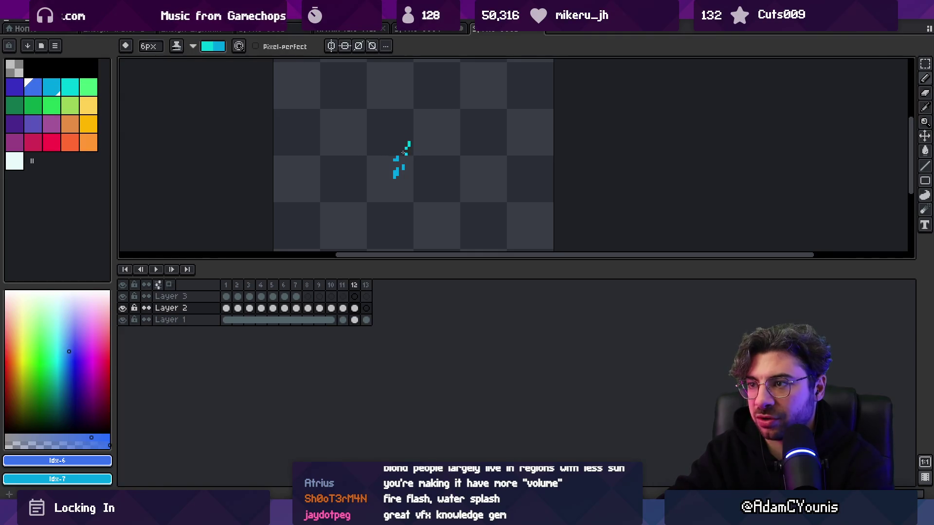
key("z")
scroll(384, 136, "down", 3)
key("Return")
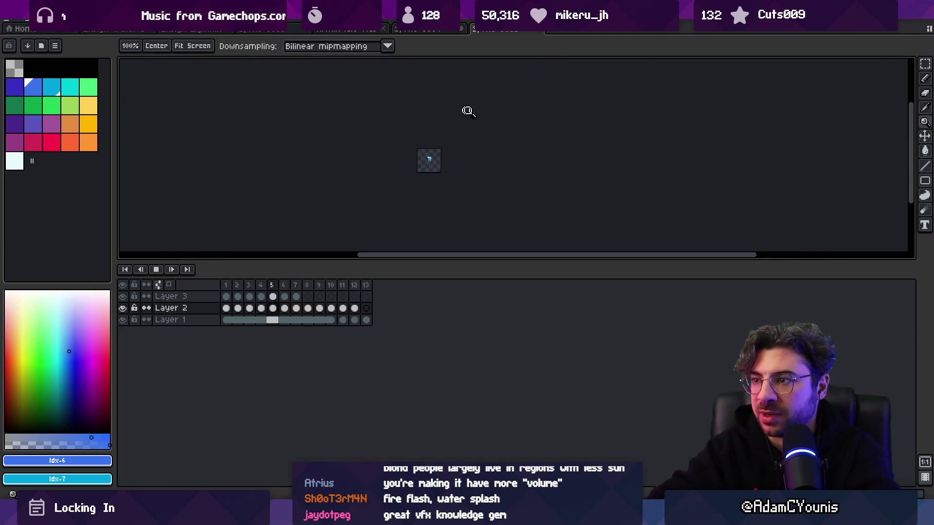
Step: Watch the splash loop, select frames 1–6 across all layers, then switch to the dark 22-frame sprite
scroll(493, 151, "up", 3)
scroll(427, 163, "down", 3)
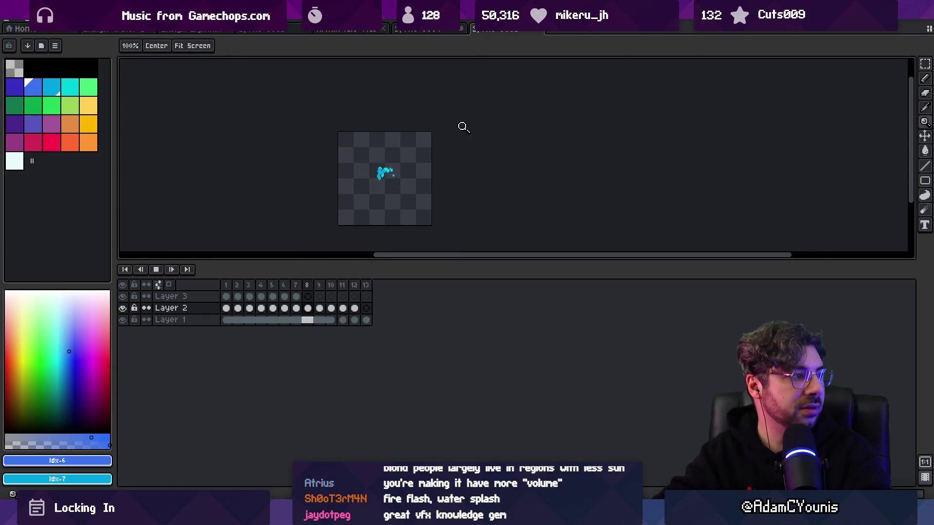
scroll(433, 197, "up", 1)
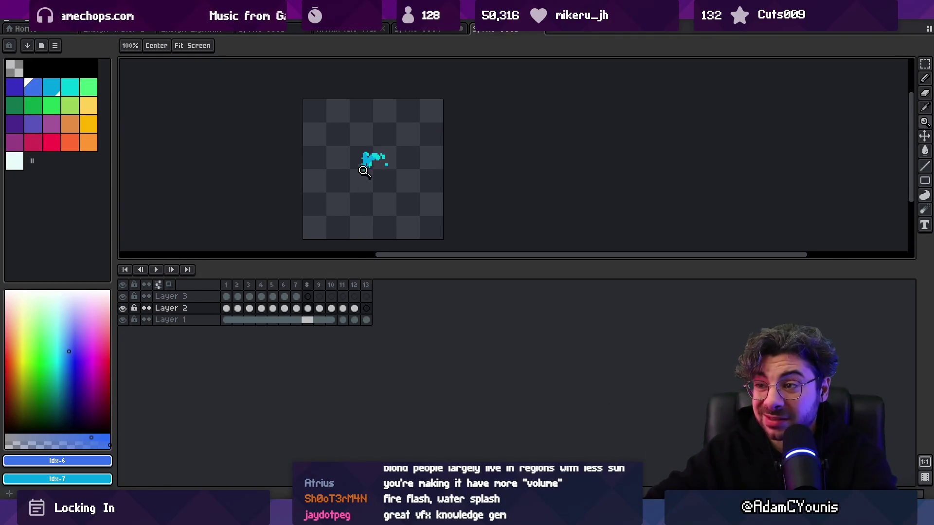
mouse_move(229, 284)
left_mouse_down()
mouse_move(307, 284)
mouse_move(288, 284)
left_mouse_up()
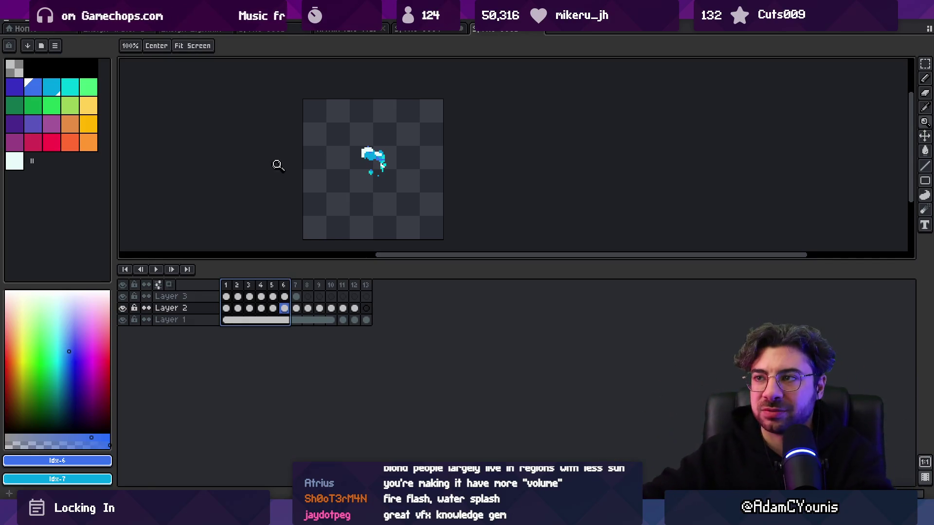
left_click(432, 29)
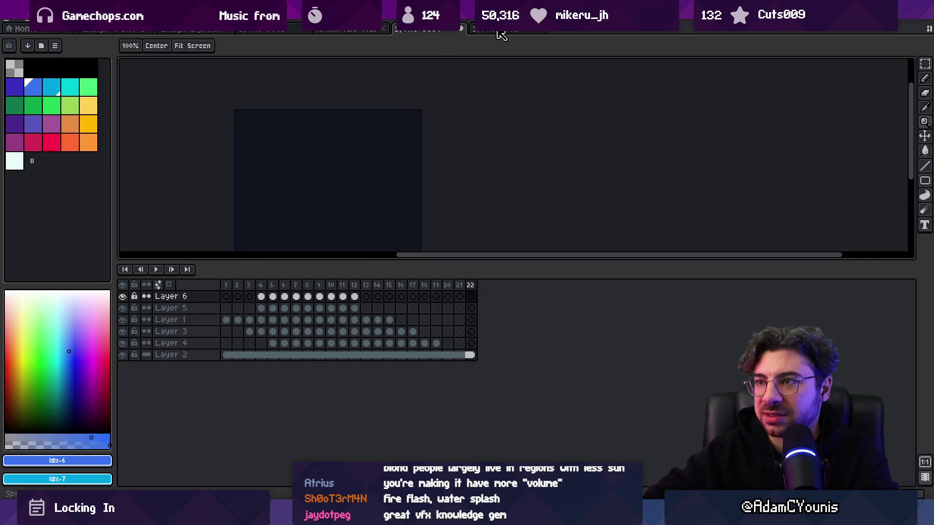
Step: Select frames 1–4 in one open sprite and frames 1–12 in the 7-layer sprite
left_click(497, 30)
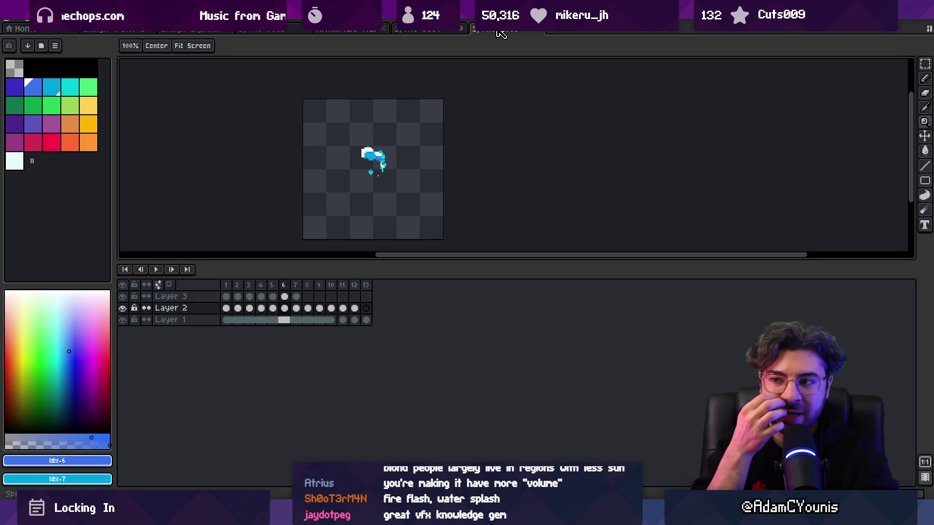
mouse_move(226, 285)
left_mouse_down()
mouse_move(344, 286)
mouse_move(262, 287)
left_mouse_up()
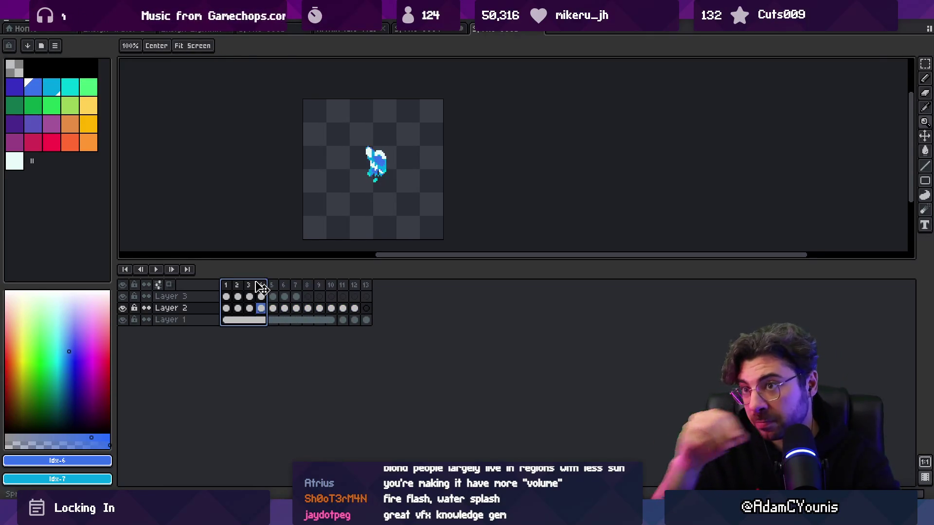
left_click(262, 30)
left_click_drag(238, 288, 377, 285)
left_click(343, 31)
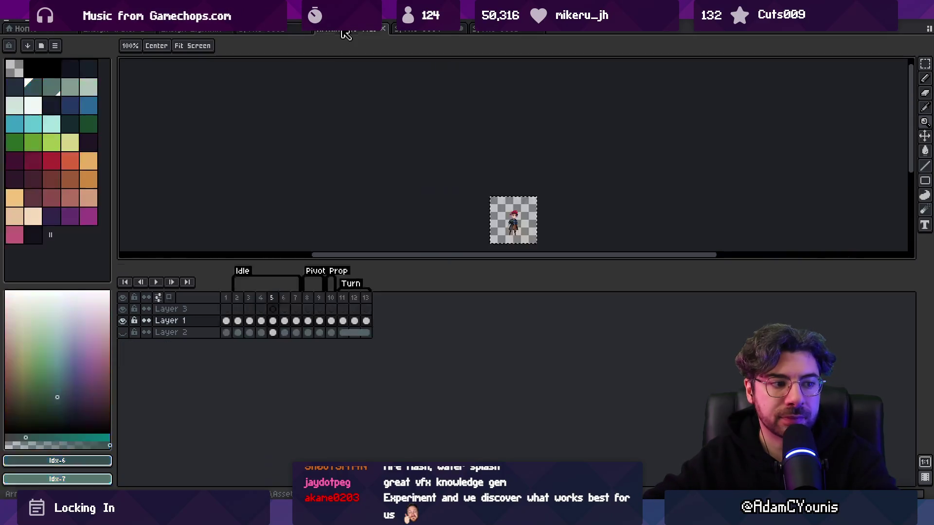
Step: In the 7-layer, 14-frame sprite, re-show two hidden layers and select all 14 frames
left_click_drag(435, 33, 250, 34)
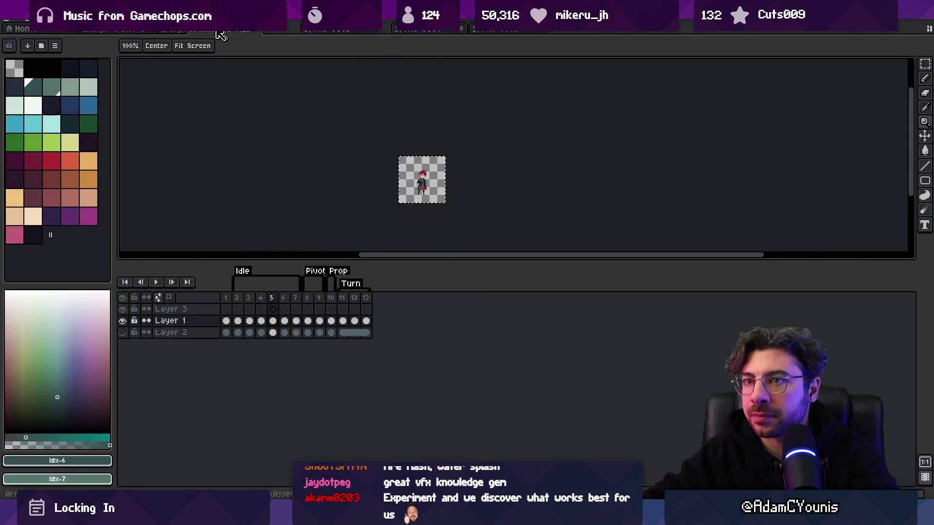
left_click(175, 32)
left_click(291, 31)
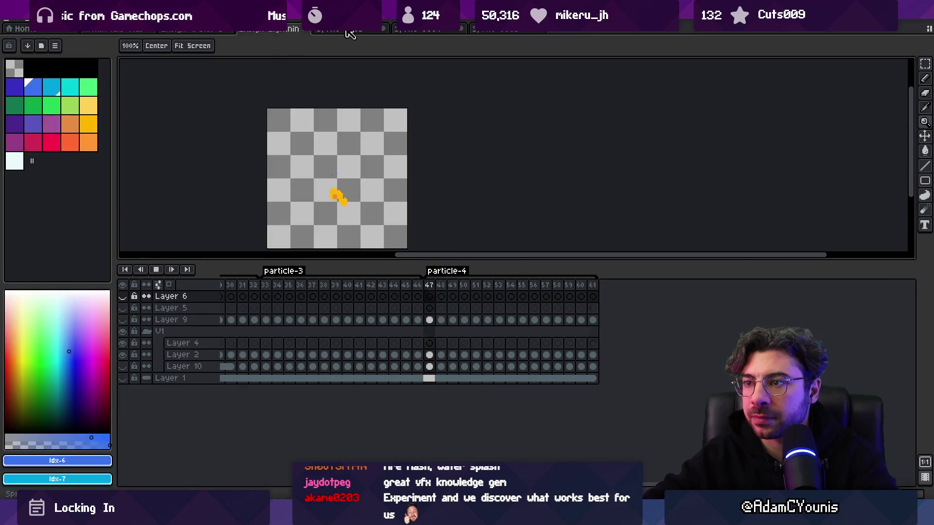
left_click(348, 31)
scroll(332, 138, "down", 1)
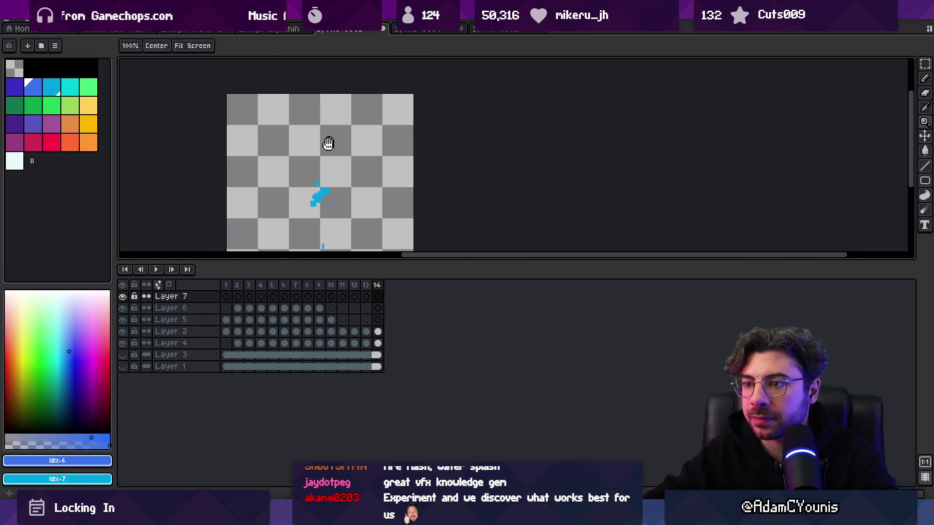
left_click(122, 354)
left_click(122, 366)
left_click_drag(225, 285, 377, 285)
Step: On the dark 22-frame sprite, select frames 1–16 across all layers
left_click(445, 33)
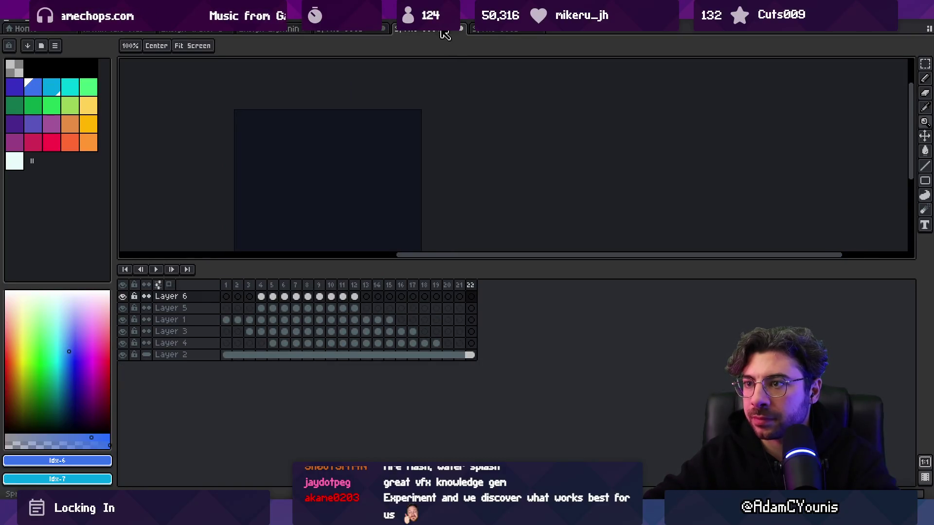
left_click_drag(225, 285, 400, 285)
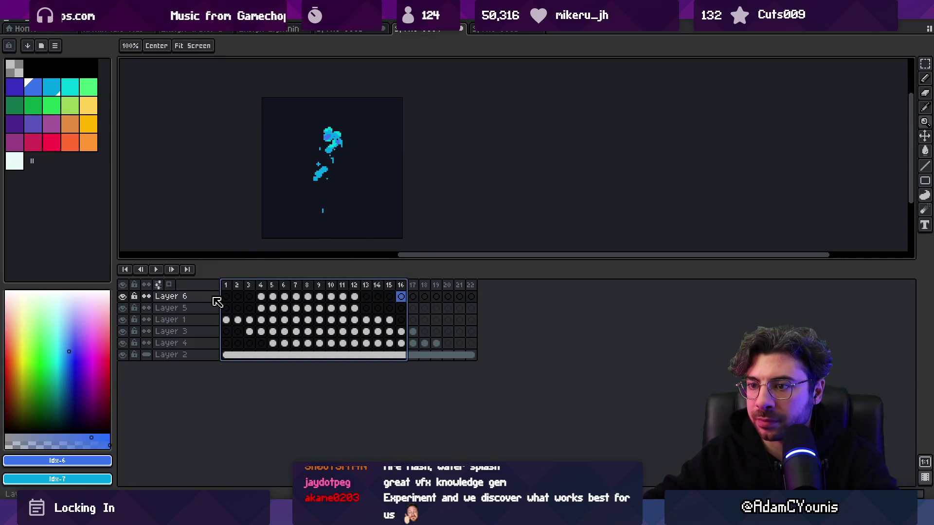
key("shift+b")
key("shift+n")
Step: In the three-layer splash sprite, hide Layer 1, flatten the visible layers, and select frames 1–12
left_click(508, 30)
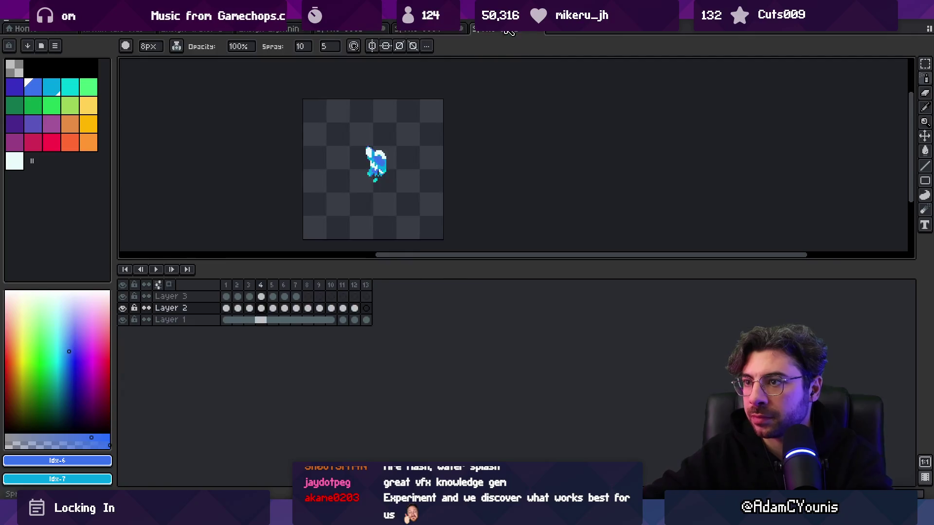
left_click(122, 320)
right_click(195, 298)
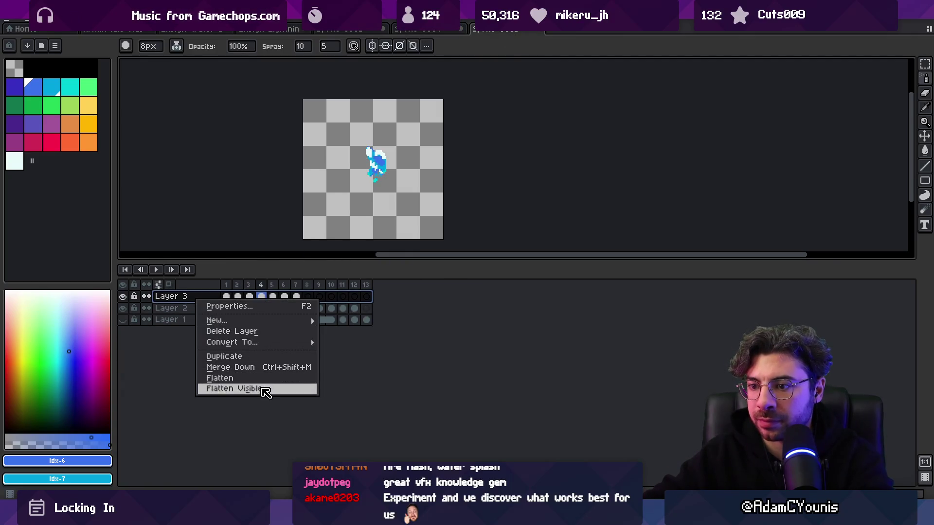
left_click(263, 389)
left_click_drag(357, 301, 227, 297)
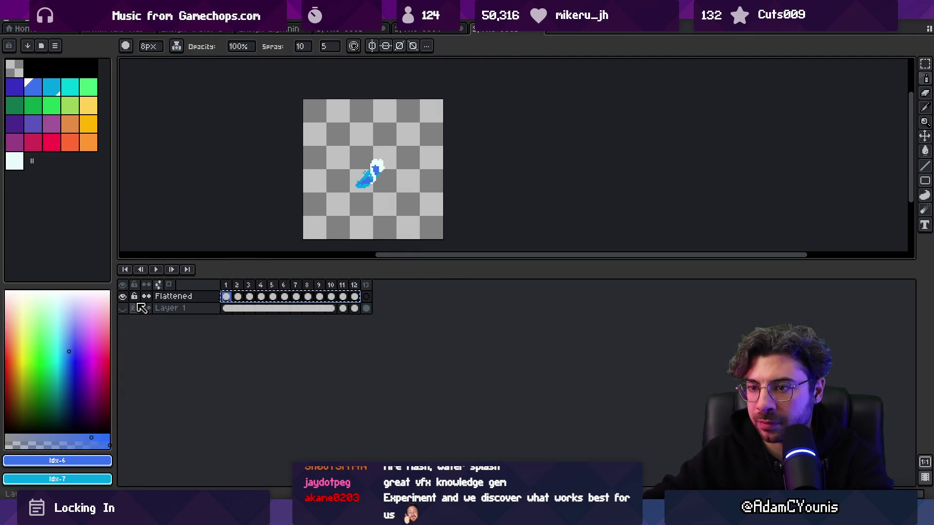
Step: Back in the dark-background sprite, select Layer 7 frames 2–13 and preview the animation
left_click(432, 31)
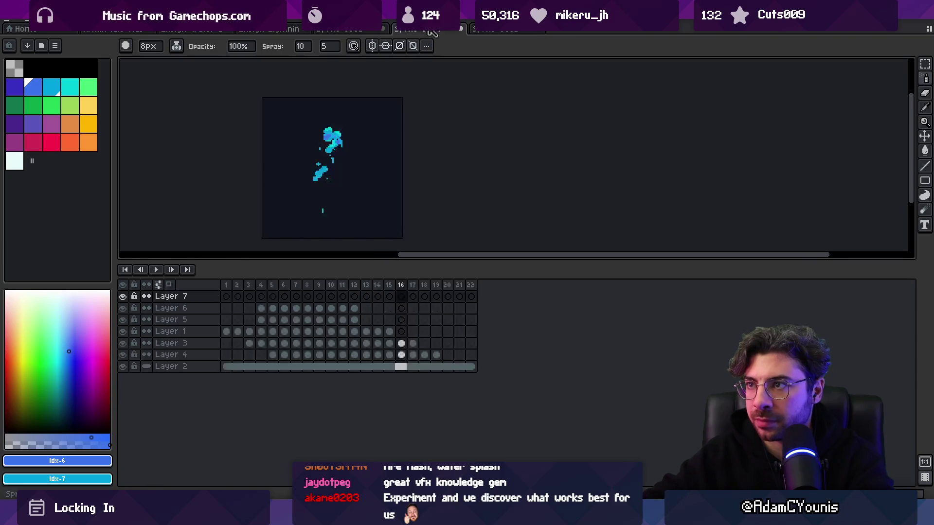
left_click(236, 297)
key("ctrl+Tab")
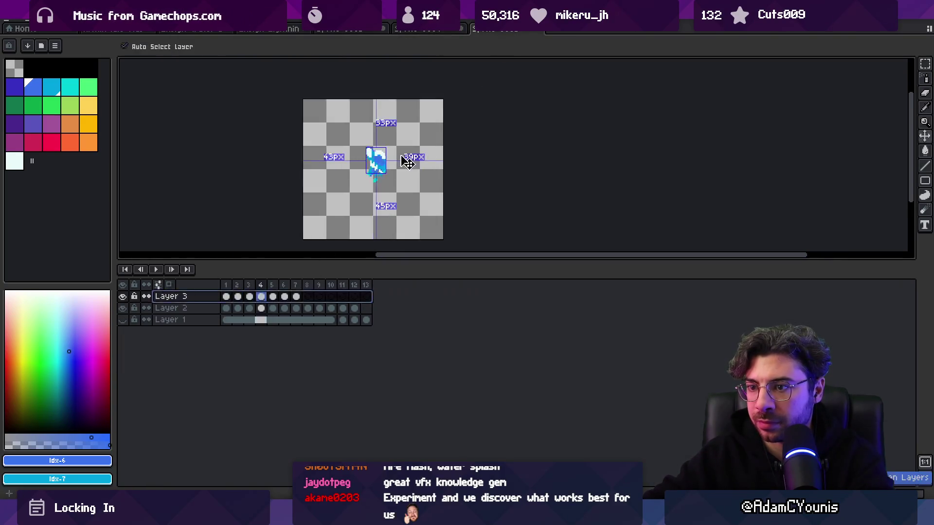
key("ctrl+shift+Tab")
mouse_move(238, 299)
left_mouse_down()
mouse_move(370, 300)
mouse_move(238, 298)
left_mouse_up()
key("v")
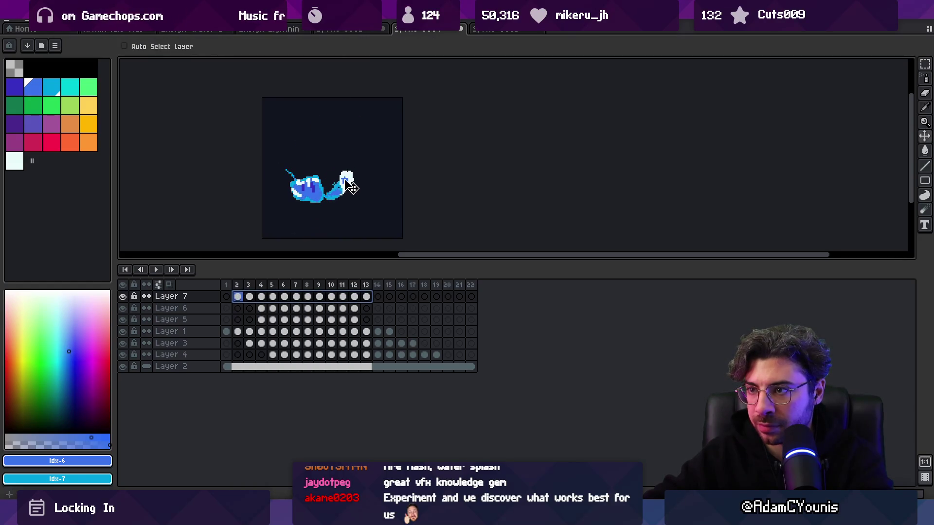
key("Return")
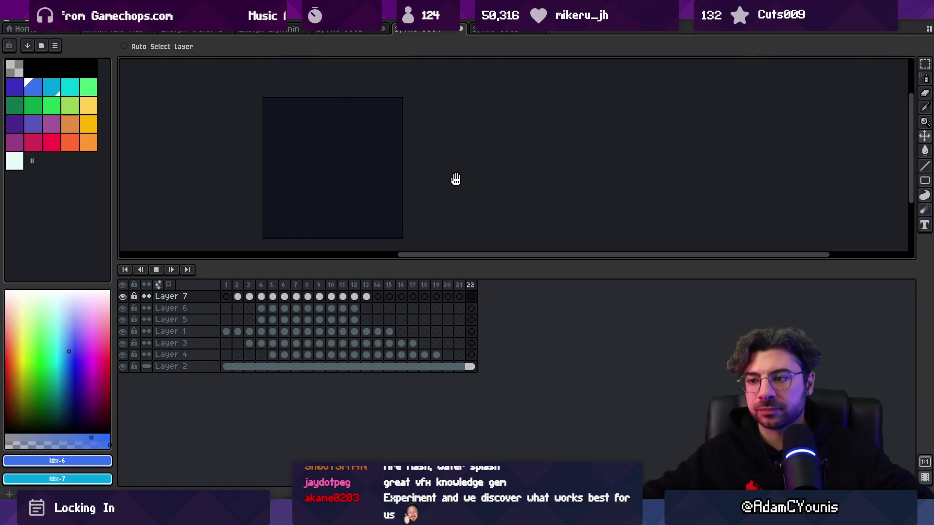
key("Return")
Step: Duplicate Layer 7 into a new Layer 8
left_click(189, 297)
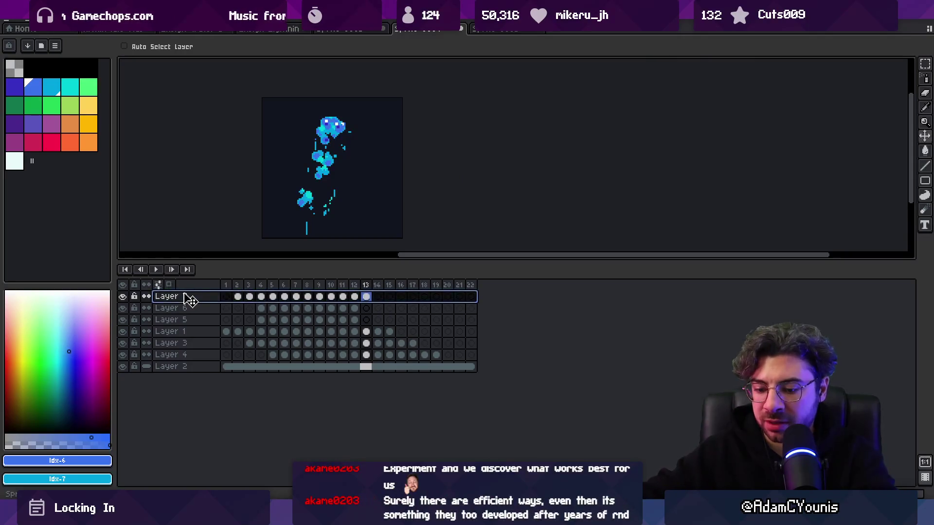
key("shift+n")
mouse_move(365, 308)
left_mouse_down()
mouse_move(255, 308)
mouse_move(241, 298)
left_mouse_up()
Step: Flip Layer 8's frames 2–13 horizontally, reposition them, and play the result
left_click_drag(367, 303, 237, 296)
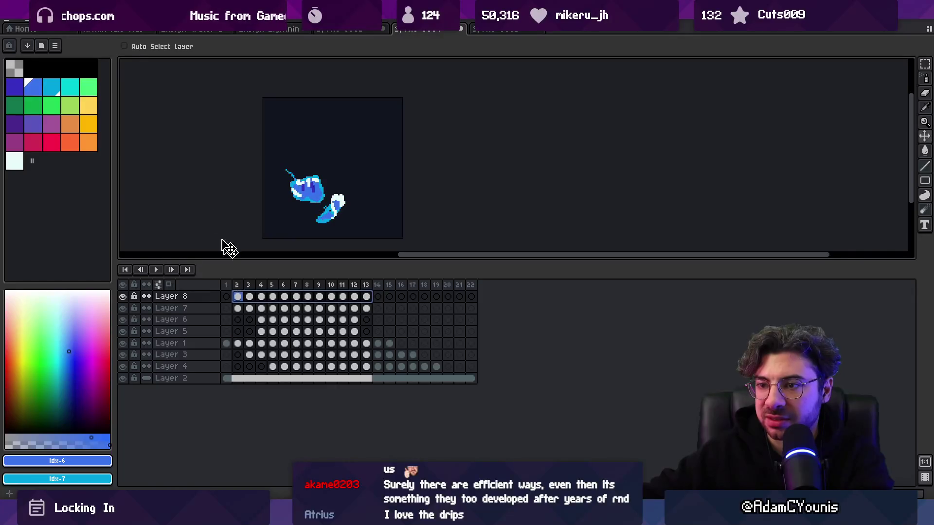
left_click(56, 9)
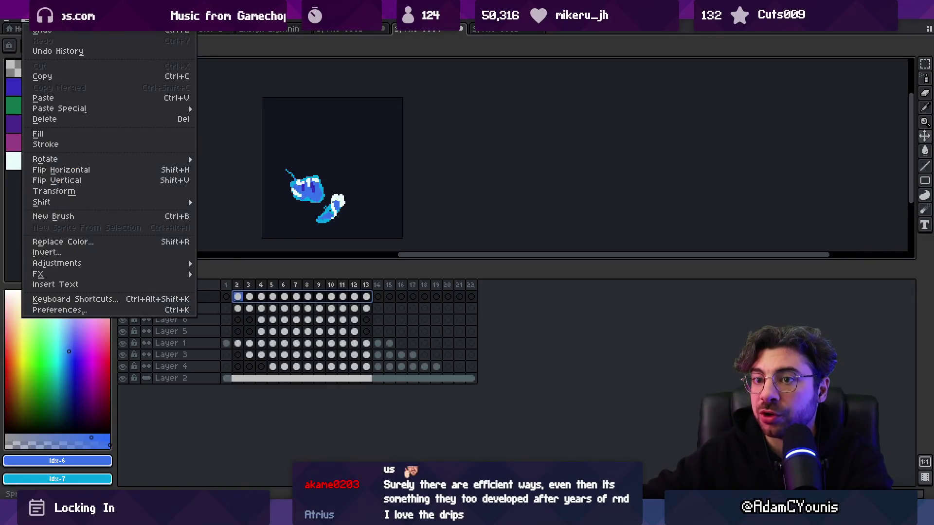
left_click(112, 173)
left_click_drag(377, 306, 249, 298)
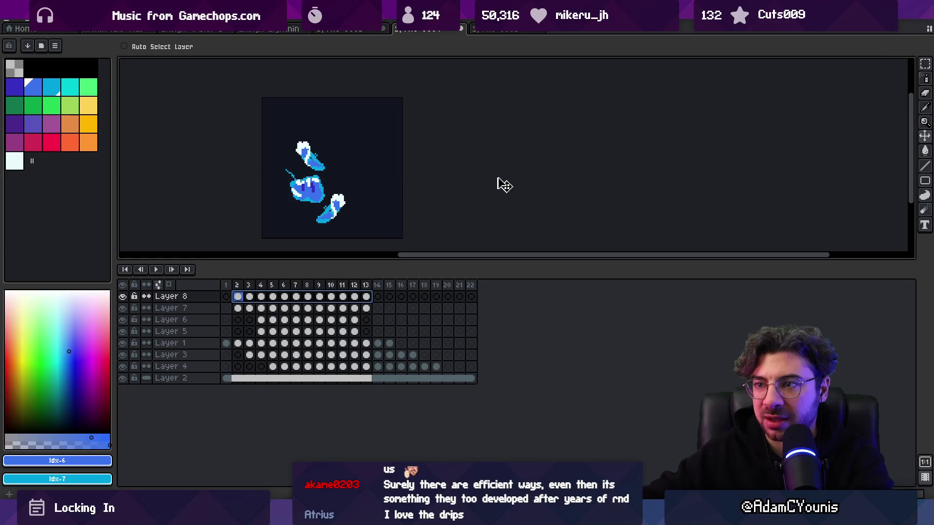
key("Return")
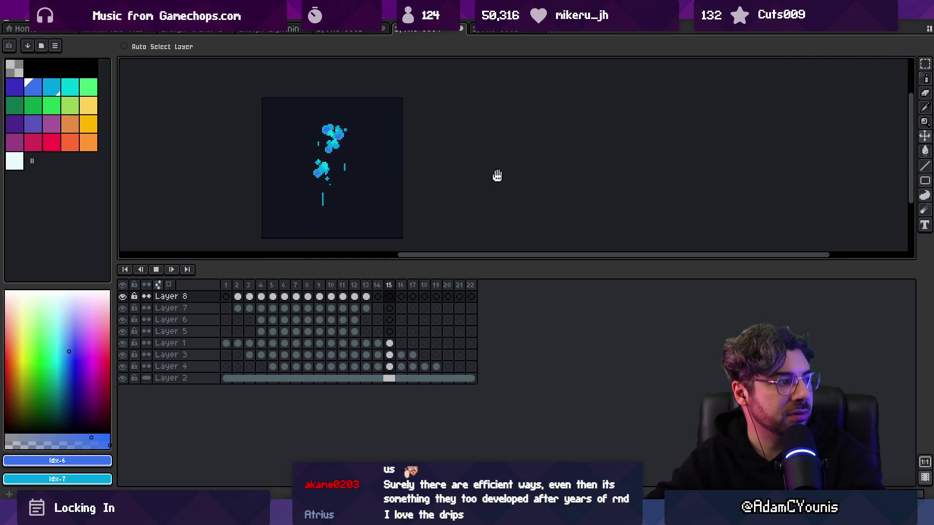
Step: Drag the Layer 8 cels later so the copy starts at frame 6 instead of 2
scroll(485, 174, "down", 2)
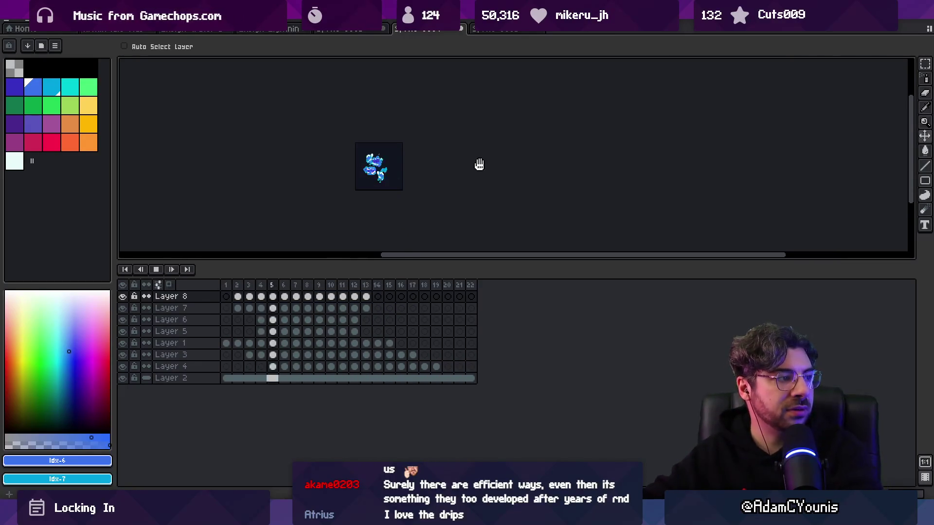
scroll(455, 169, "up", 1)
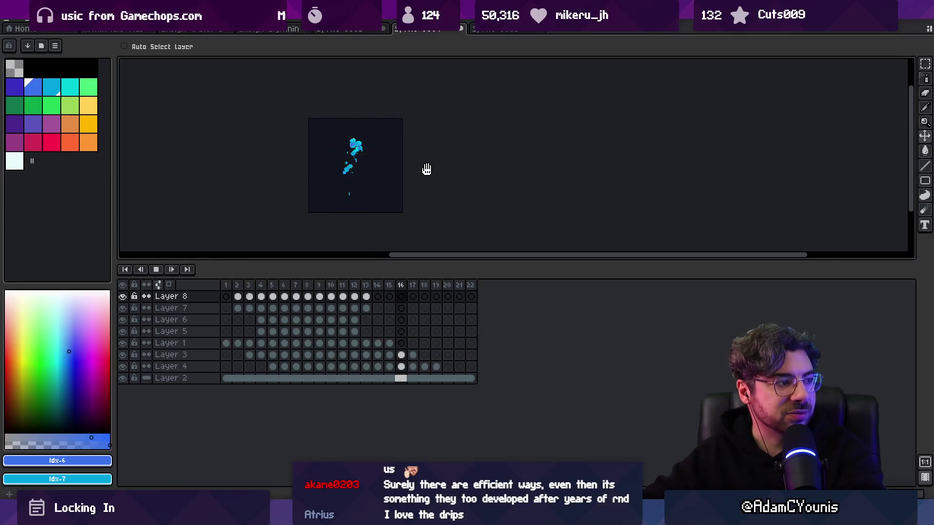
scroll(385, 194, "up", 2)
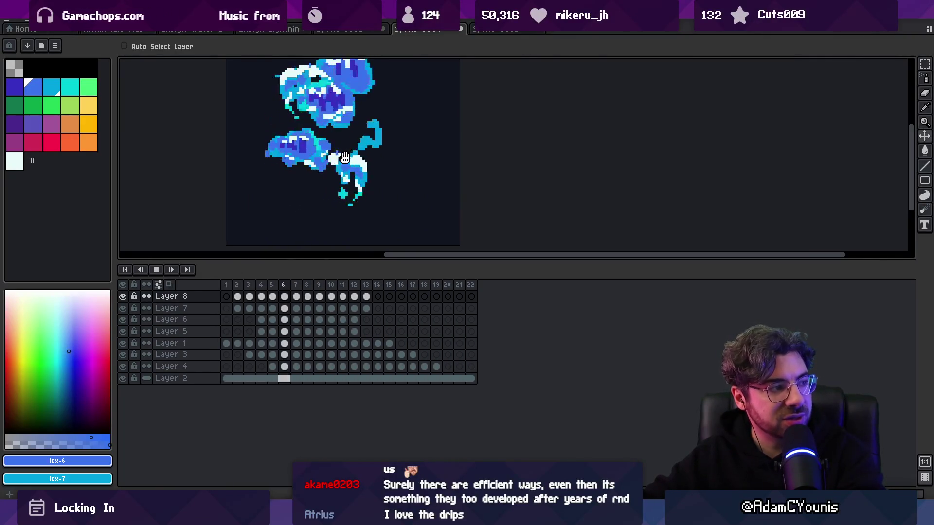
scroll(345, 170, "down", 1)
scroll(346, 203, "down", 1)
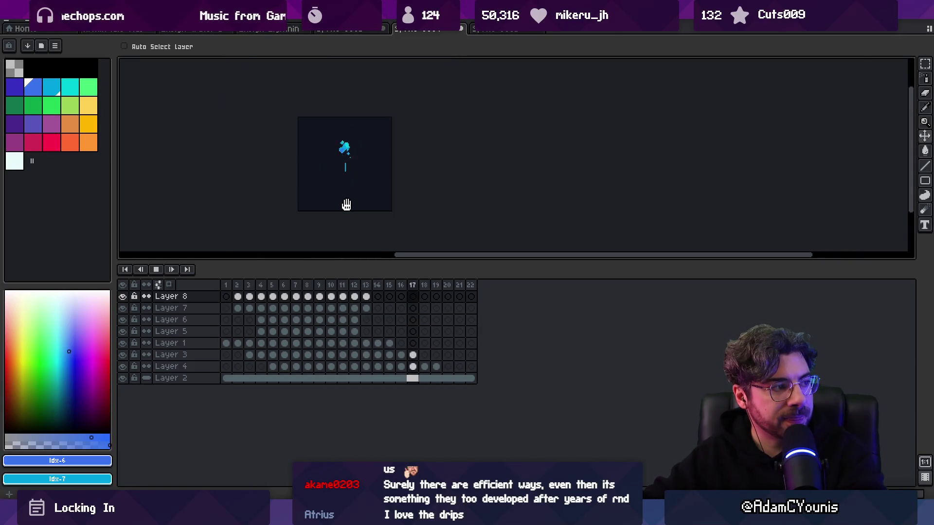
scroll(395, 192, "down", 1)
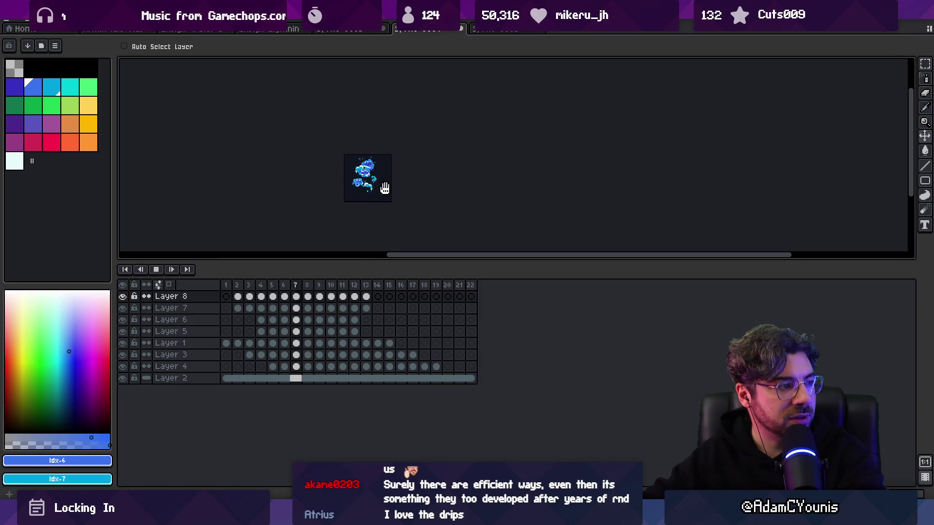
scroll(385, 188, "up", 2)
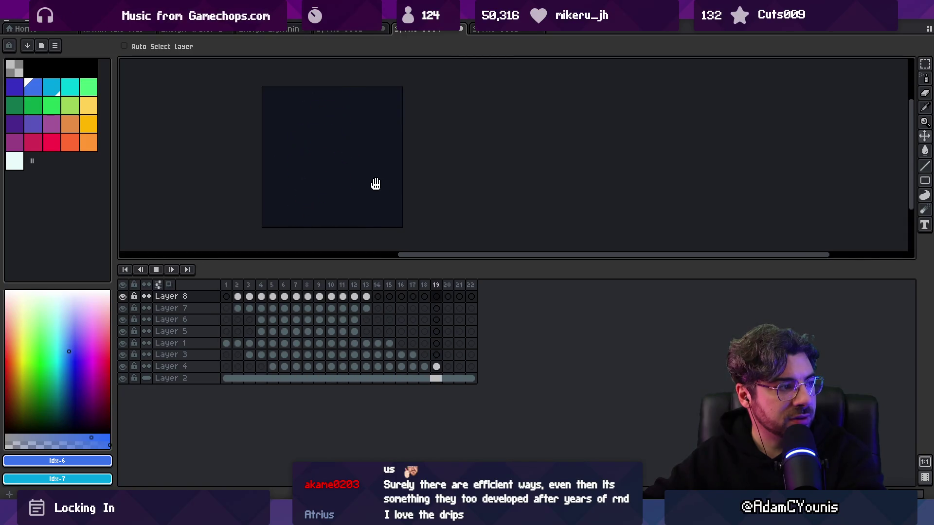
scroll(356, 179, "up", 1)
key("Return")
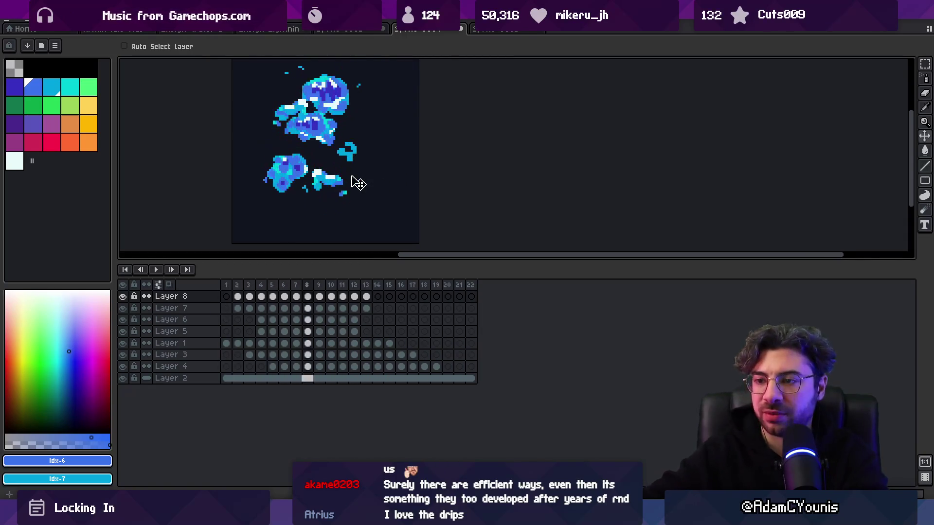
left_click_drag(237, 296, 428, 292)
key("Return")
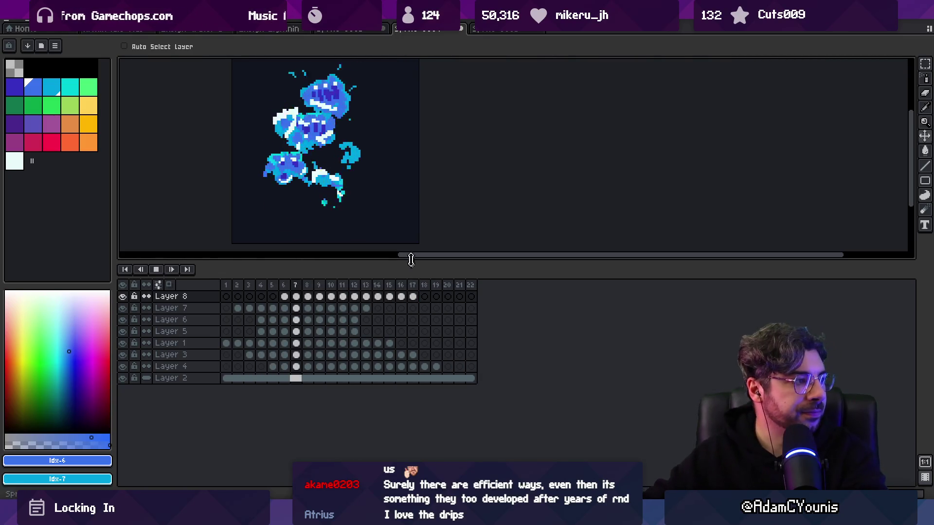
Step: Play and step frame by frame to check the delayed timing, ending on frame 6
scroll(424, 183, "down", 3)
scroll(450, 179, "up", 2)
key("Return")
key("Left")
key("Left")
key("Left")
key("Right")
key("Right")
key("Right")
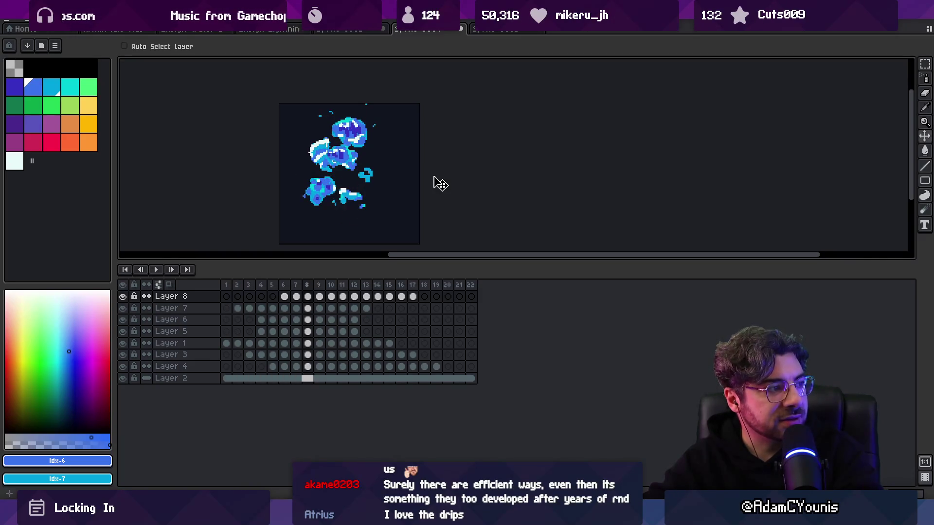
key("Right")
key("Right")
key("Right")
key("Left")
key("Left")
key("Left")
key("Left")
key("Left")
key("Right")
key("Right")
key("Right")
key("Right")
key("Right")
key("Right")
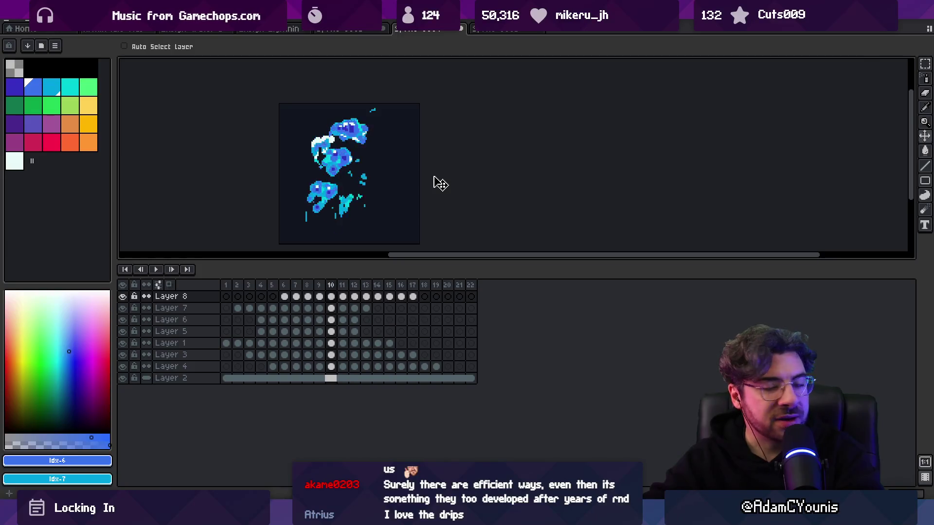
key("Left")
key("Left")
key("Left")
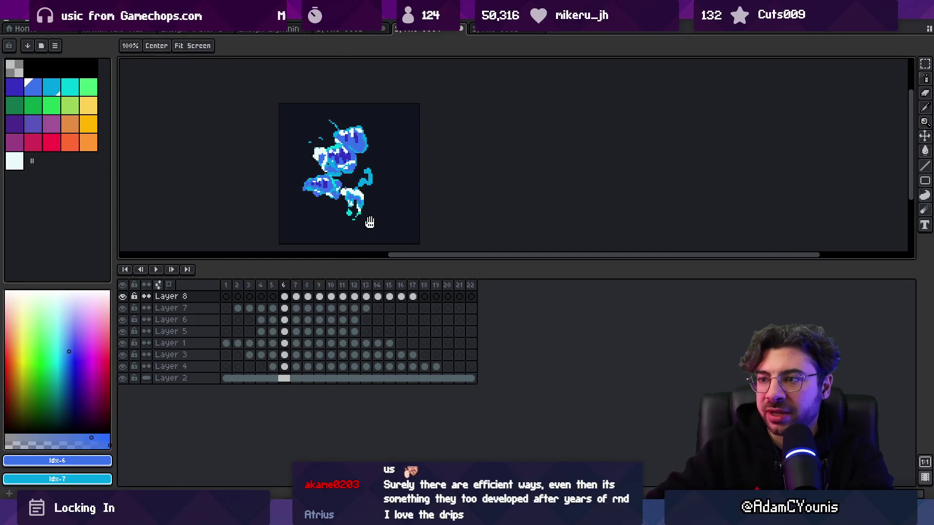
left_click_drag(370, 229, 373, 225)
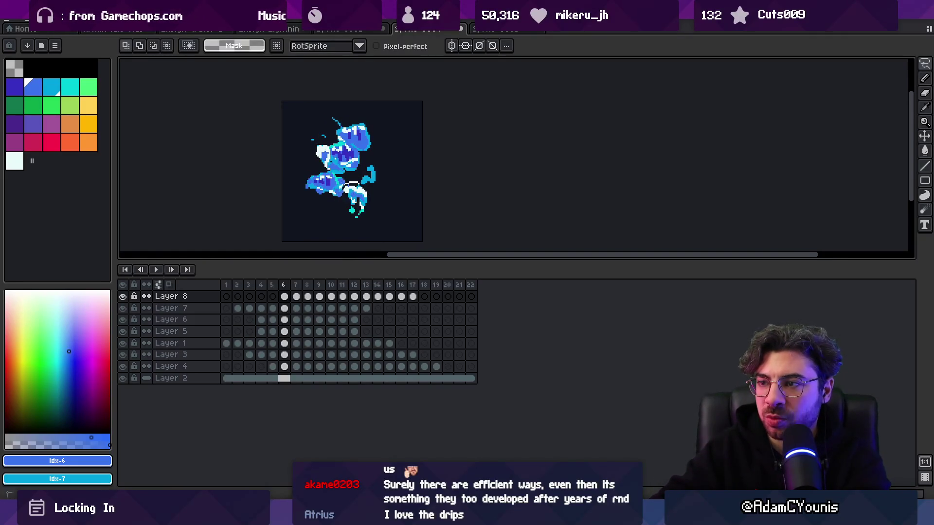
mouse_move(284, 285)
left_mouse_down()
mouse_move(262, 286)
mouse_move(325, 284)
left_mouse_up()
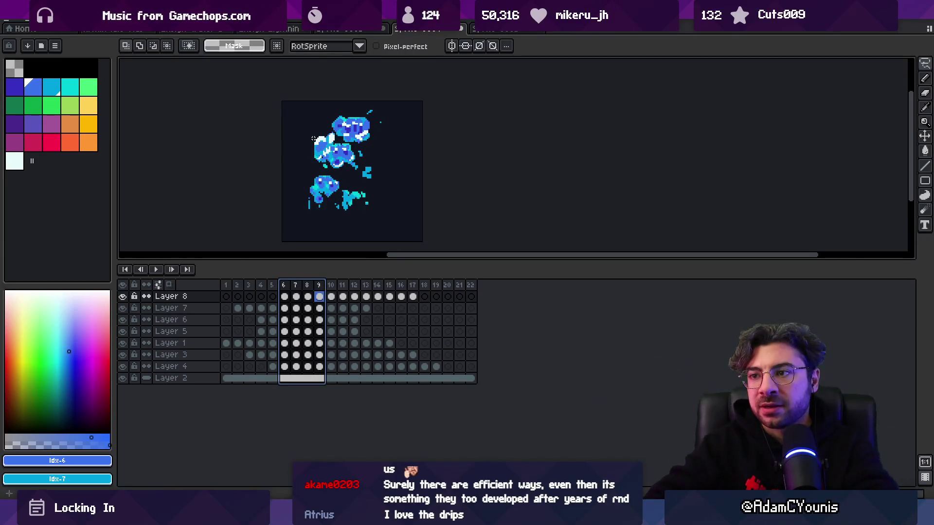
key("Return")
key("z")
scroll(335, 171, "down", 2)
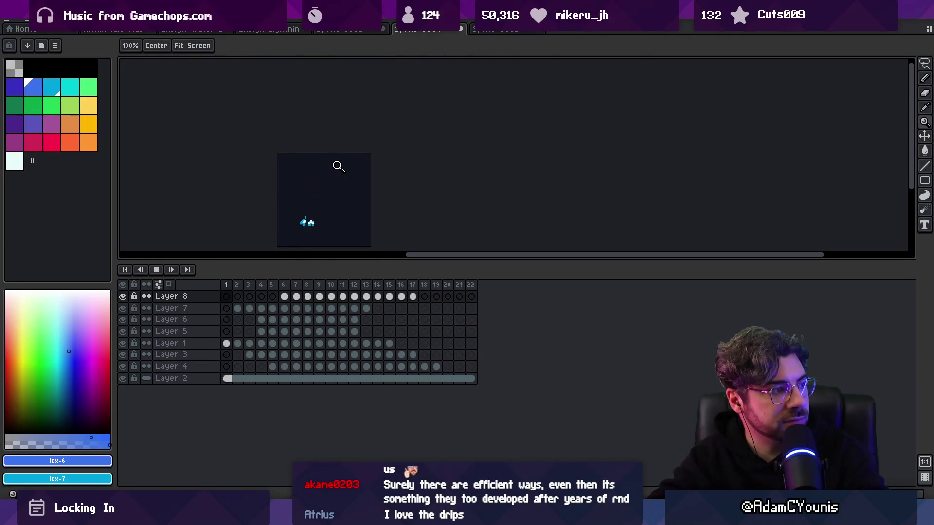
Step: Enable Auto Select Layer and make Layer 4 active by clicking its pixels
key("Return")
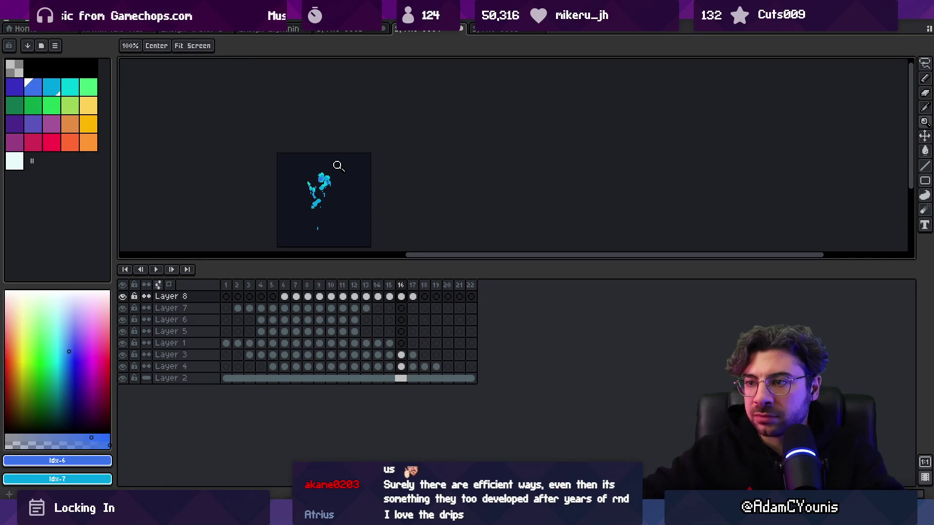
left_click_drag(354, 284, 339, 280)
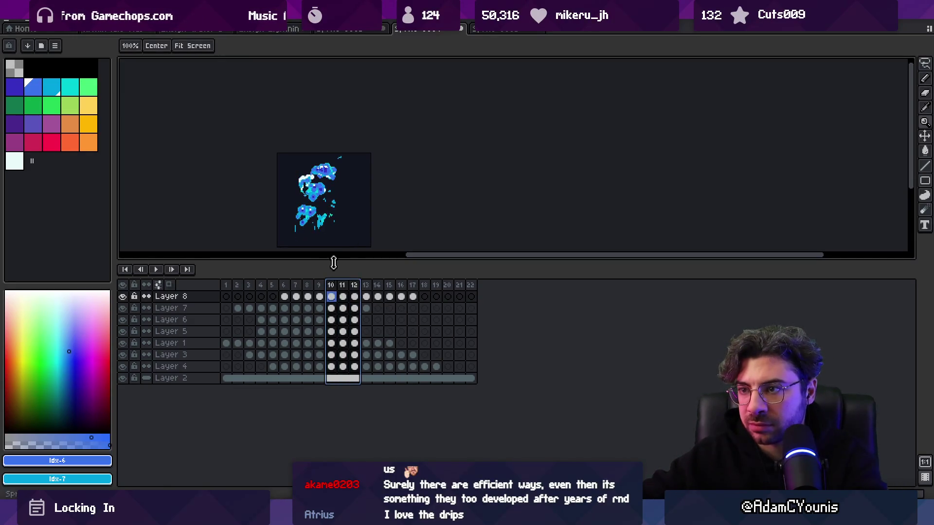
key("Escape")
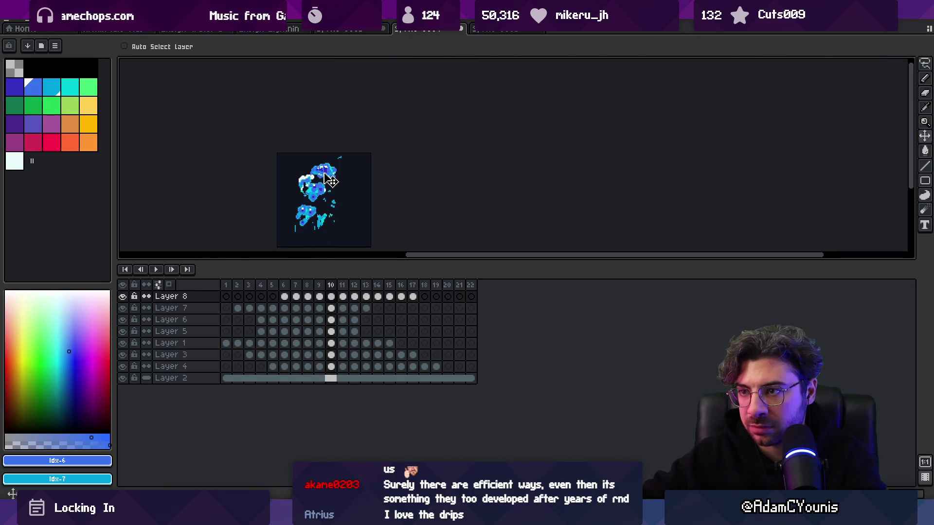
left_click(163, 49)
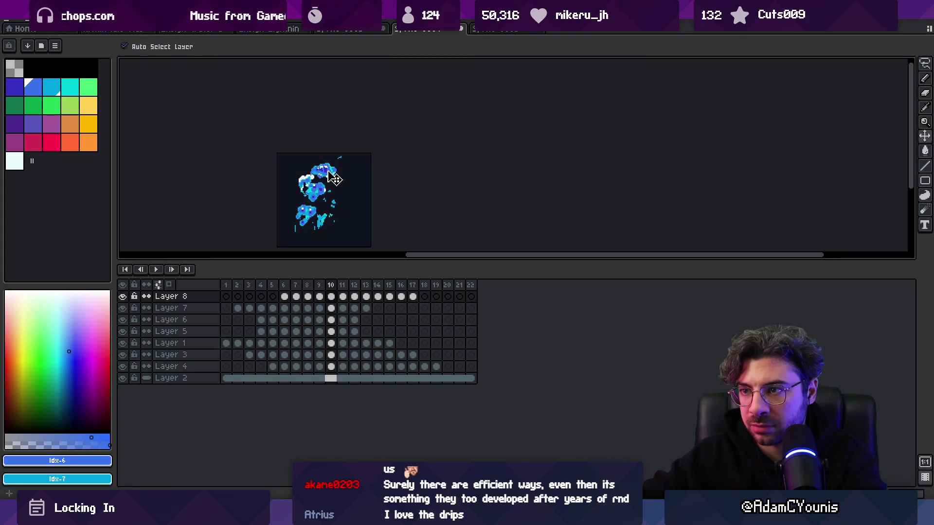
left_click(329, 173)
Step: Play the animation from frame 2, then stop it
left_click(239, 286)
key("Return")
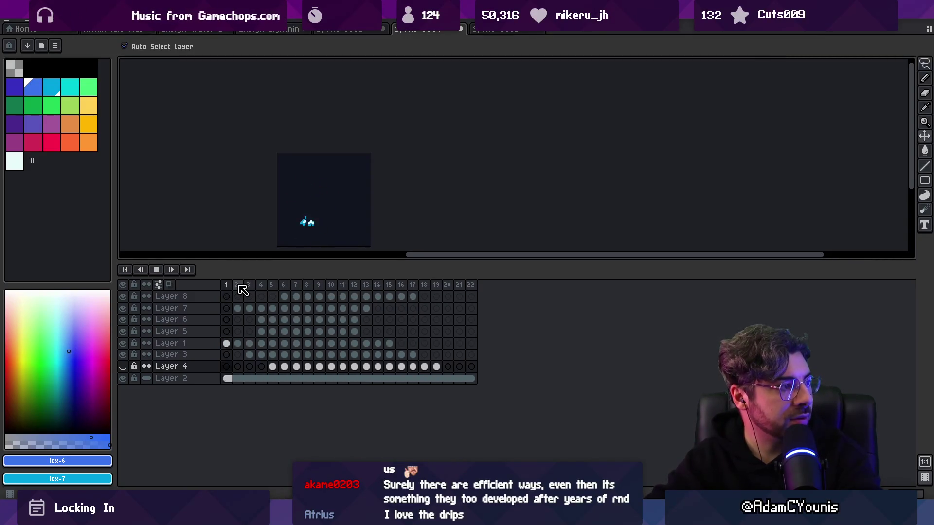
scroll(316, 235, "up", 1)
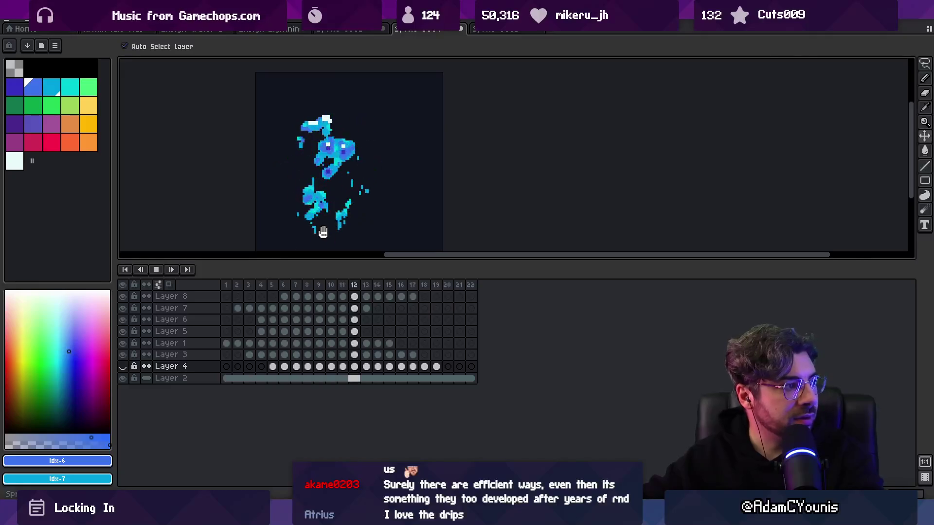
scroll(359, 226, "down", 1)
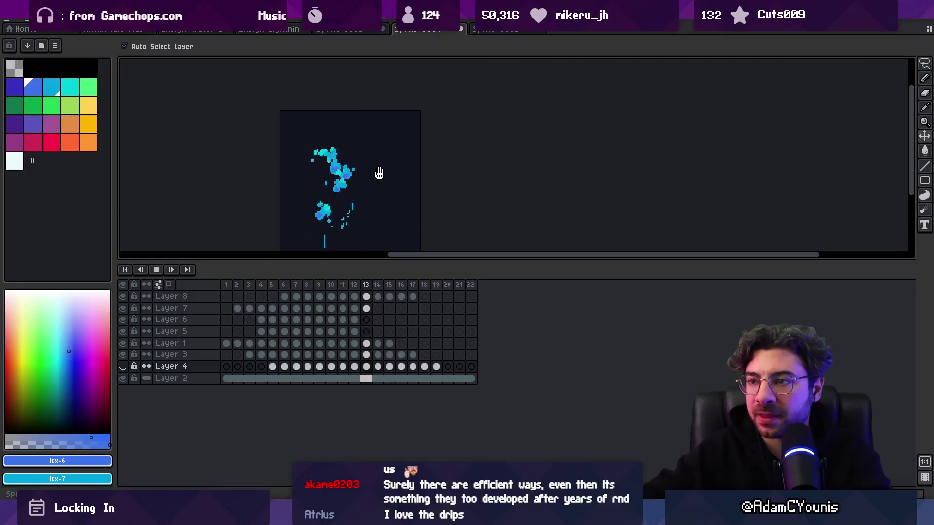
key("Return")
Step: Glance at another open sprite, then return and select the frame 9 column
key("m")
key("Return")
key("Return")
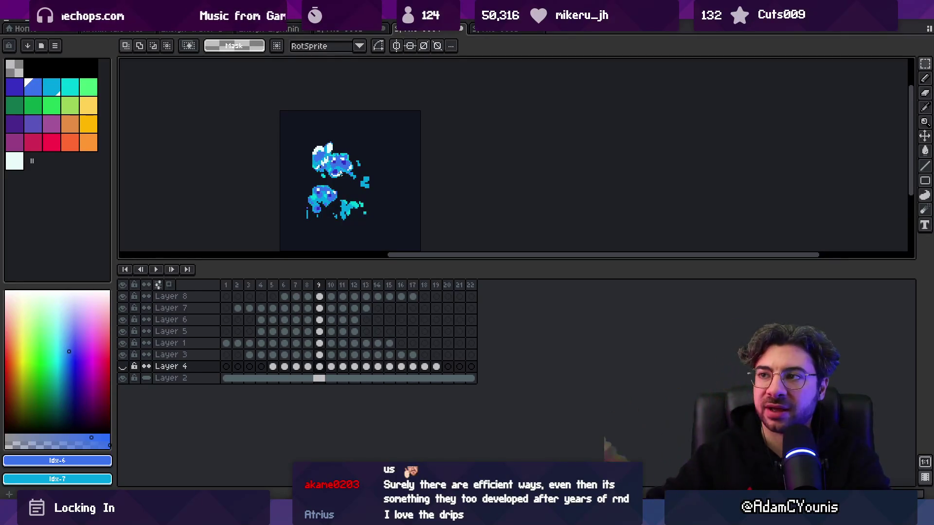
left_click(505, 35)
left_click(506, 38)
left_click(428, 35)
mouse_move(324, 288)
left_mouse_down()
mouse_move(273, 288)
mouse_move(364, 288)
mouse_move(308, 289)
mouse_move(322, 290)
left_mouse_up()
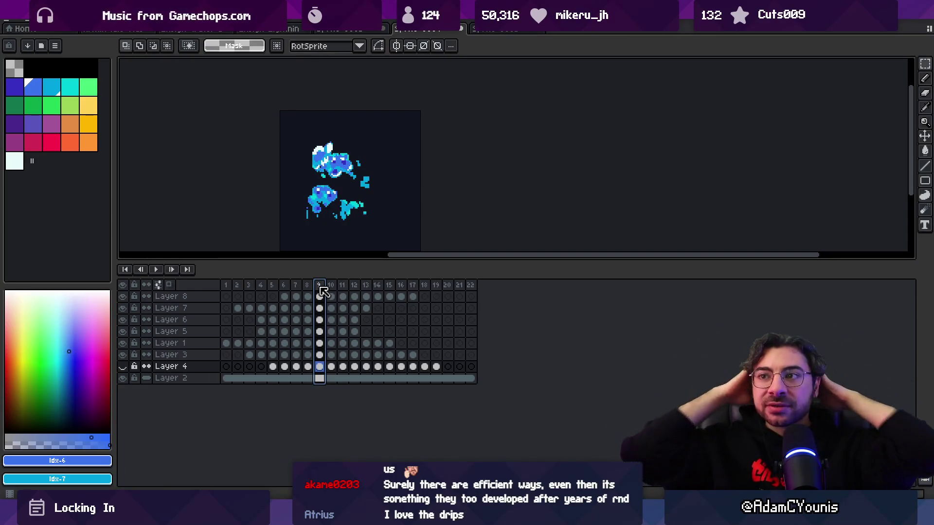
left_click(524, 29)
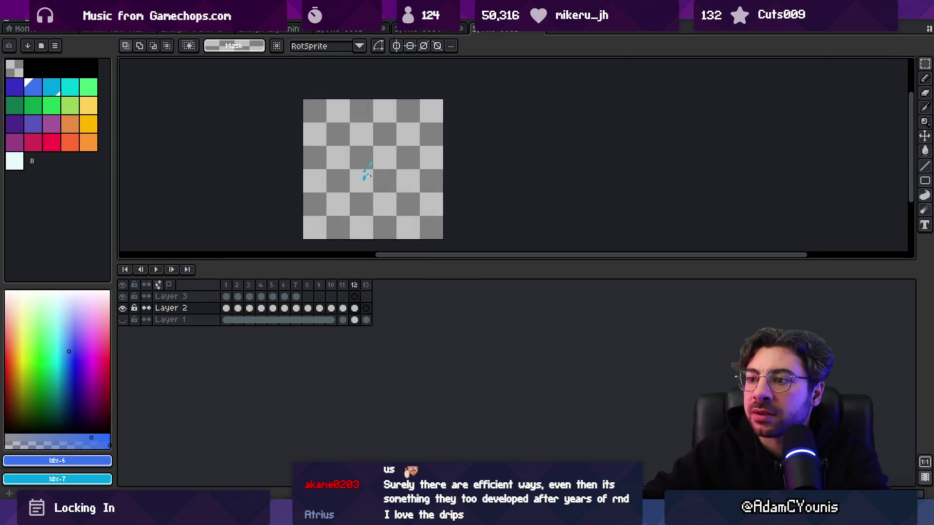
Step: Select frames 1–4 across all layers of the splash sprite
mouse_move(226, 285)
left_mouse_down()
mouse_move(292, 285)
mouse_move(250, 287)
mouse_move(264, 287)
left_mouse_up()
scroll(408, 191, "up", 1)
left_click_drag(409, 191, 290, 190)
key("i")
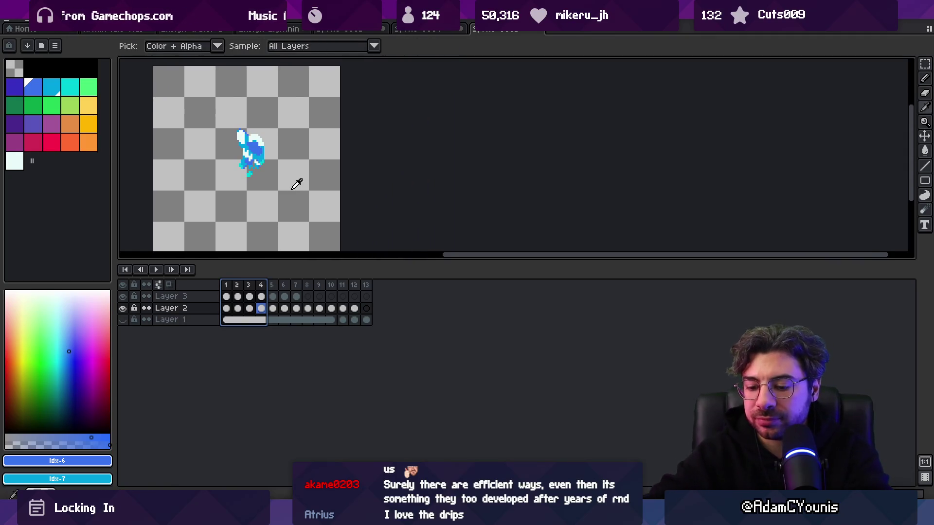
key("m")
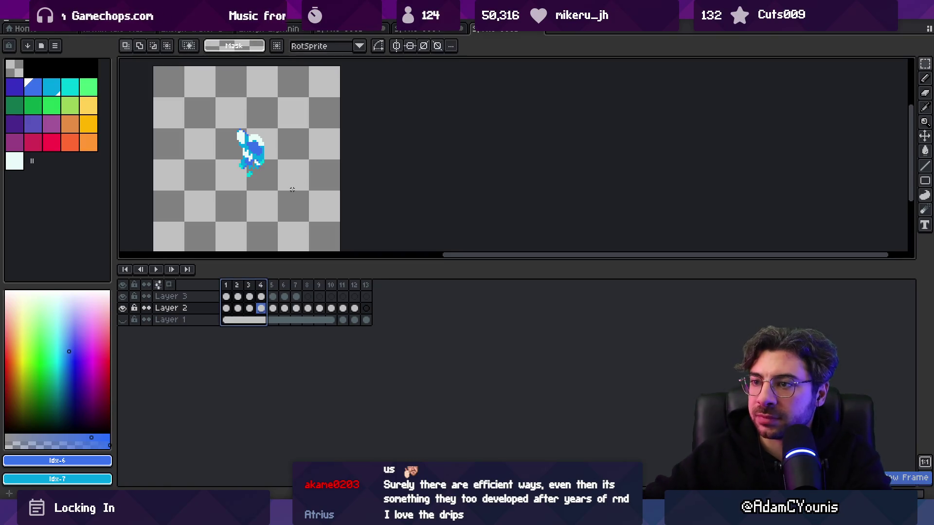
Step: Create a new sprite with the default size and settings
left_click(11, 23)
left_click(22, 37)
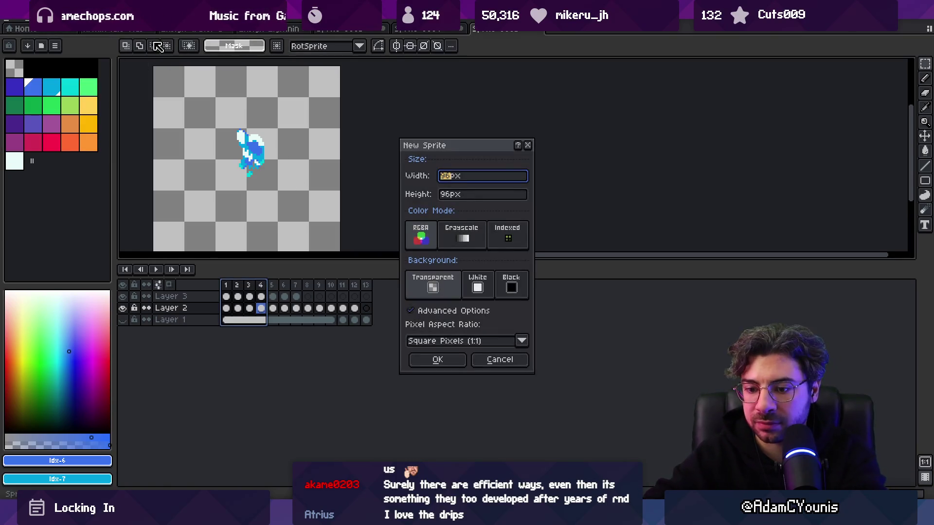
key("Return")
Step: Load the Ensigns palette preset
left_click(41, 46)
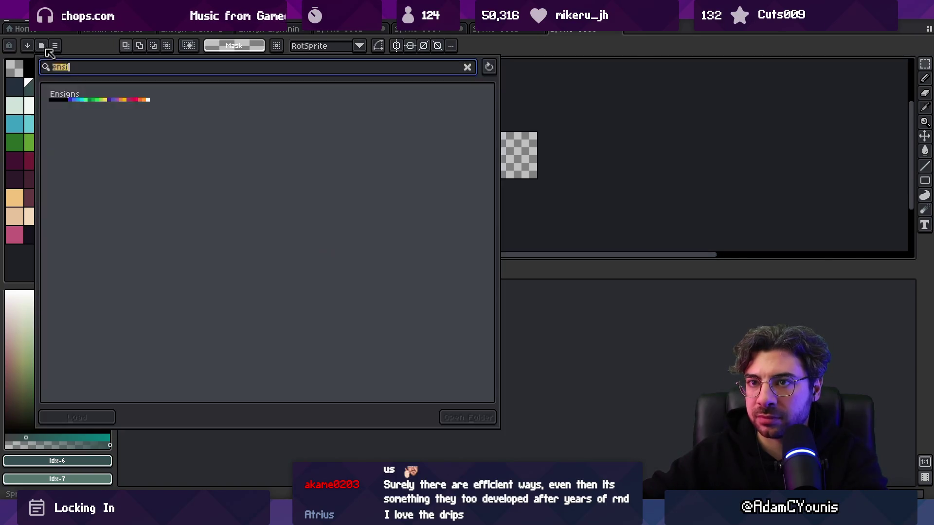
left_click(127, 102)
key("Escape")
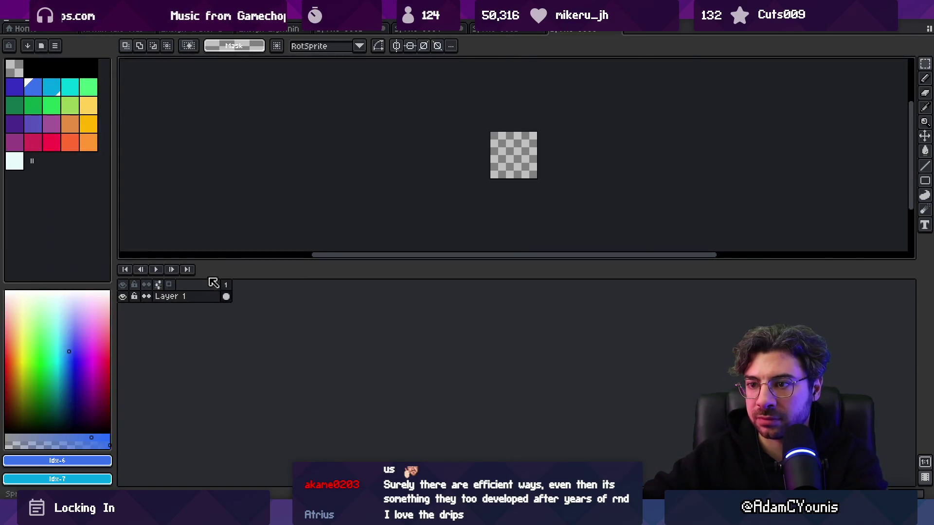
Step: Add Layer 2 and fill it with black using the Paint Bucket
key("shift+n")
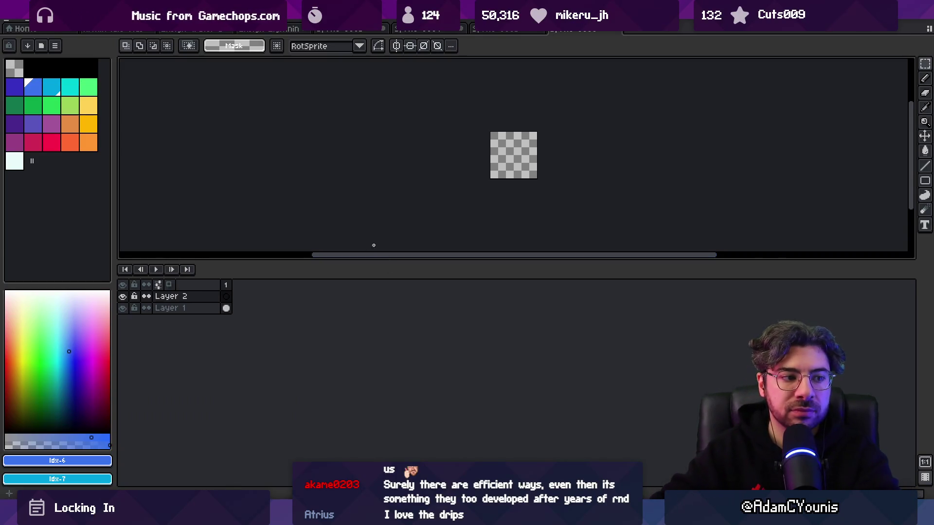
key("space")
left_click_drag(481, 167, 373, 208)
key("z")
left_click(366, 212)
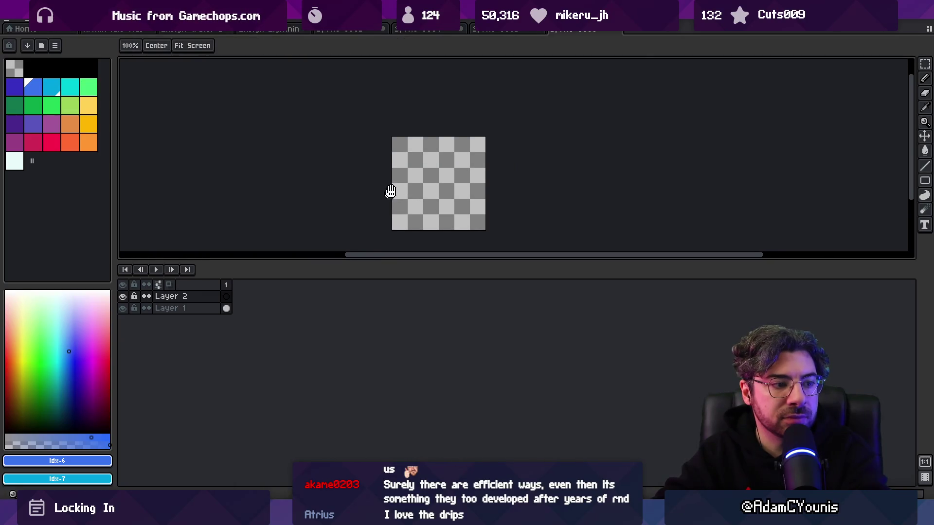
left_click_drag(384, 262, 384, 365)
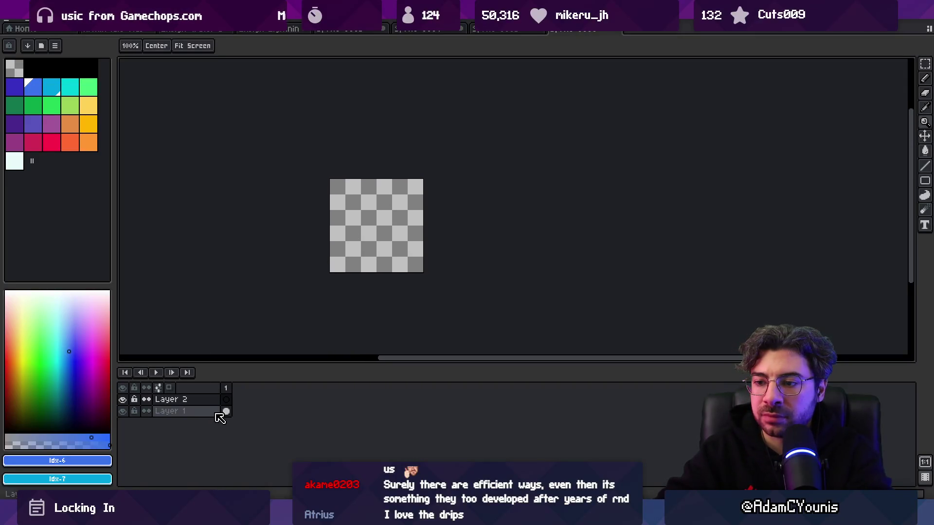
left_click(89, 68)
key("b")
left_click(378, 225)
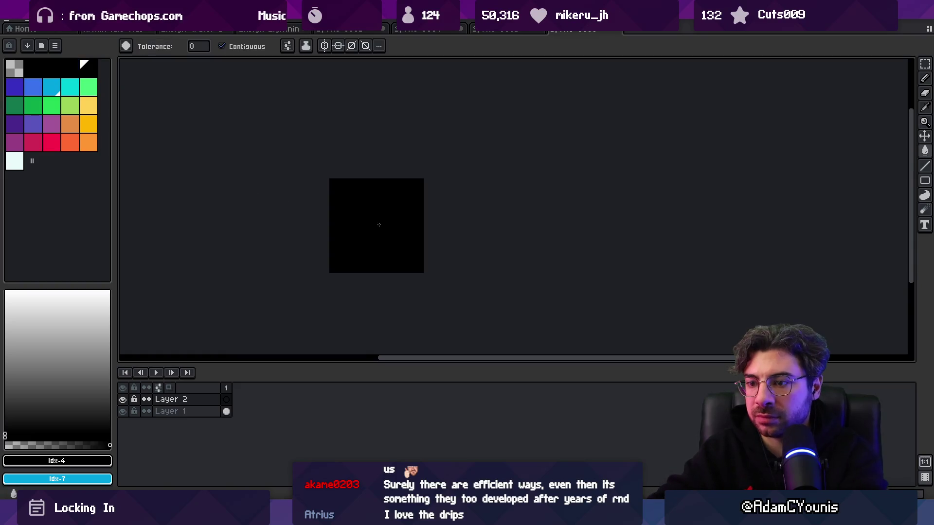
Step: Adjust Layer 2's opacity in Layer Properties to dim the black background
double_click(209, 399)
left_click(305, 274)
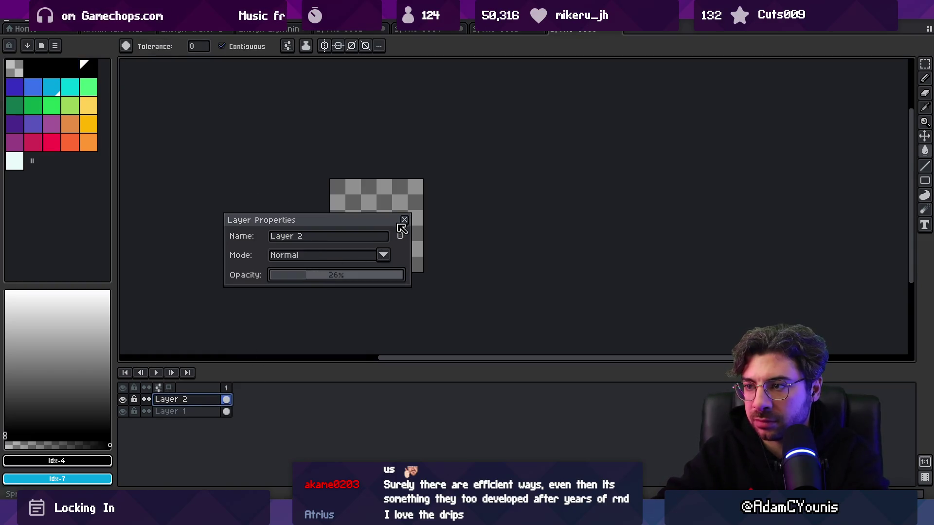
left_click(404, 220)
double_click(187, 399)
left_click(363, 277)
left_click(404, 220)
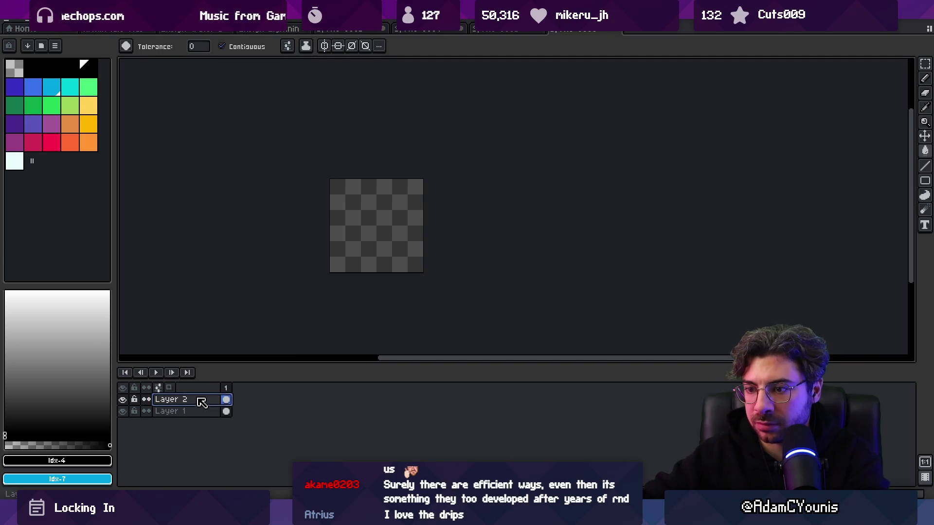
double_click(202, 403)
left_click(379, 275)
left_click(404, 220)
Step: Move Layer 2 below Layer 1 and begin adding frames
mouse_move(201, 405)
left_mouse_down()
mouse_move(183, 402)
mouse_move(167, 421)
left_mouse_up()
left_click(231, 398)
key("alt+n")
key("alt+n")
key("alt+n")
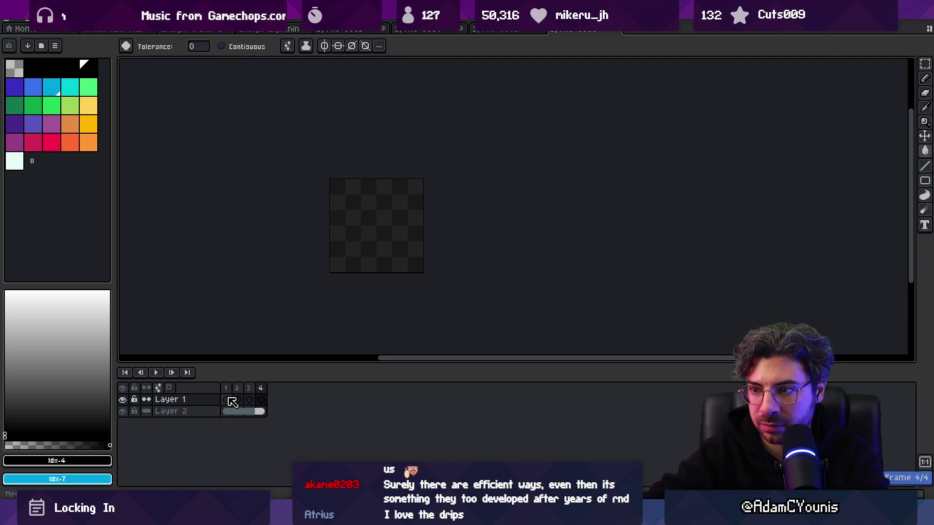
Step: Extend the sprite to 15 frames and give all frames a 70 ms duration
key("alt+n")
key("alt+n")
key("alt+n")
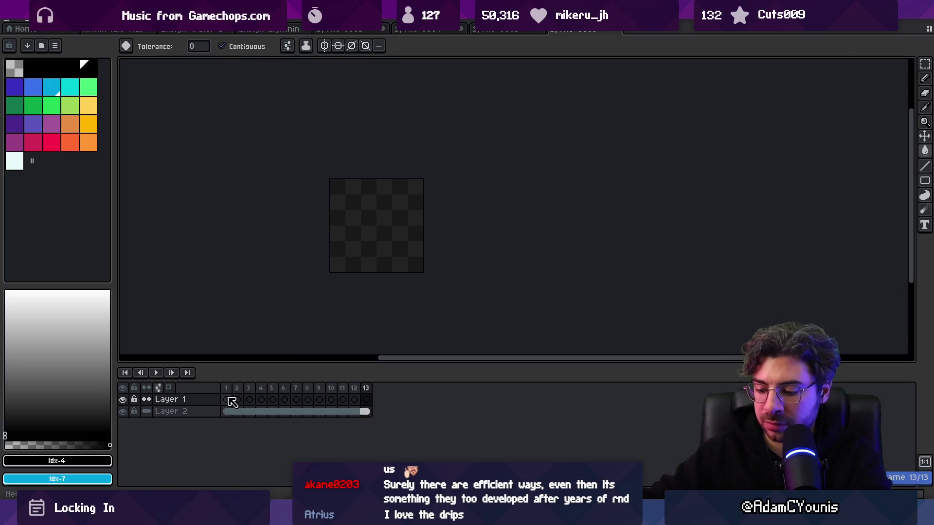
key("alt+n")
key("alt+n")
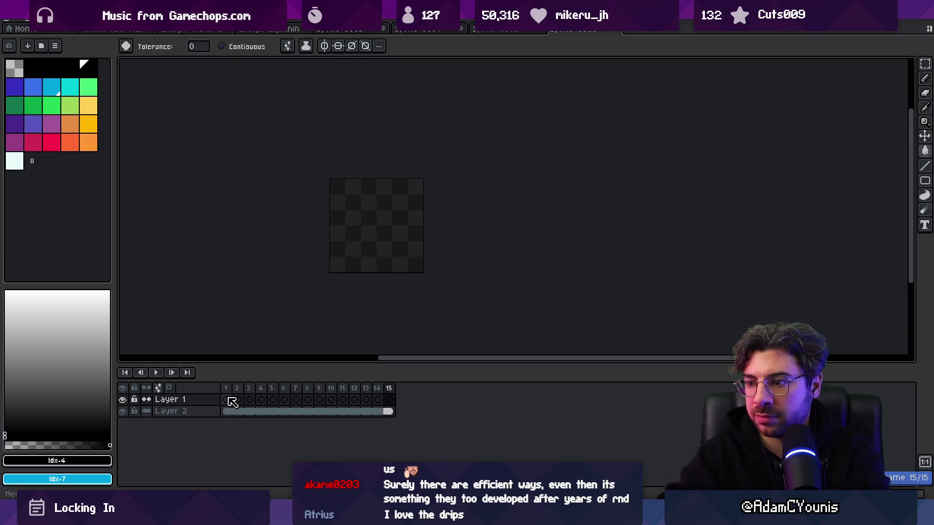
left_click_drag(381, 231, 334, 236)
left_click_drag(378, 399, 351, 393)
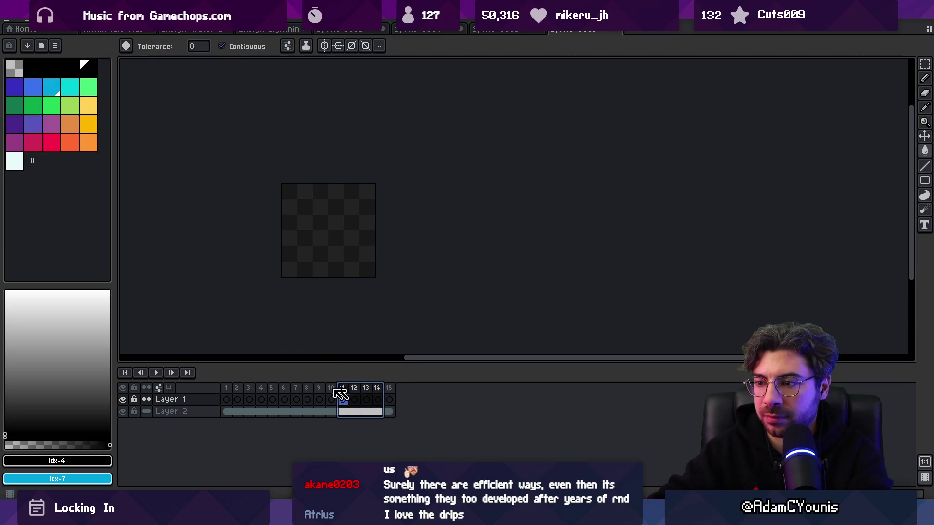
left_click_drag(226, 388, 398, 392)
right_click(398, 392)
left_click(405, 392)
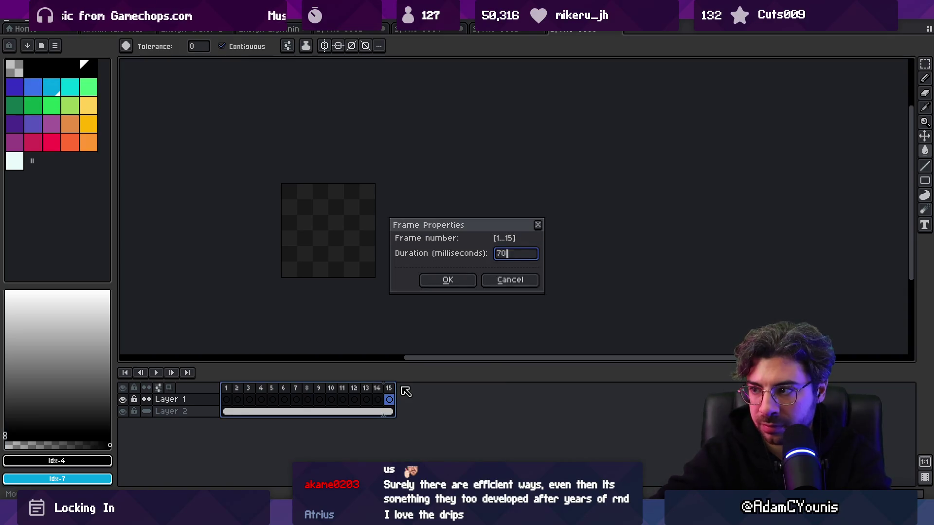
key("Return")
Step: Return to the first frame and pick cyan as the painting colour
scroll(331, 287, "up", 2)
scroll(399, 308, "down", 1)
key("Right")
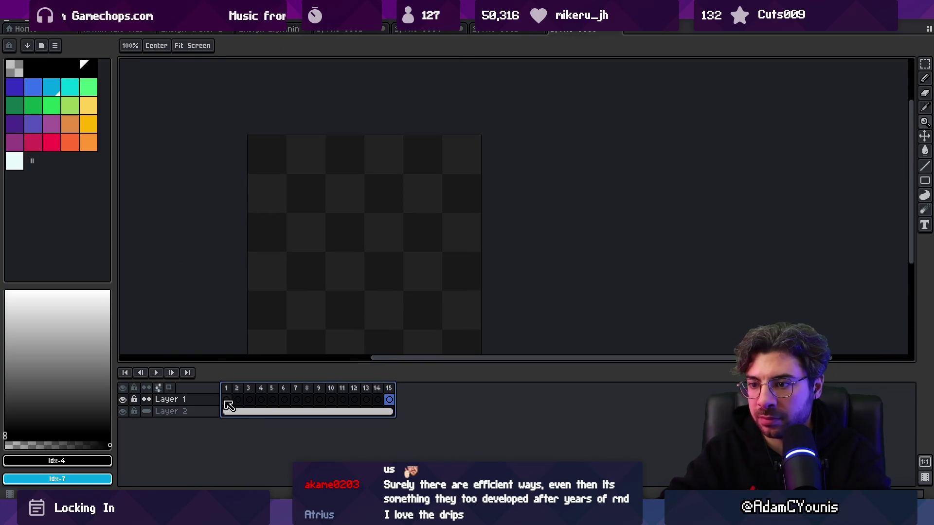
mouse_move(354, 269)
left_mouse_down()
mouse_move(331, 230)
mouse_move(327, 249)
left_mouse_up()
left_click(52, 90)
Step: Undo the three test cyan strokes
key("b")
key("ctrl+z")
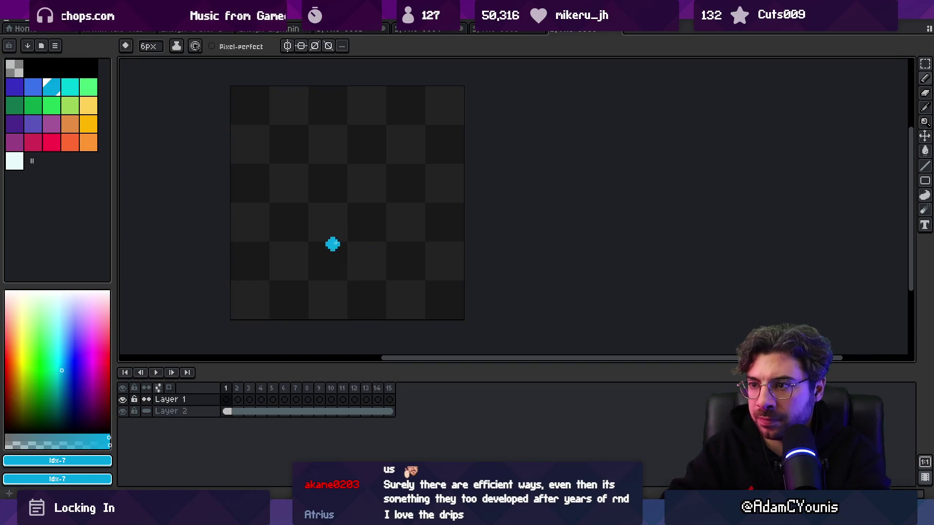
key("ctrl+z")
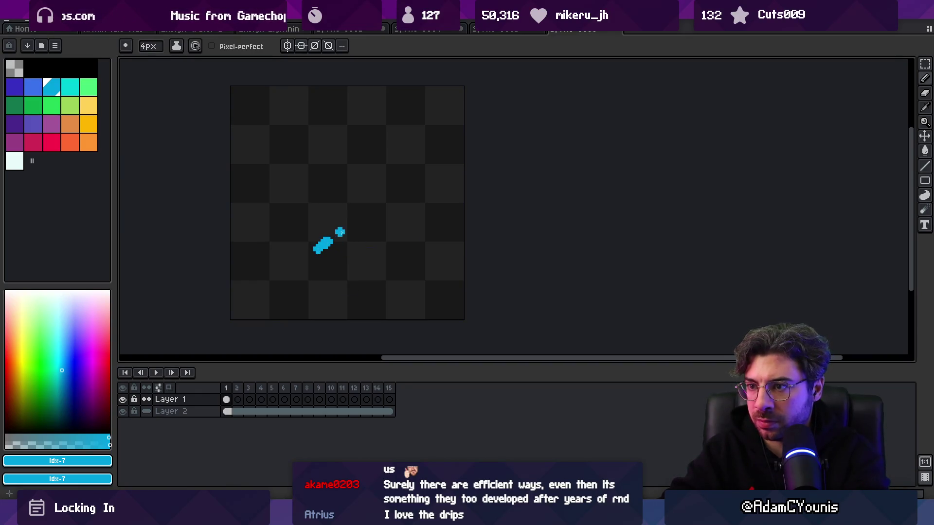
key("ctrl+z")
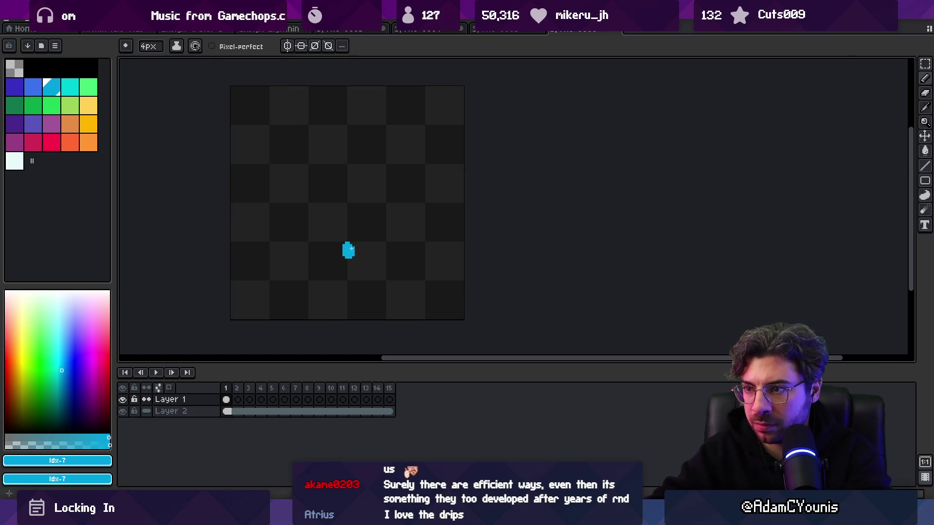
Step: On frame 2, set Onion Skin to In front of sprite and draw the splash
key("period")
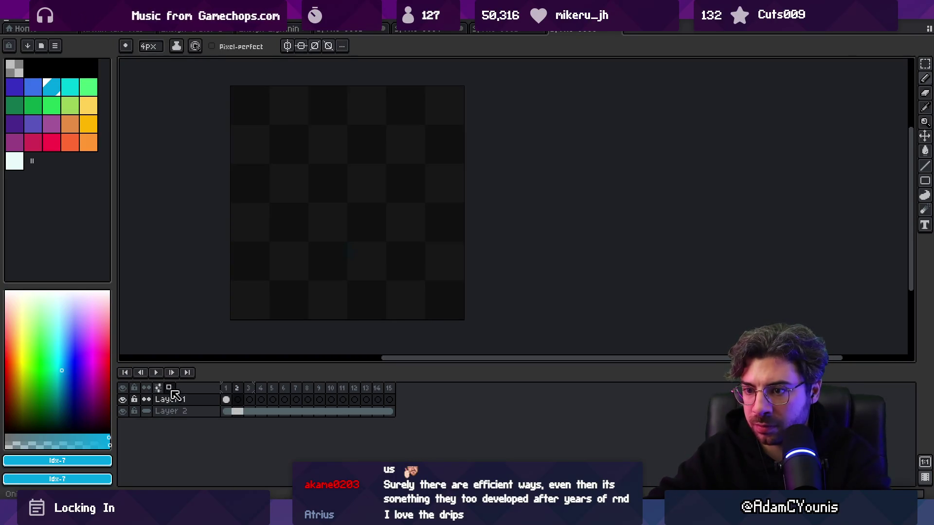
left_click(170, 388)
left_click(172, 344)
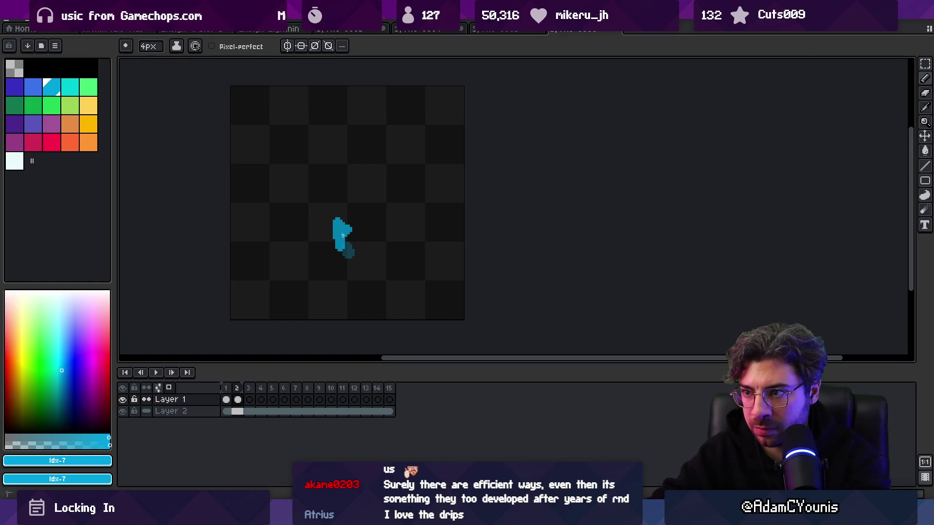
key("e")
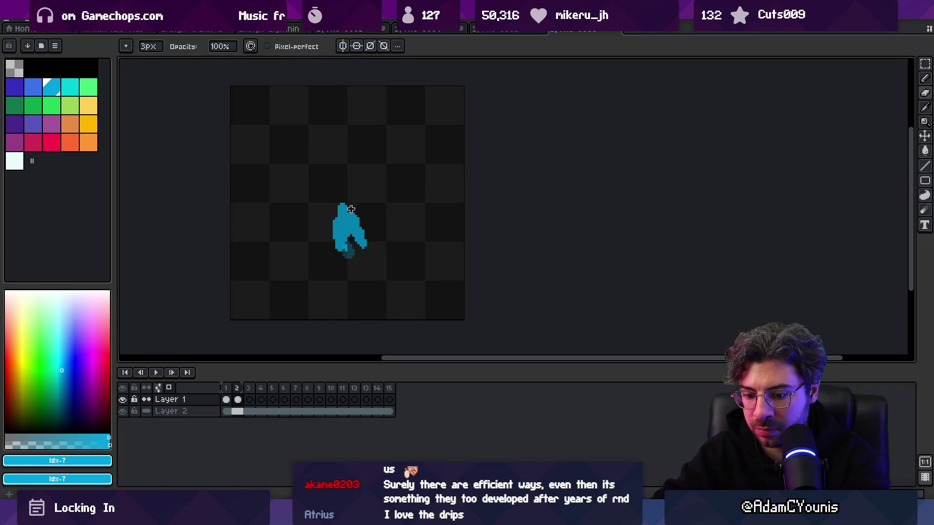
key("b")
Step: Add frames 3 and 4 with taller, higher splash stages, then play it back
key("alt+n")
mouse_move(340, 227)
left_mouse_down()
mouse_move(338, 205)
mouse_move(355, 210)
left_mouse_up()
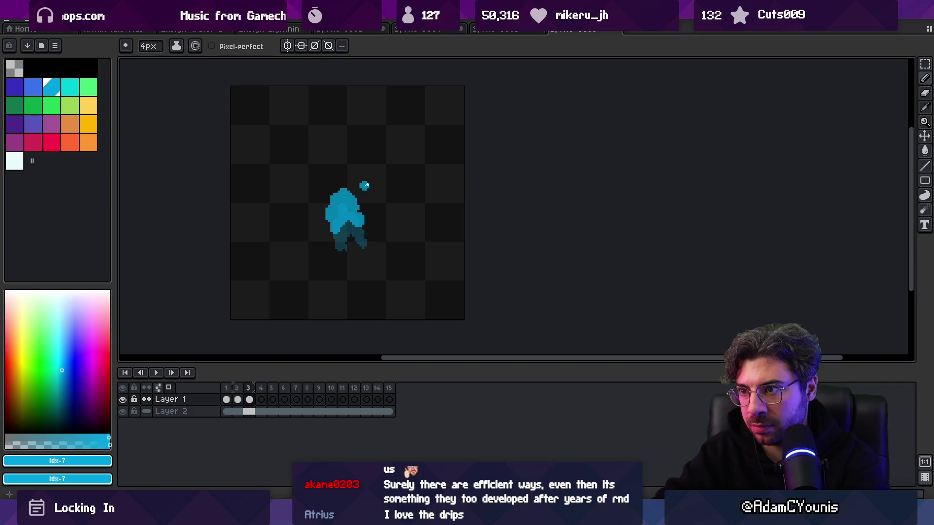
key("alt+n")
left_click_drag(330, 212, 342, 197)
key("Return")
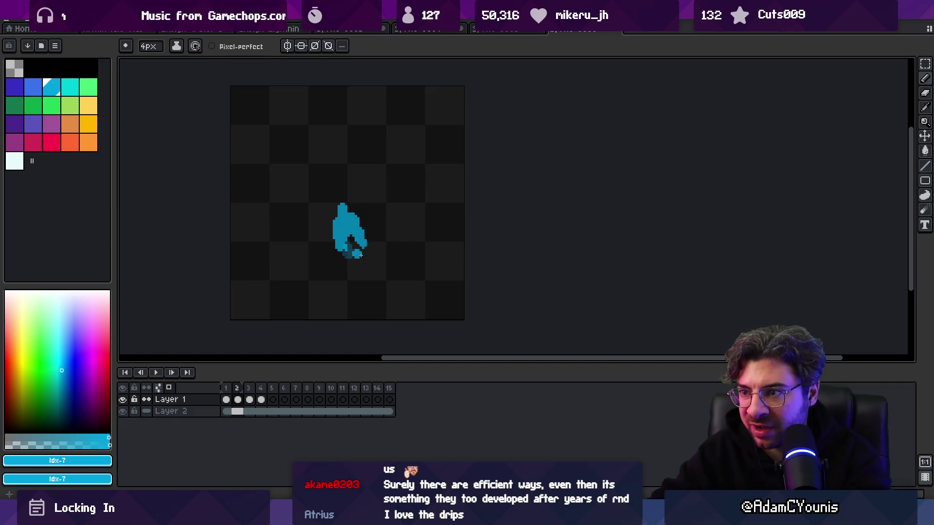
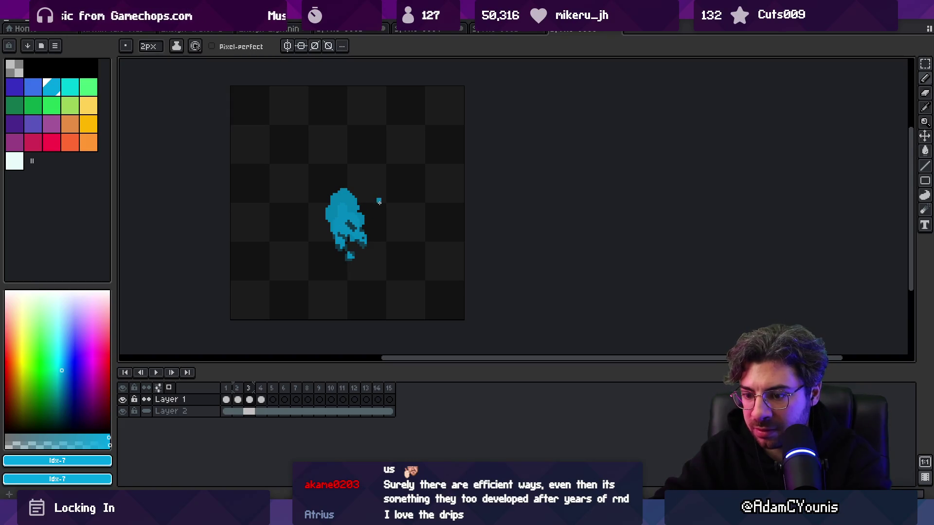
Step: On frame 5, enlarge the brush and paint a bright cyan blob over the splash top
key("Right")
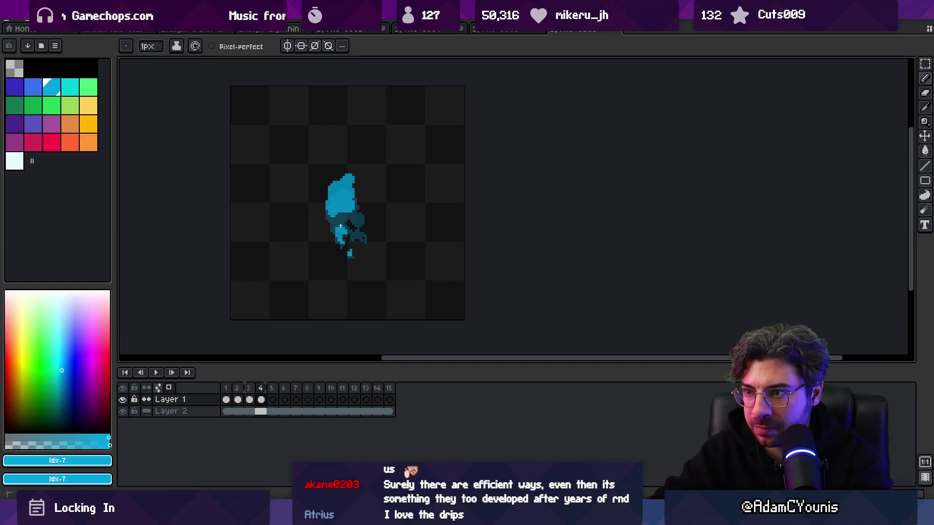
key("Right")
key("plus")
key("plus")
key("plus")
left_click_drag(341, 191, 349, 192)
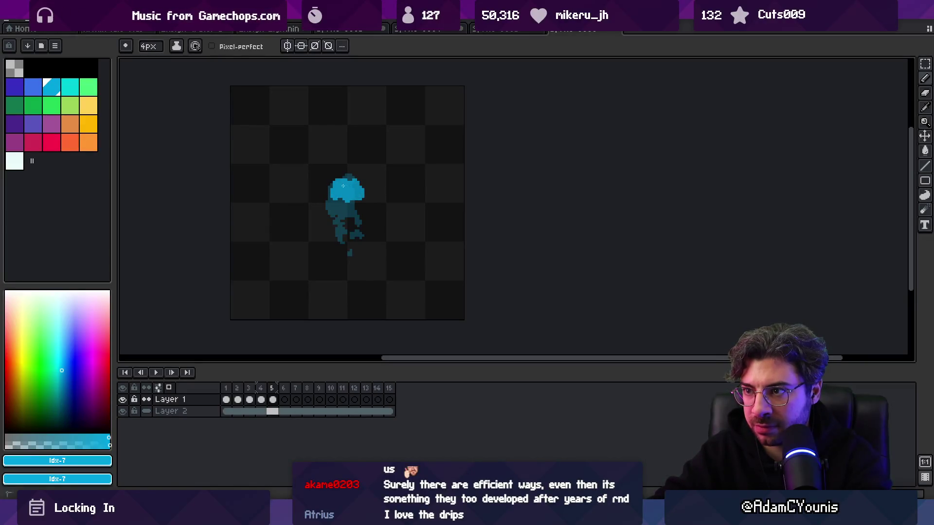
left_click_drag(226, 388, 277, 385)
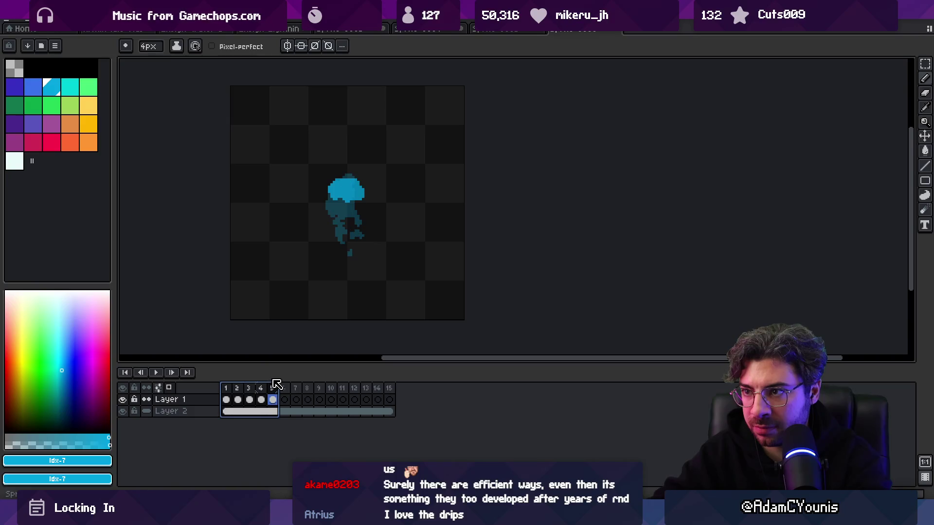
key("Escape")
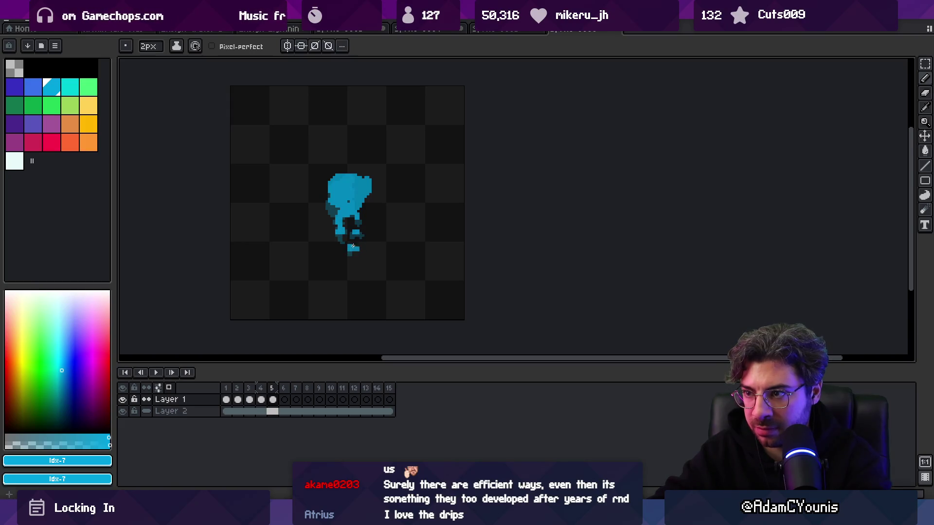
Step: Paint a new blue blob on frame 7, discard a stray dab, and shrink the brush to 3px
key("Right")
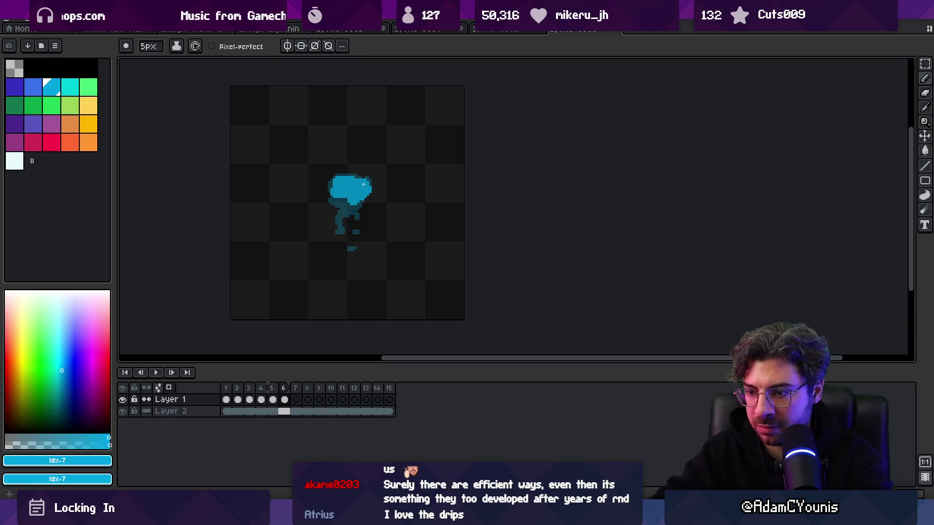
key("Right")
mouse_move(338, 188)
left_mouse_down()
mouse_move(363, 191)
mouse_move(336, 193)
mouse_move(345, 214)
mouse_move(359, 214)
mouse_move(343, 211)
left_mouse_up()
key("Right")
key("Right")
key("Right")
left_click(349, 225)
key("ctrl+z")
key("minus")
key("minus")
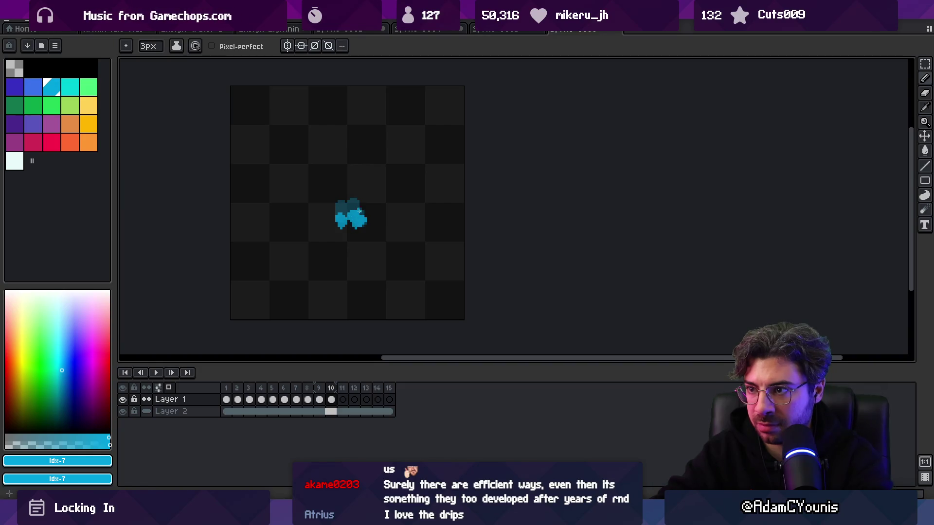
Step: Move to frame 11 and play the splash animation
key("Right")
key("Right")
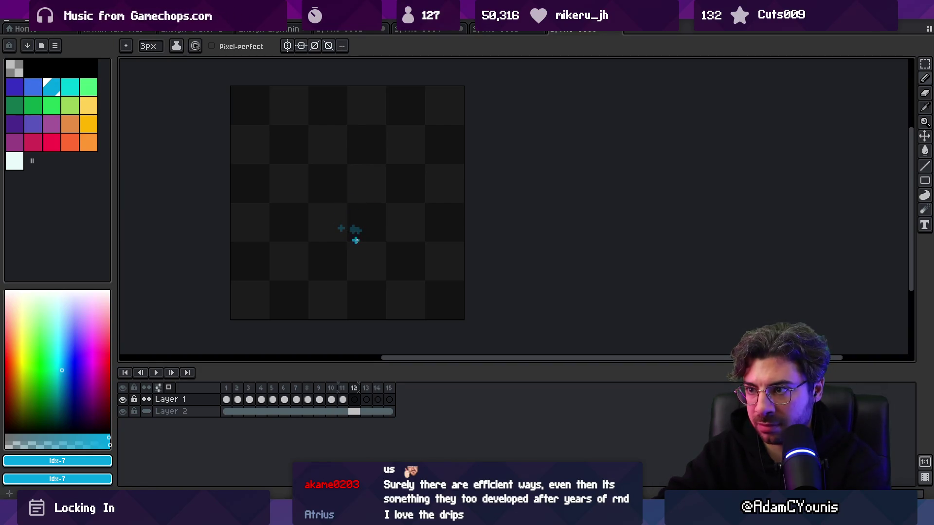
key("Return")
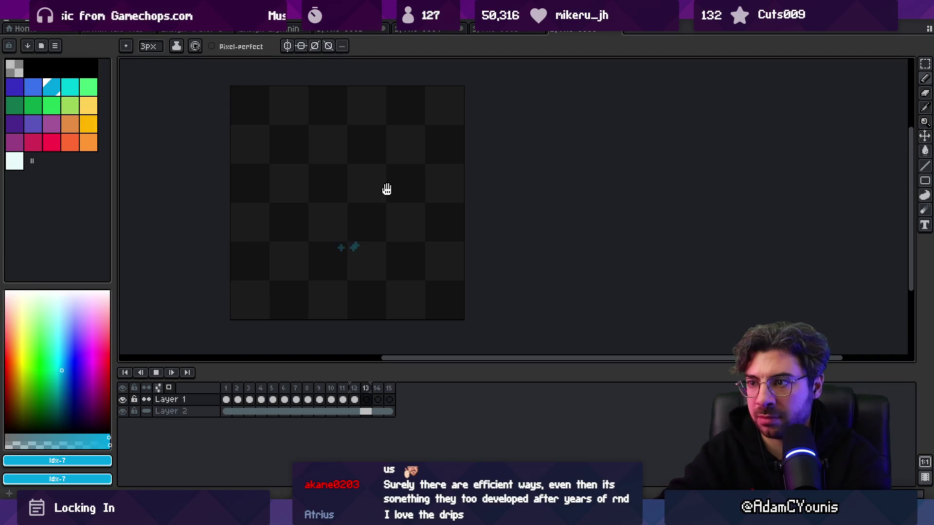
scroll(387, 193, "down", 6)
key("z")
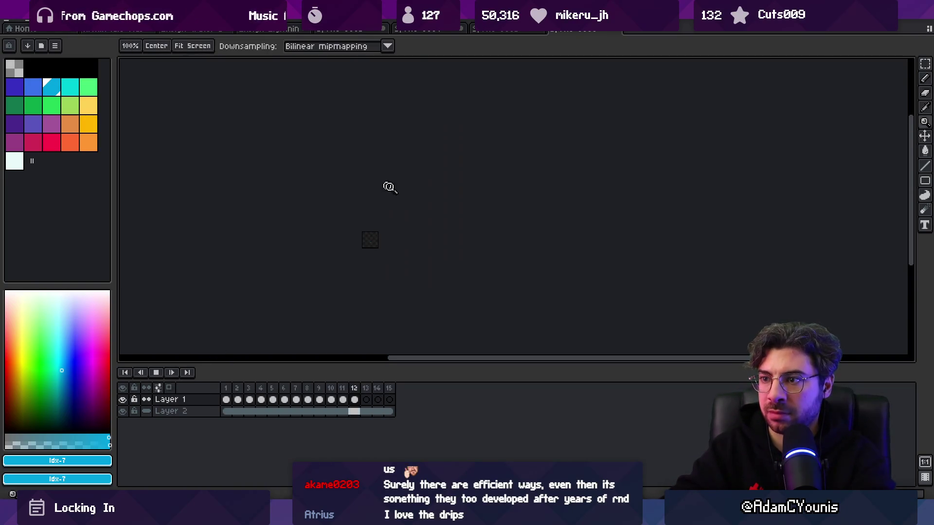
scroll(399, 244, "up", 5)
key("Return")
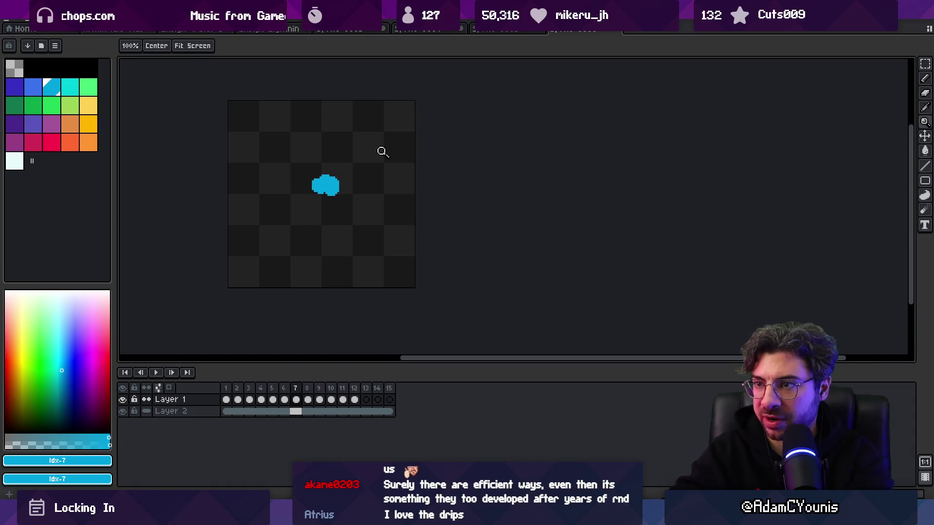
key("m")
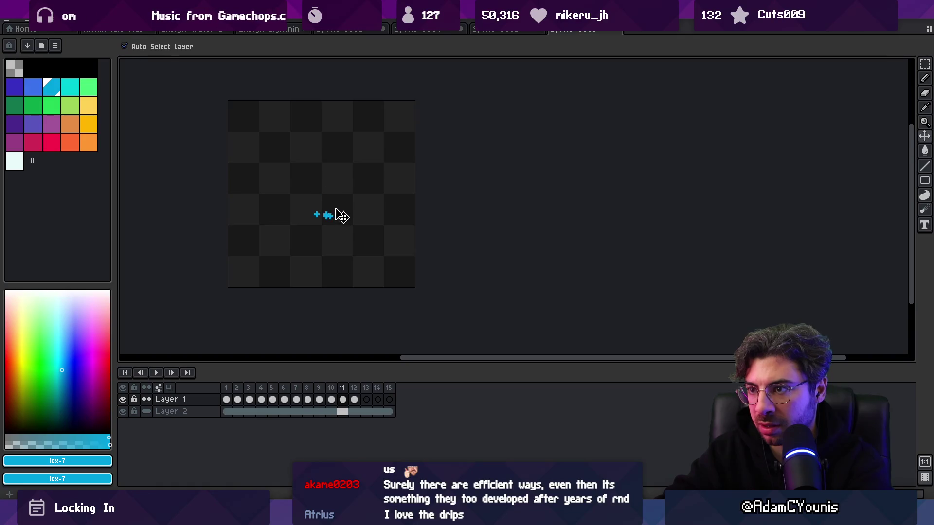
key("F5")
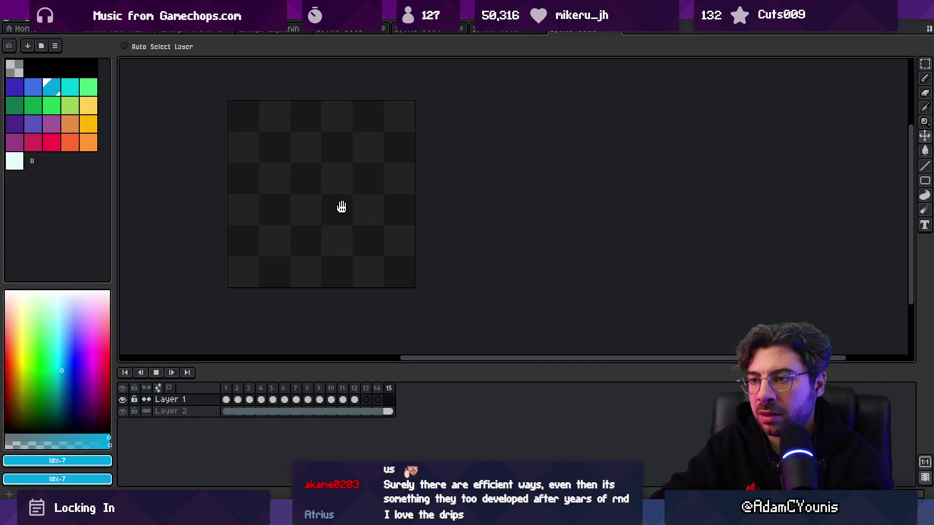
key("F5")
key("ctrl+Right")
key("ctrl+Right")
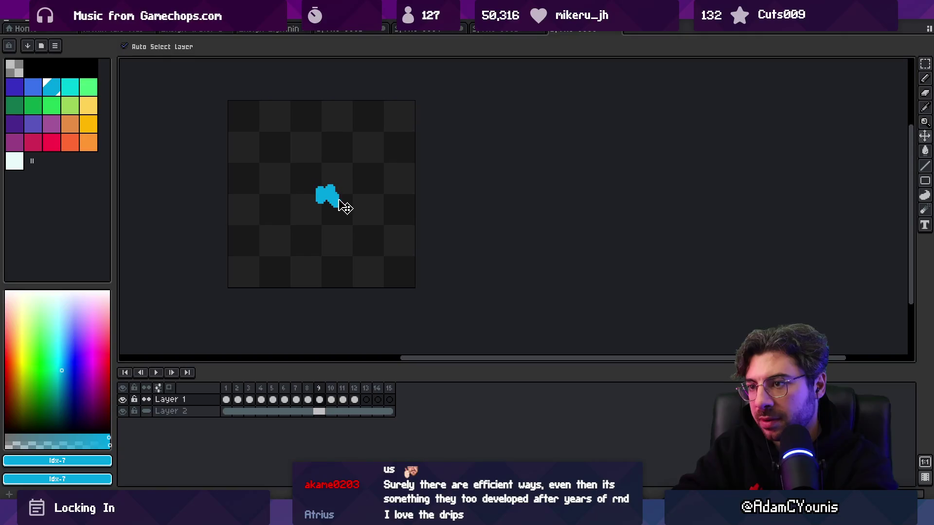
key("ctrl+Right")
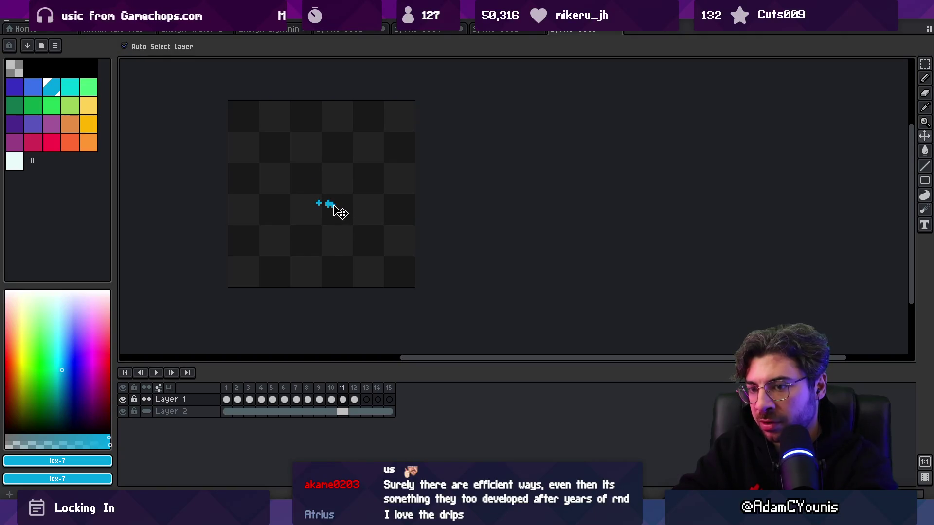
key("ctrl+Right")
key("Return")
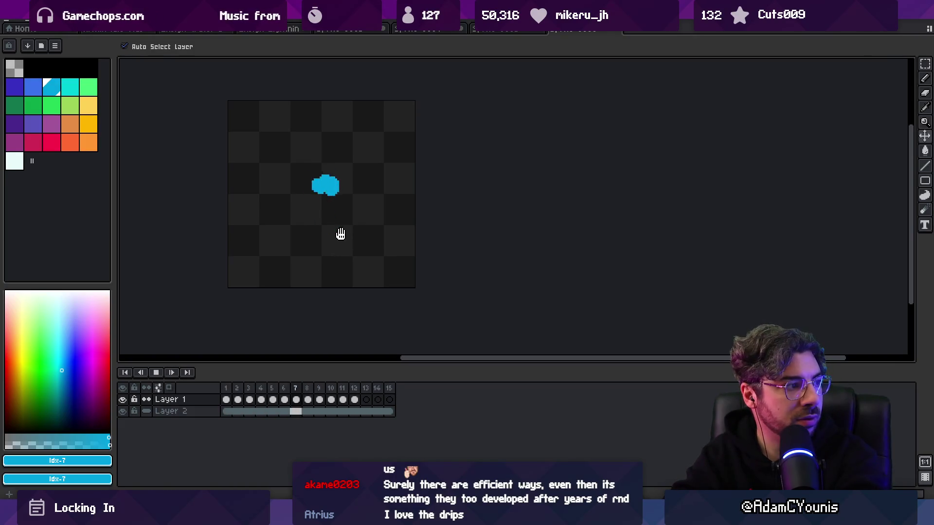
key("Return")
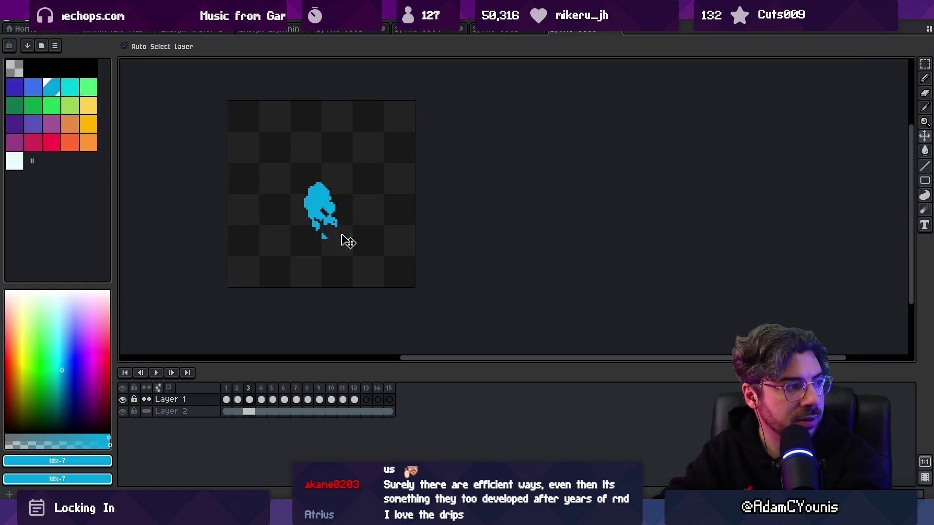
key("Right")
key("Right")
key("Right")
key("Right")
key("Right")
key("Right")
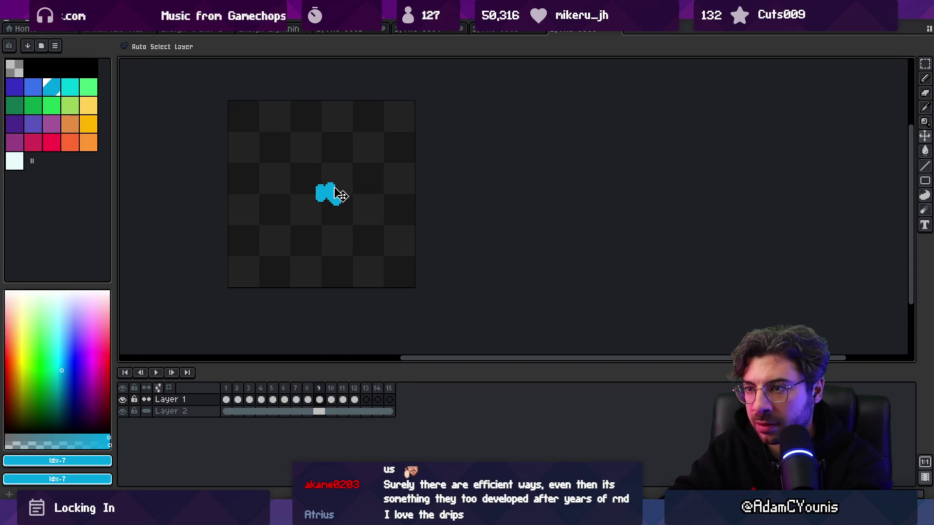
key("Right")
key("Right")
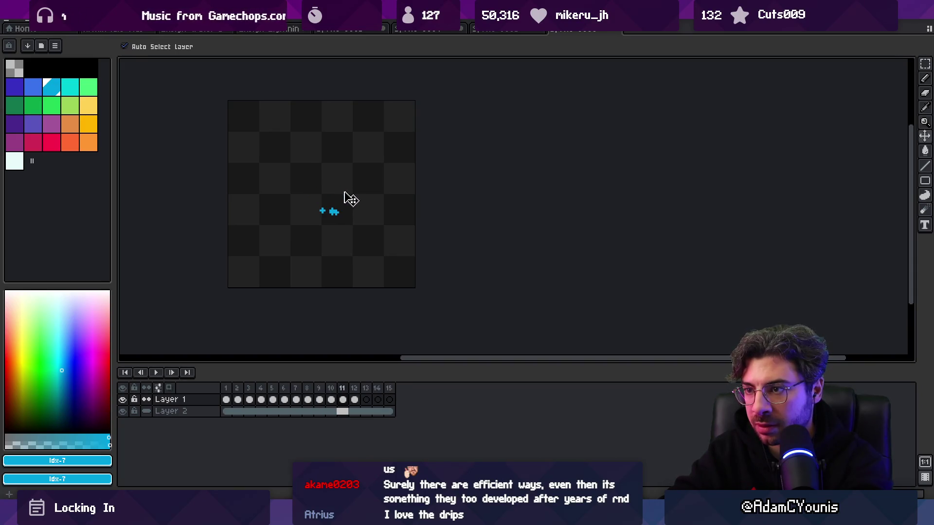
key("Right")
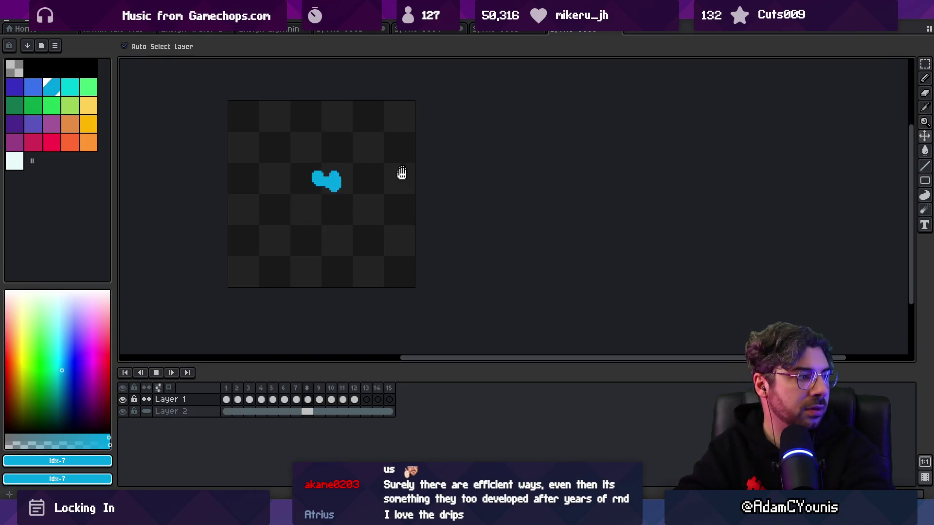
key("z")
scroll(370, 190, "down", 5)
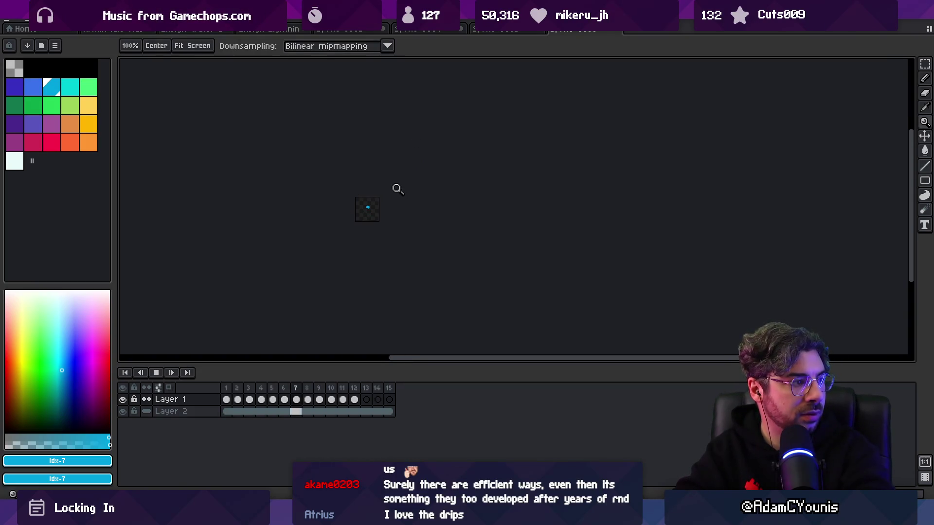
scroll(389, 196, "up", 5)
scroll(347, 210, "up", 1)
scroll(390, 211, "down", 1)
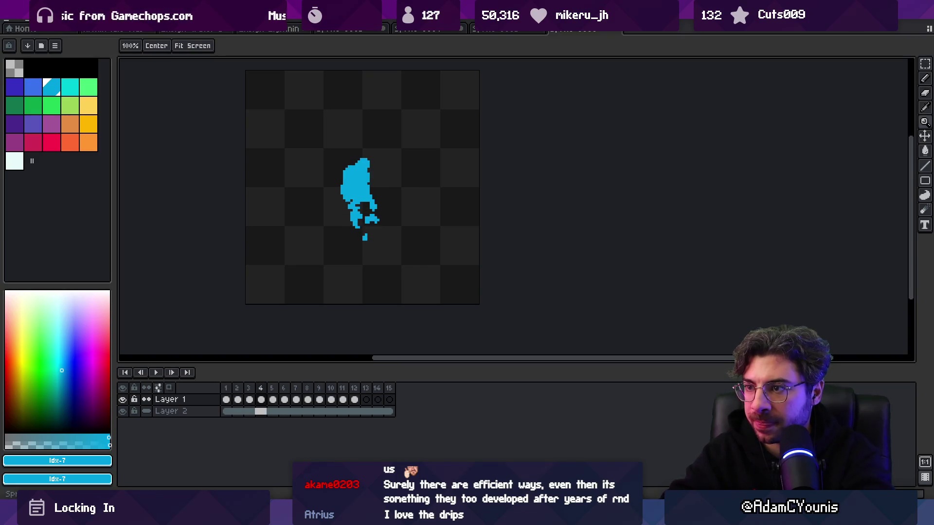
Step: With the 2px pencil, fill the splash's upper-right edge and add two small blue pixel blocks on frame 6
key("b")
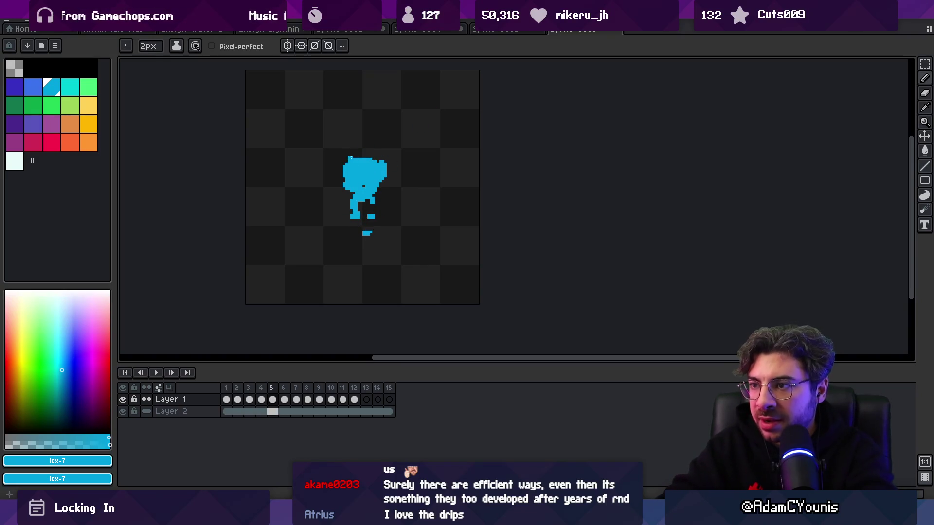
left_click(379, 159)
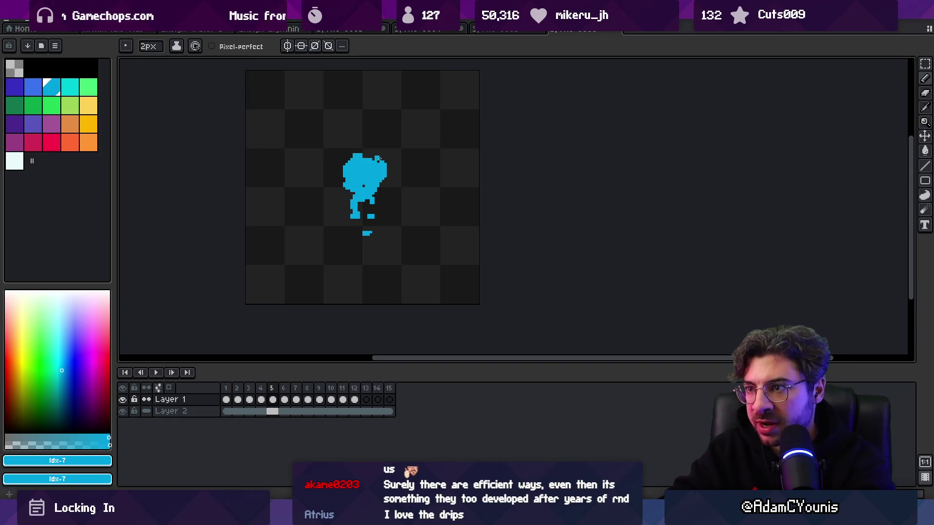
key("Right")
left_click(361, 151)
left_click(370, 144)
Step: Draw a short diagonal drip on frame 11, discard a stroke on frame 10, and set the pencil to 1px
key("Right")
key("Right")
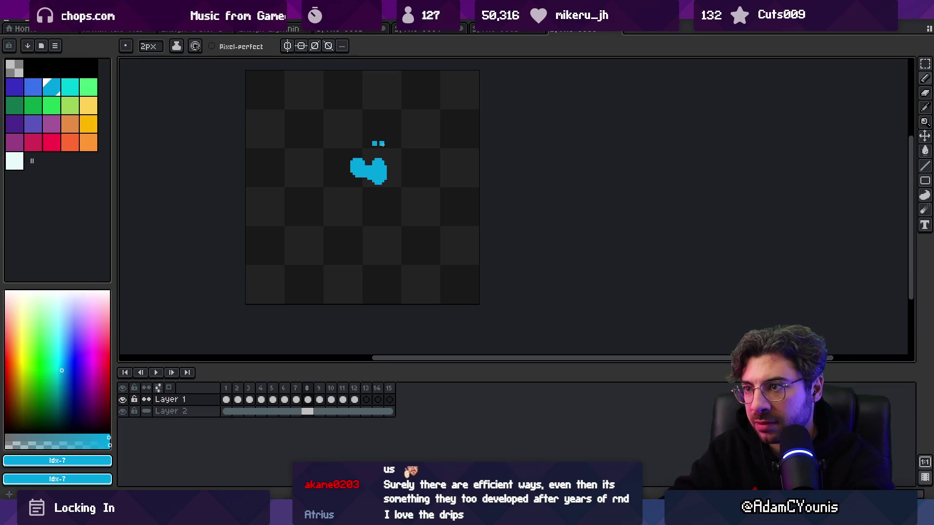
key("Right")
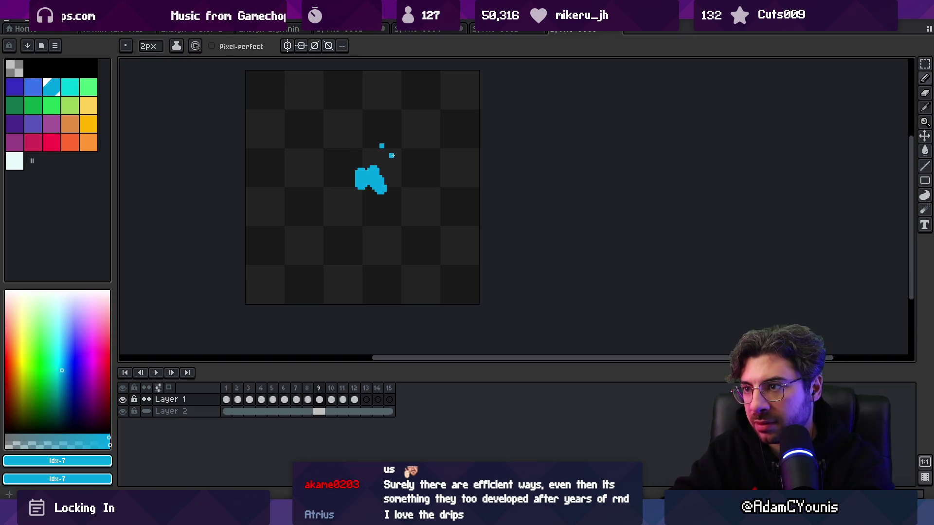
key("Right")
key("Right")
left_click_drag(394, 165, 399, 179)
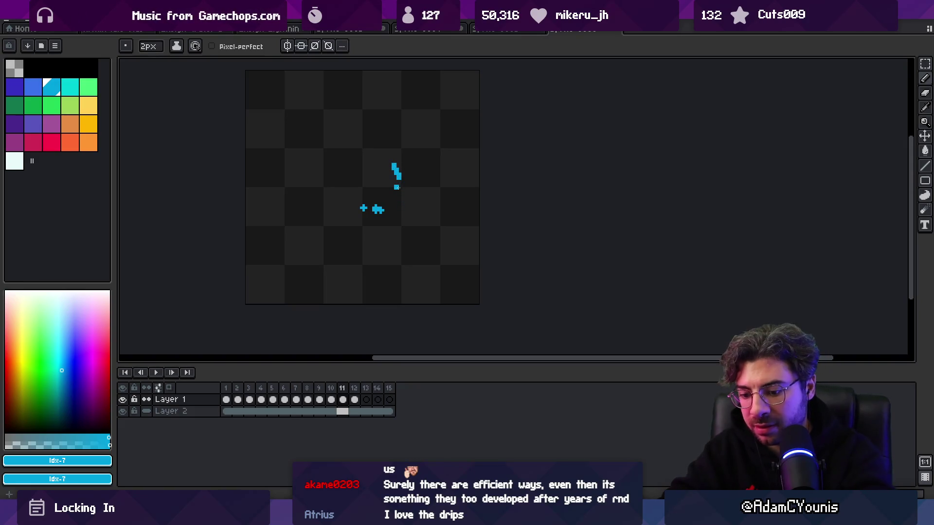
key("Left")
mouse_move(409, 177)
left_mouse_down()
mouse_move(396, 177)
mouse_move(409, 172)
left_mouse_up()
key("ctrl+z")
key("minus")
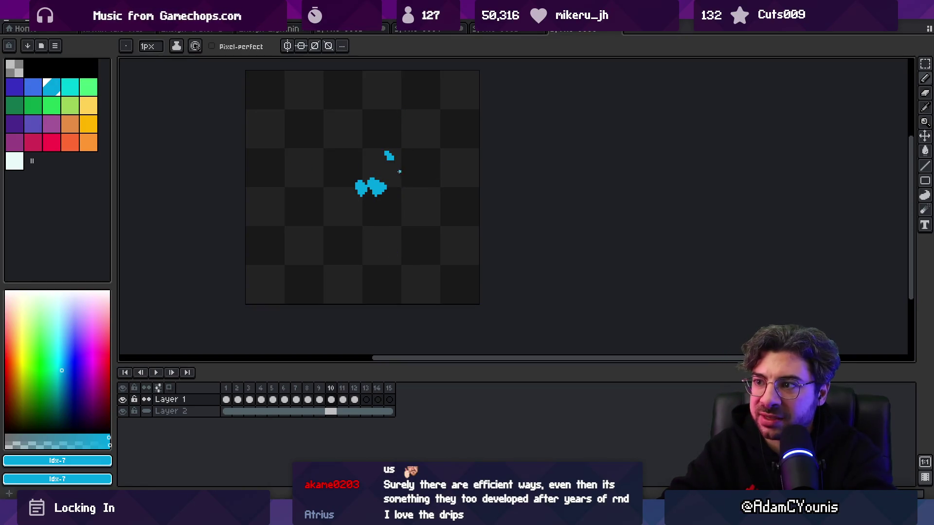
Step: Erase the middle of the falling drip line on frame 12 and preview the animation
key("Left")
key("Left")
key("Left")
key("Right")
key("Right")
key("Right")
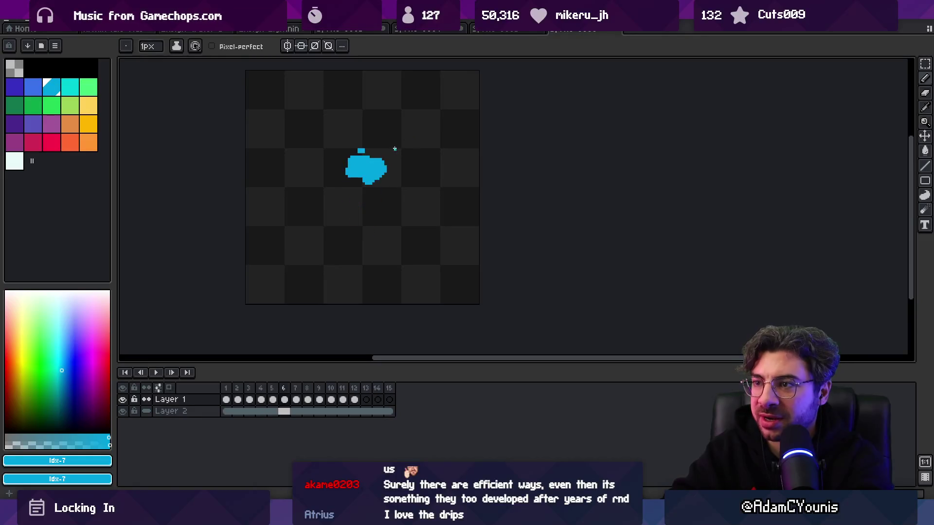
key("Right")
key("Right")
key("Right")
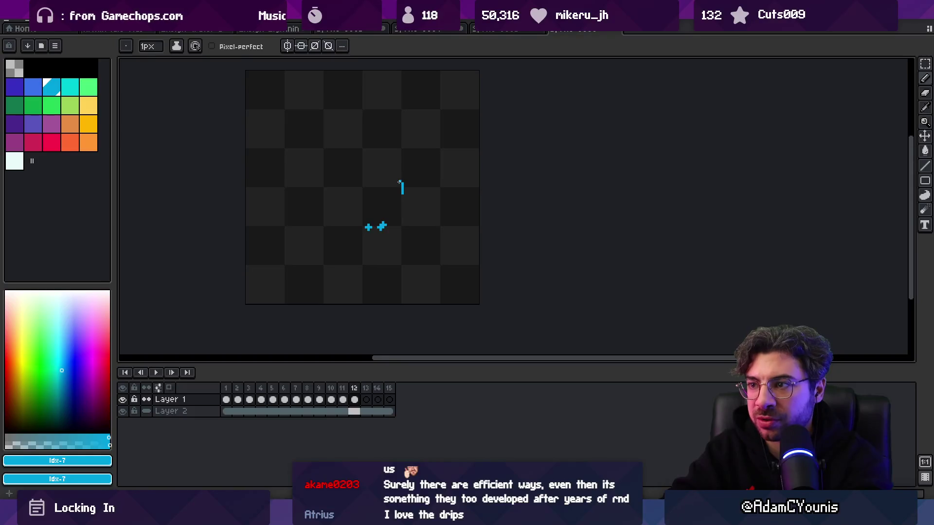
key("e")
left_click(403, 186)
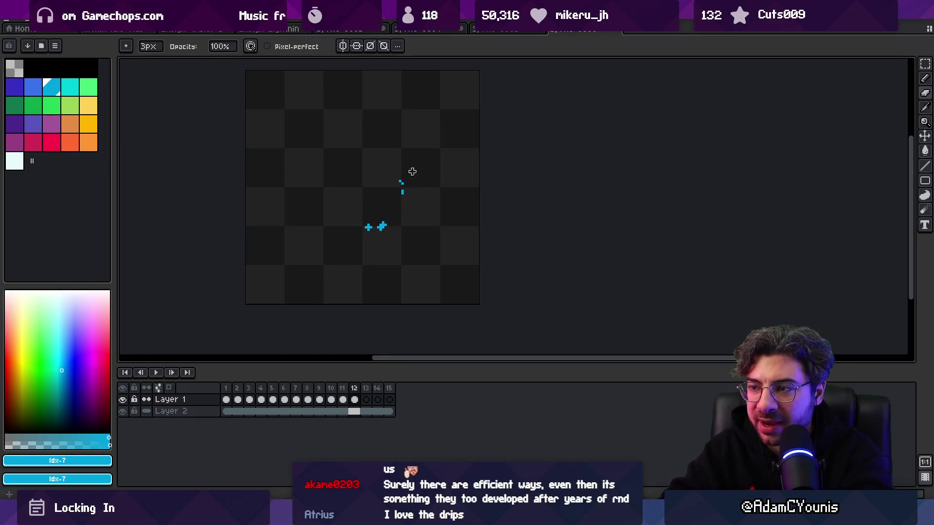
key("F4")
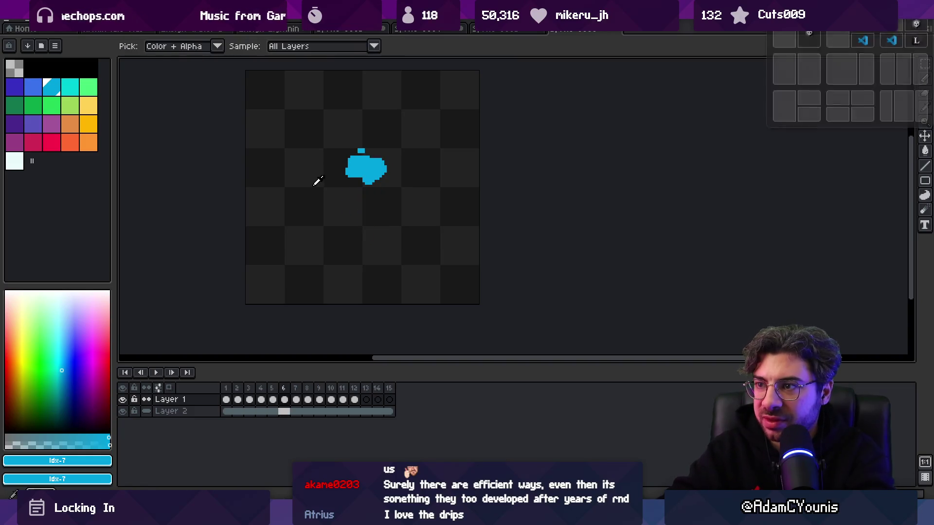
Step: Place a cyan droplet pixel, then compare frames 5 through 7
key("b")
left_click(387, 154)
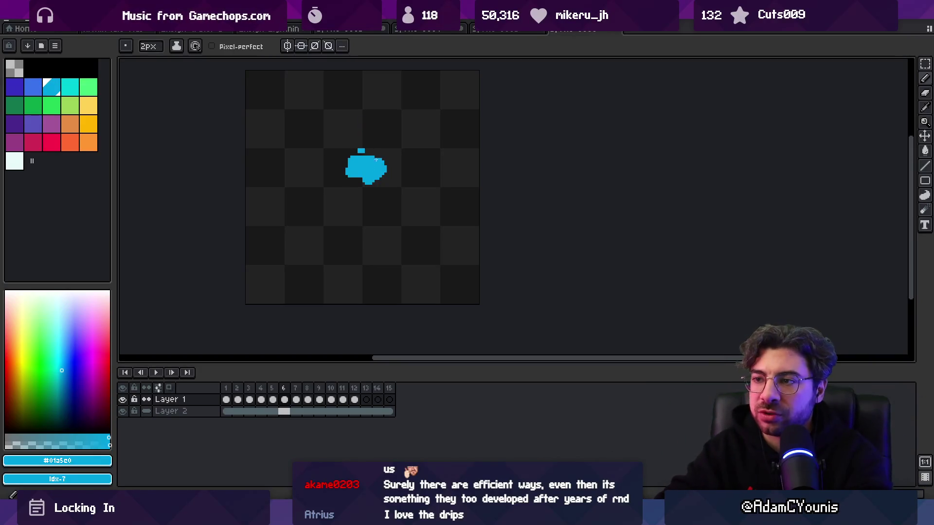
key("Left")
key("Left")
key("Left")
key("Right")
key("Right")
key("Right")
key("Right")
key("Right")
key("Left")
key("Right")
key("Left")
key("Left")
key("Right")
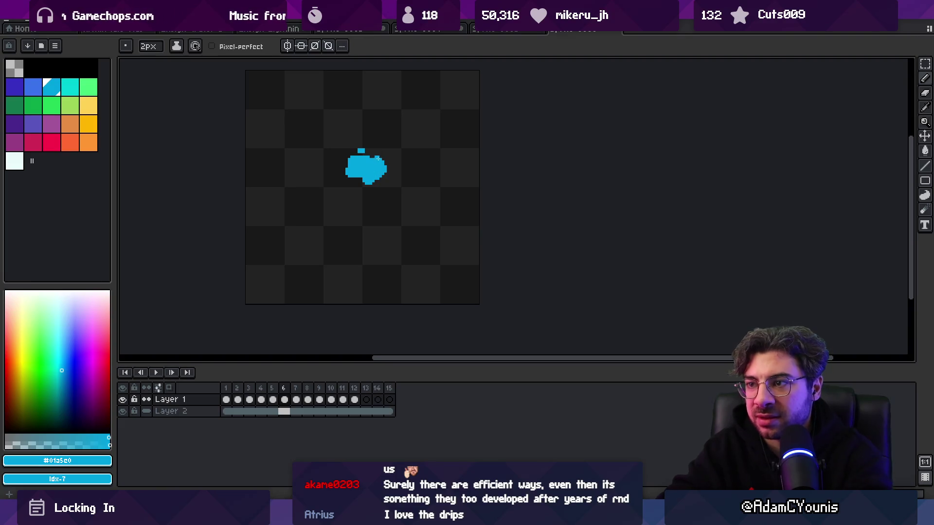
Step: Review frames 3 to 12 and shrink the pencil to a single pixel
key("Left")
key("Left")
key("Left")
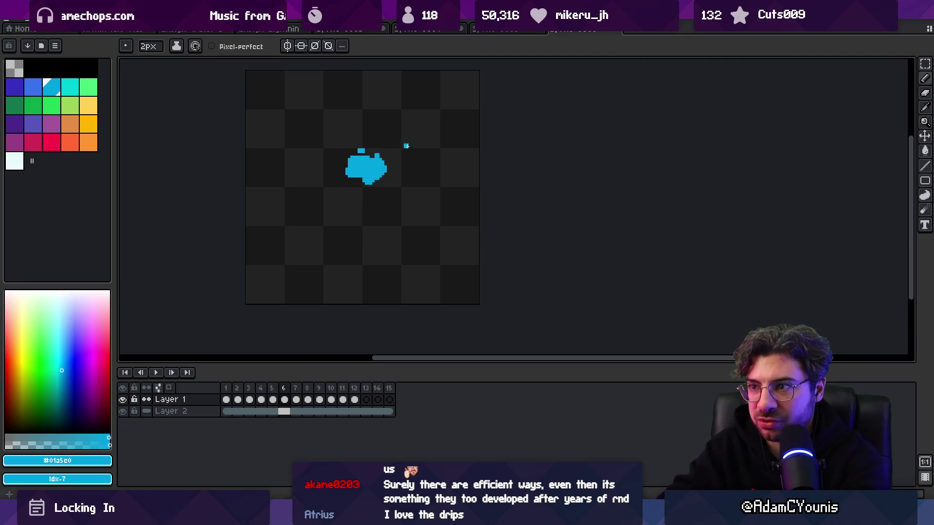
key("Right")
key("Right")
key("Right")
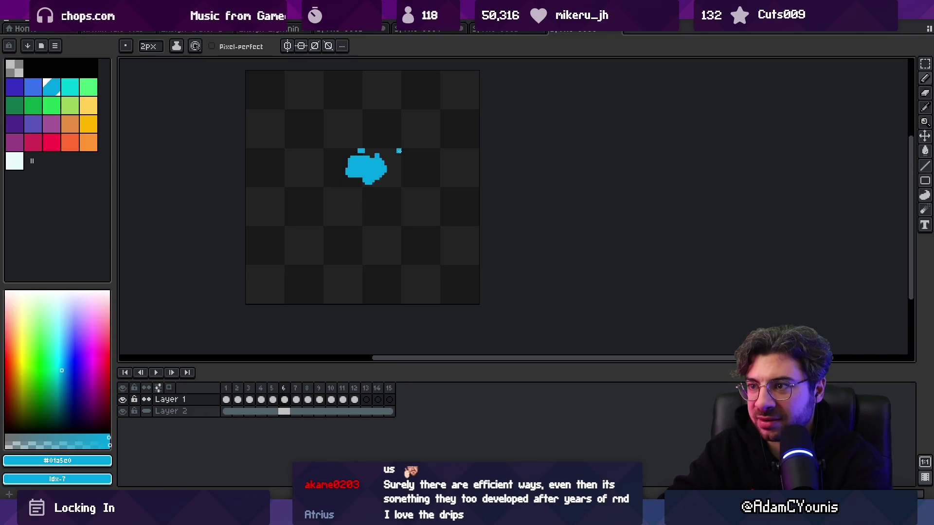
key("Right")
key("Right")
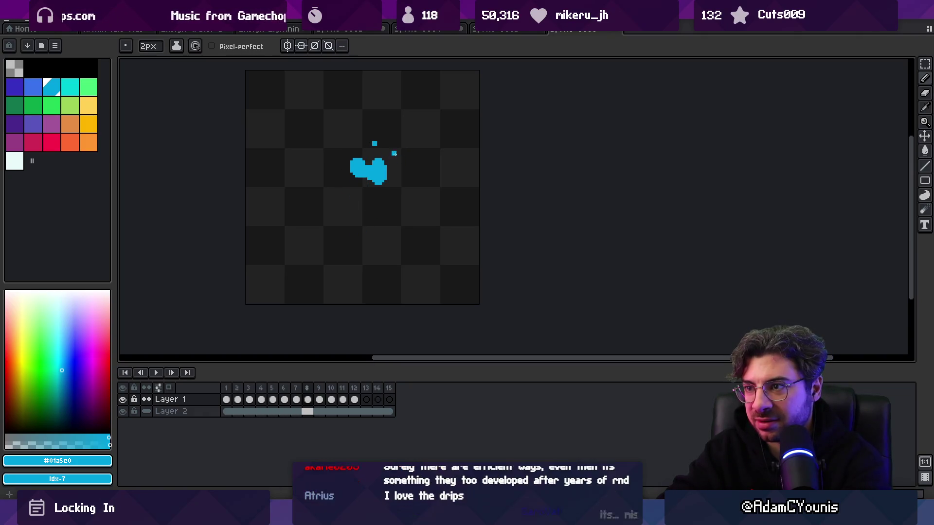
key("Right")
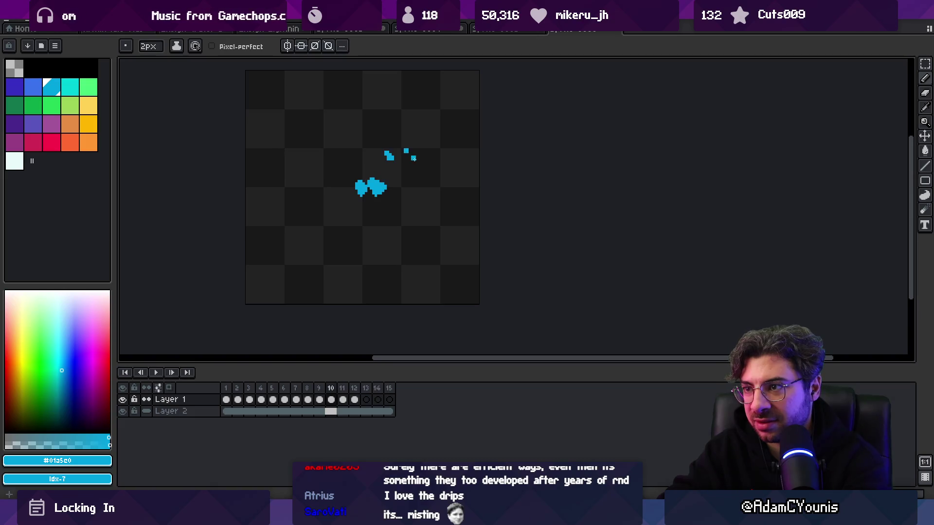
key("Right")
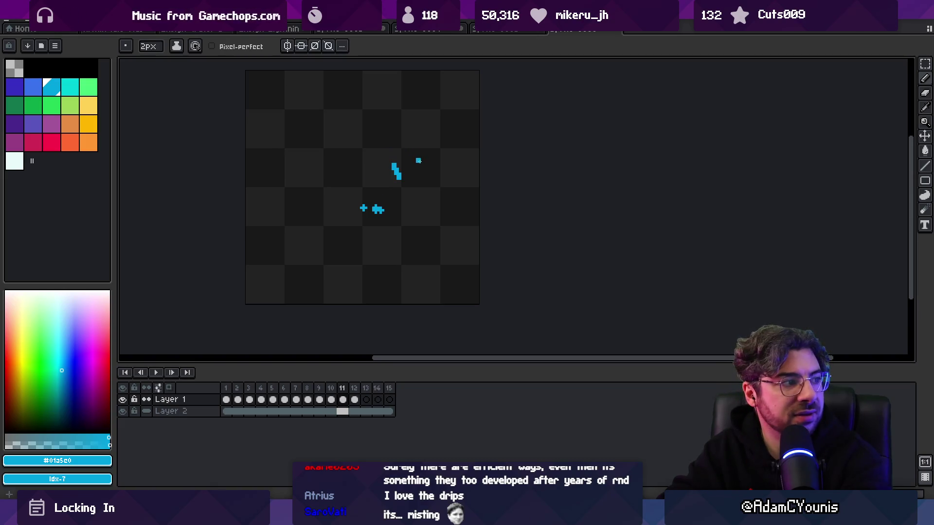
key("Right")
key("minus")
Step: Review frames 3 through 9 and play the splash animation
key("Left")
key("Left")
key("Left")
key("Left")
key("Left")
key("Left")
key("Right")
key("Right")
key("Right")
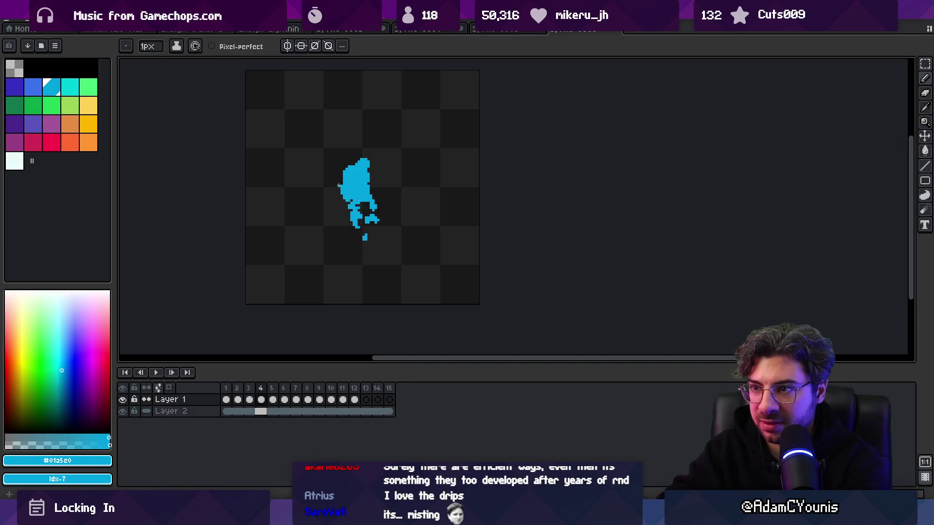
key("Right")
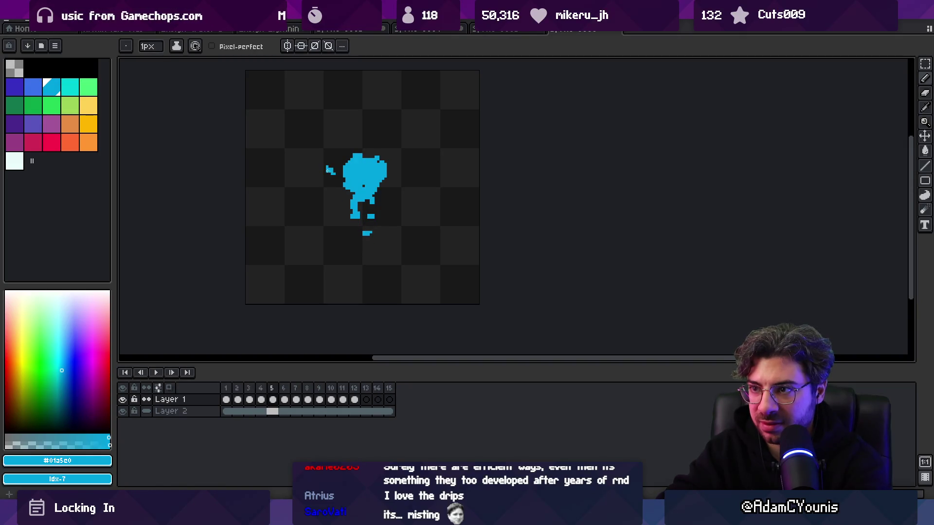
key("Right")
key("Right")
key("Right")
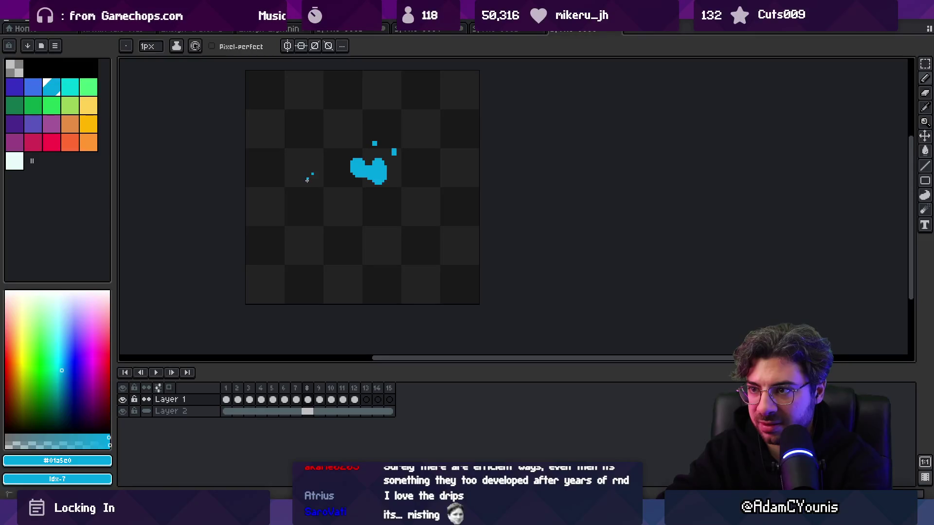
key("Right")
key("Return")
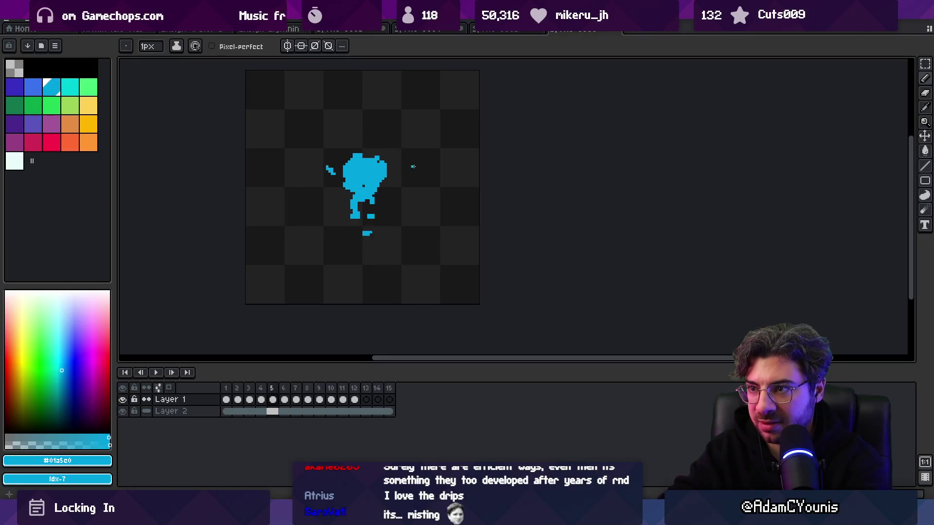
Step: Draw a short droplet stroke and a short vertical drip left of the splash
key("z")
scroll(418, 146, "up", 3)
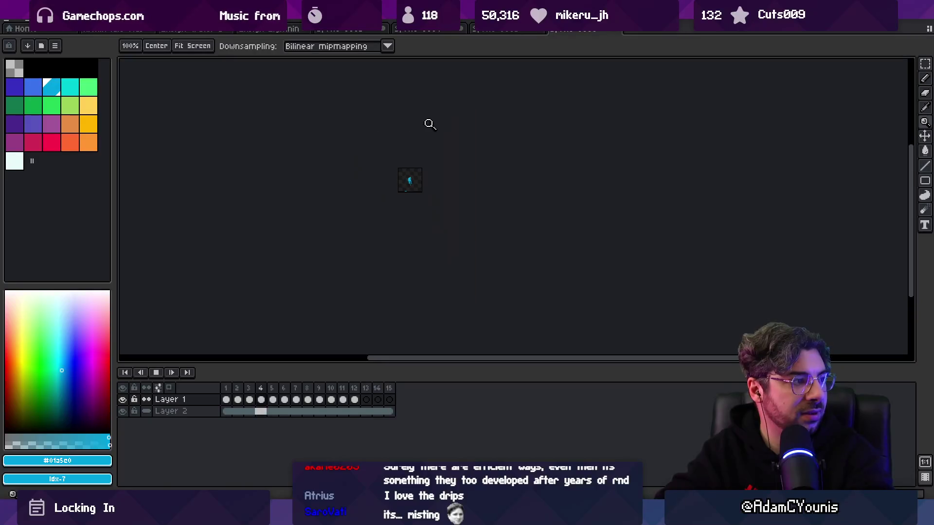
scroll(448, 156, "down", 4)
scroll(442, 170, "up", 1)
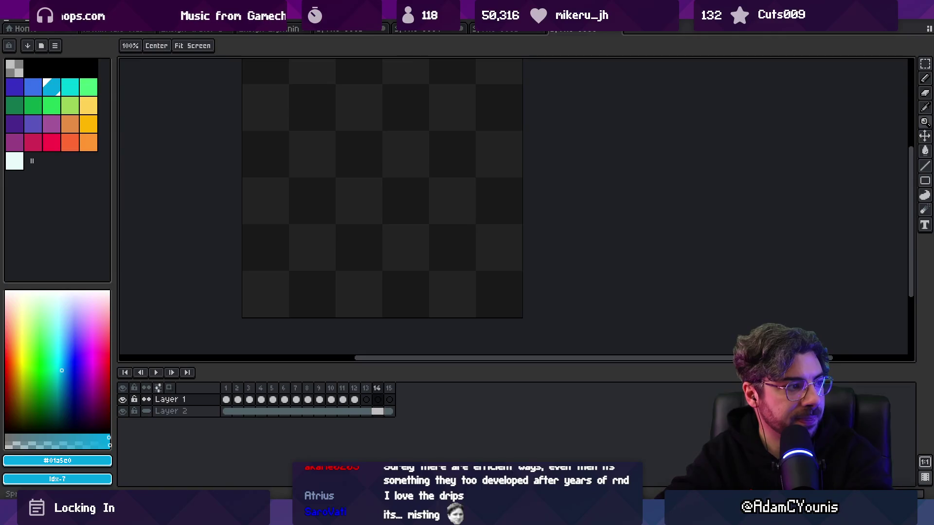
key("b")
left_click_drag(360, 123, 366, 134)
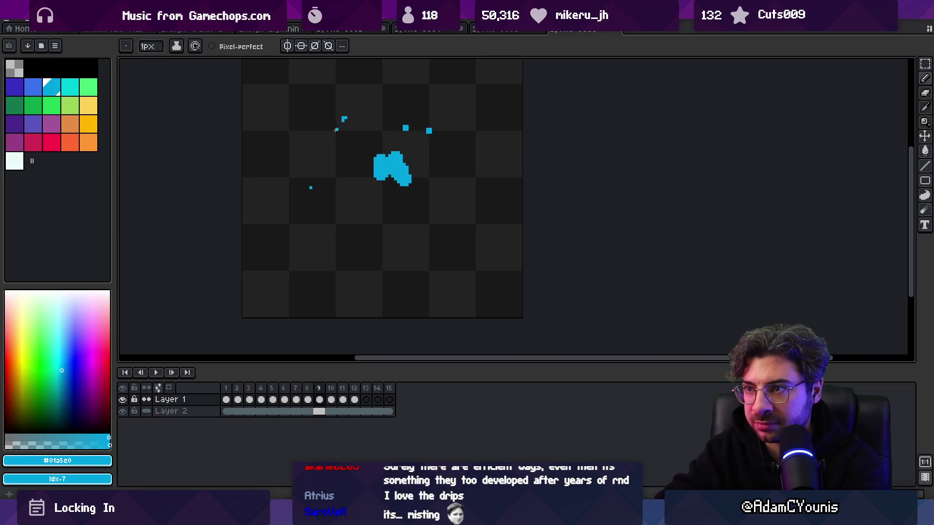
left_click_drag(333, 144, 331, 158)
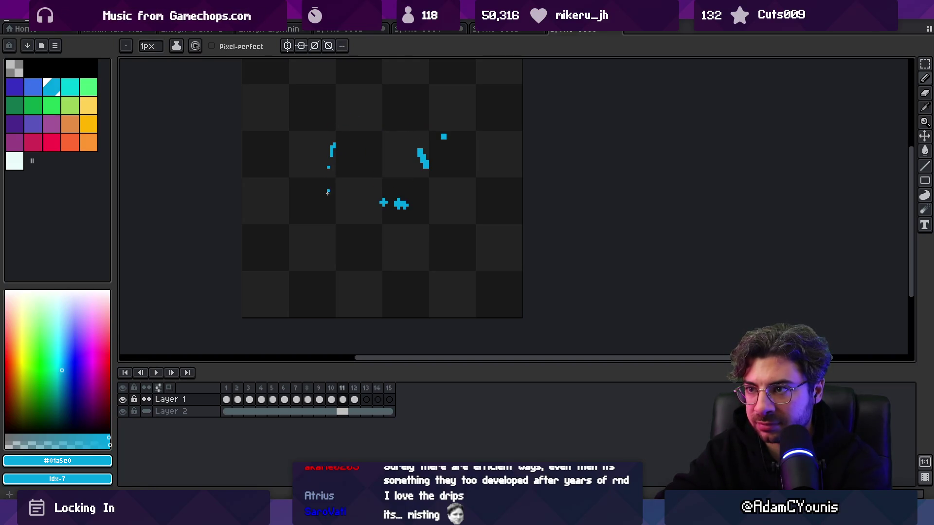
key("F5")
key("z")
scroll(444, 217, "down", 2)
scroll(453, 235, "down", 3)
scroll(445, 238, "up", 2)
scroll(463, 202, "up", 1)
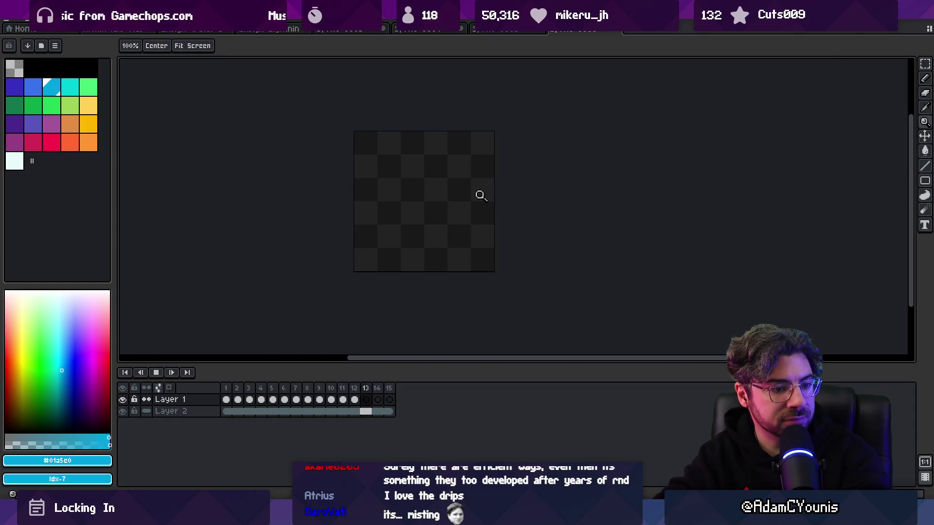
key("Return")
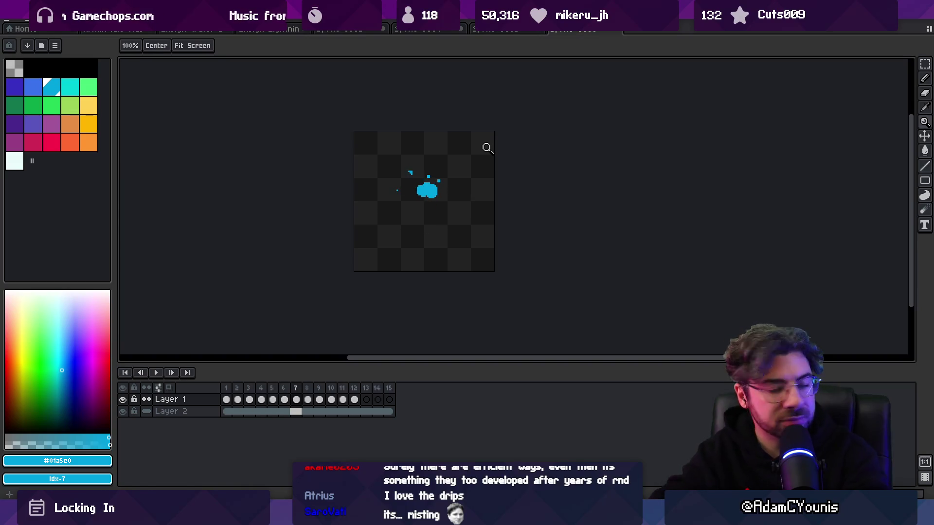
left_click(407, 185)
key("b")
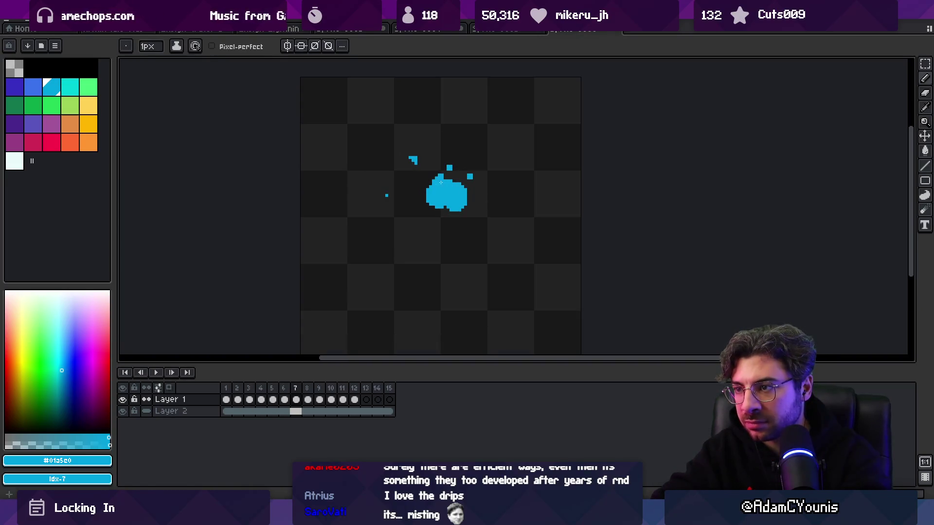
Step: With onion skin and a 2px pencil, add cyan pixels above the blob and along frame 10's drip, then play
left_click(169, 388)
left_click(306, 388)
key("]")
left_click_drag(444, 178, 444, 174)
key("Right")
key("Right")
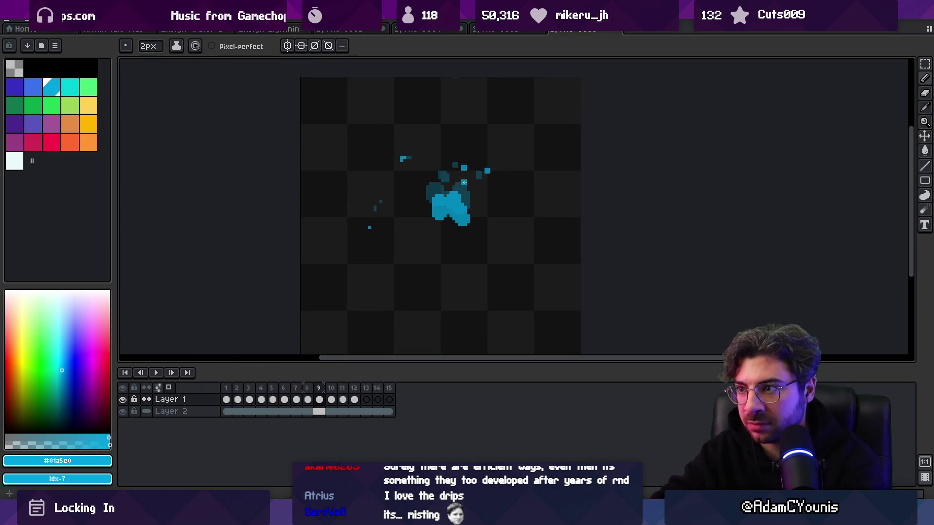
left_click_drag(452, 185, 455, 191)
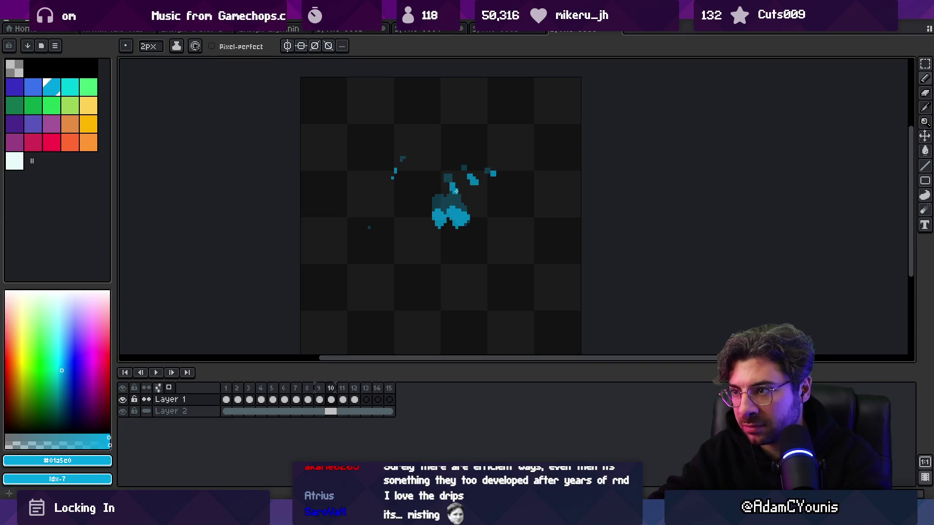
key("Right")
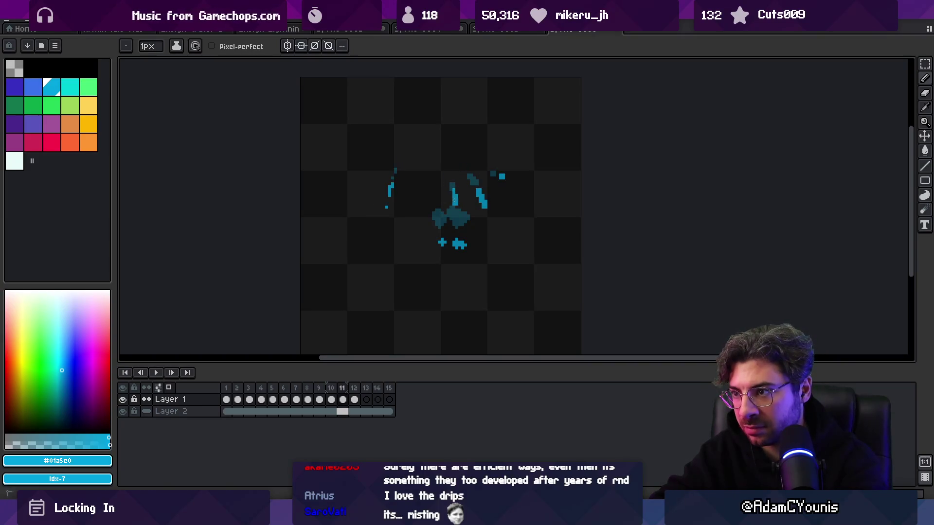
key("Right")
key("Return")
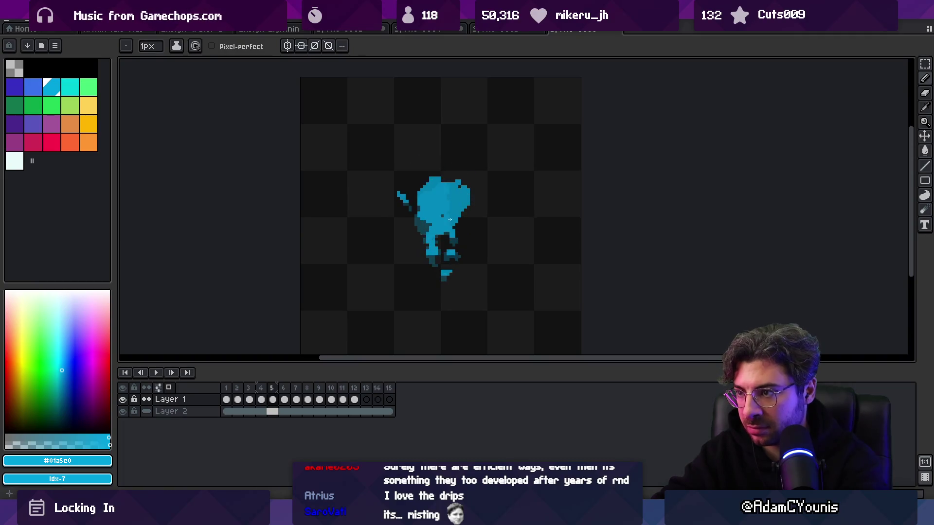
Step: Repaint the splash's lower part and dark areas in bright cyan, including a dark pixel on frame 8
left_click_drag(431, 247, 439, 235)
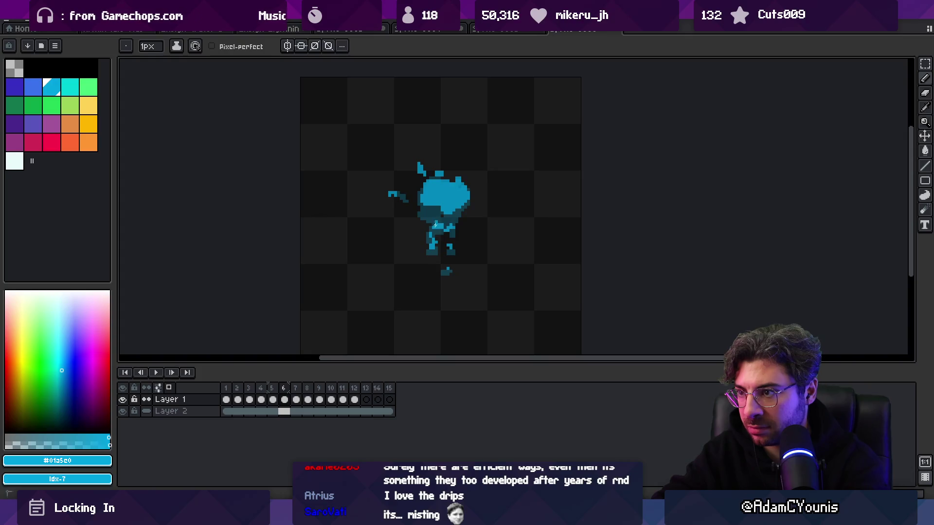
left_click_drag(432, 222, 431, 208)
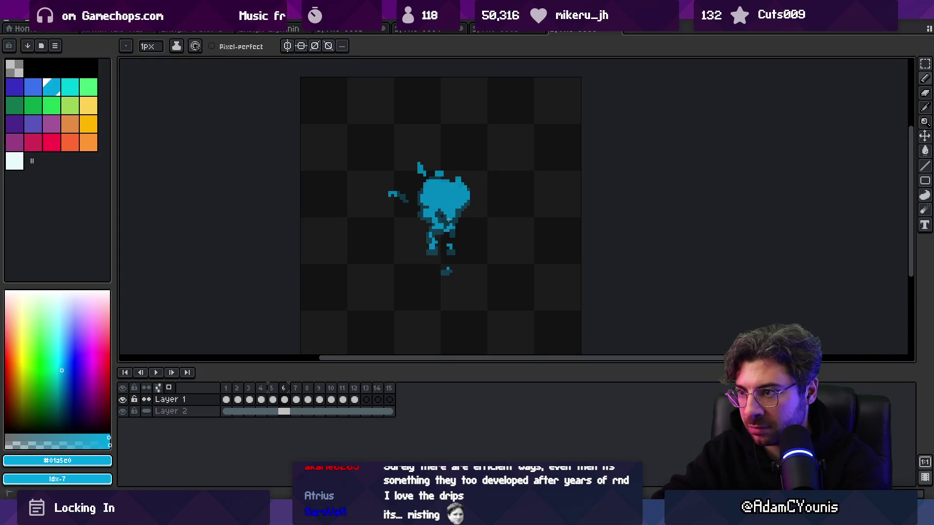
key("Right")
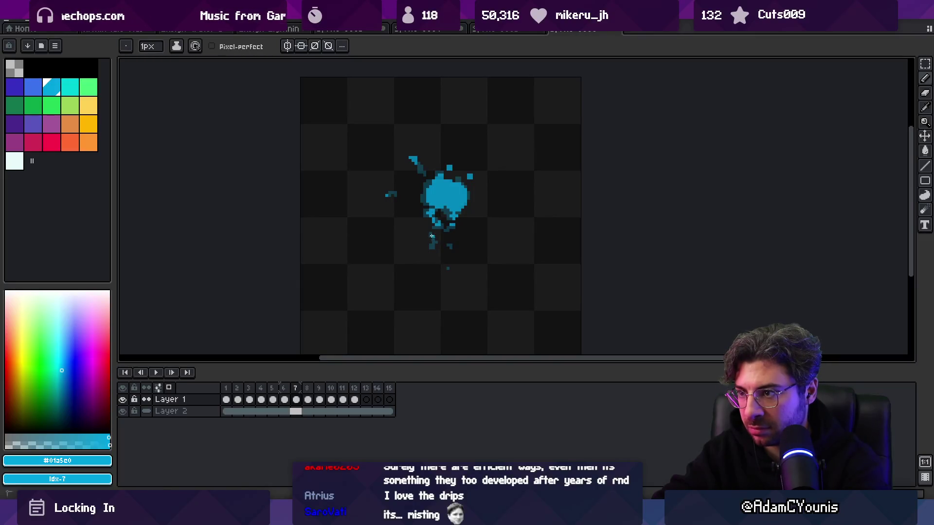
key("Right")
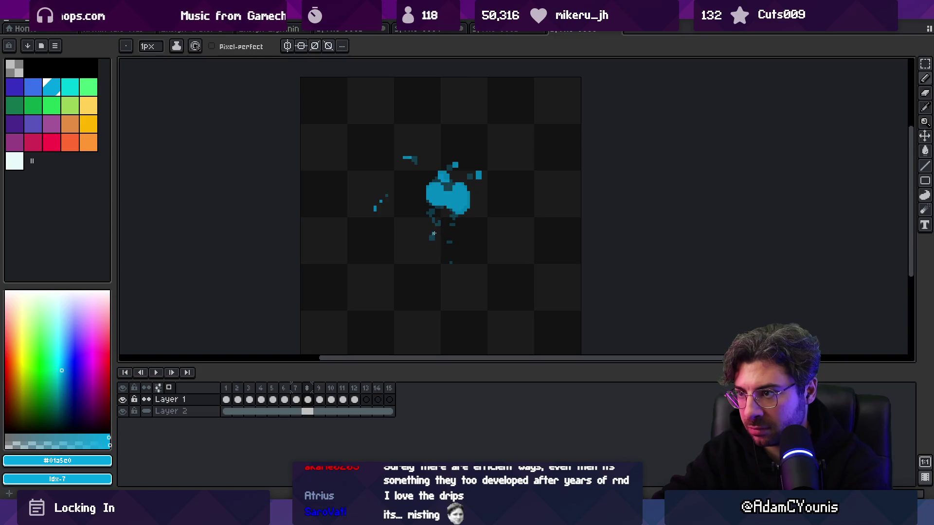
left_click(432, 237)
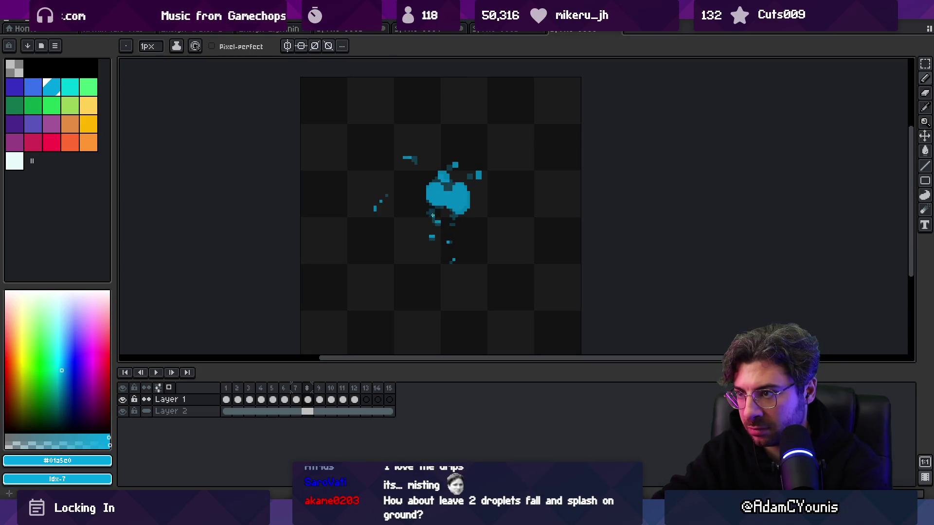
Step: Paint bright blue droplets on frames 10 and 11 and repaint the faded blob on frame 12
key("Right")
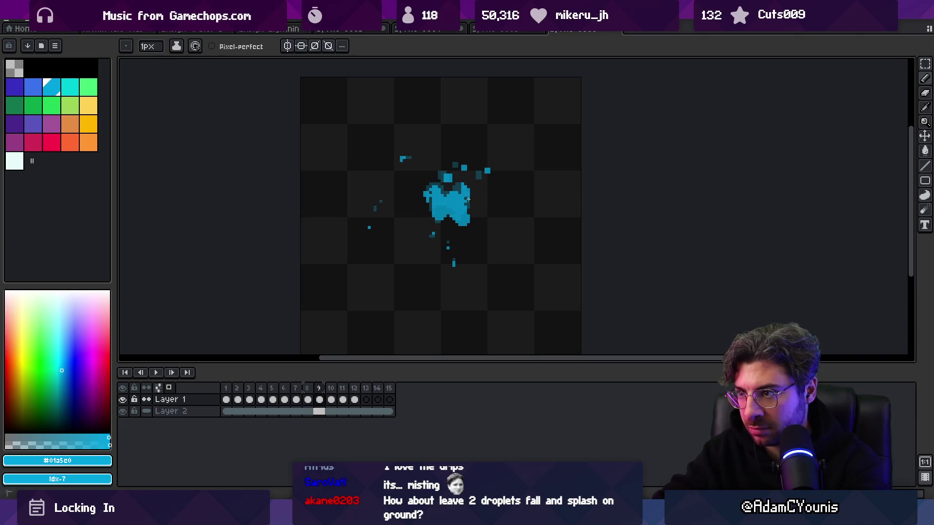
key("Right")
left_click_drag(431, 198, 434, 206)
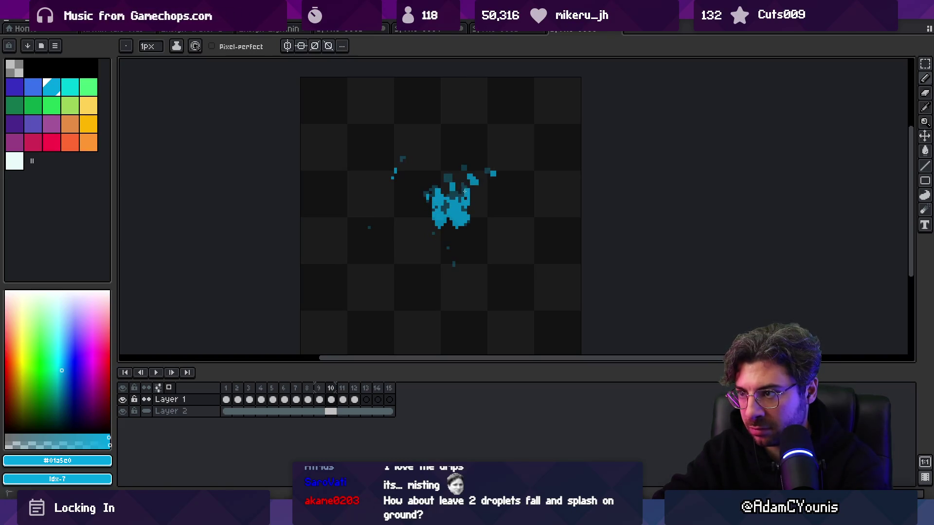
key("Right")
left_click_drag(439, 222, 459, 209)
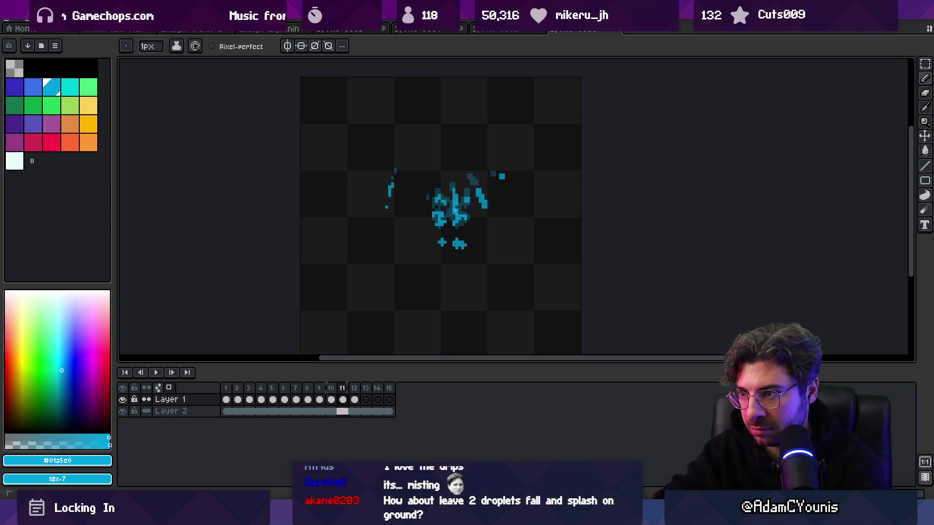
key("Right")
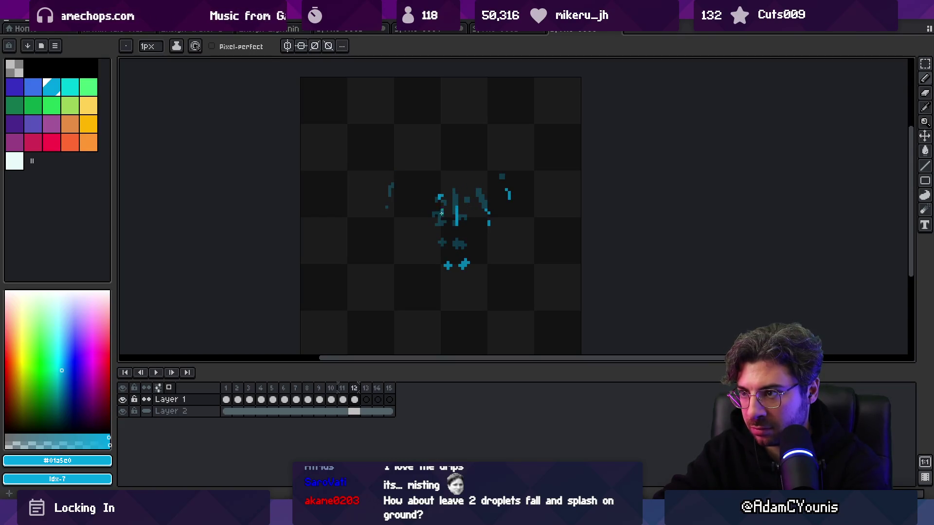
left_click_drag(456, 245, 463, 244)
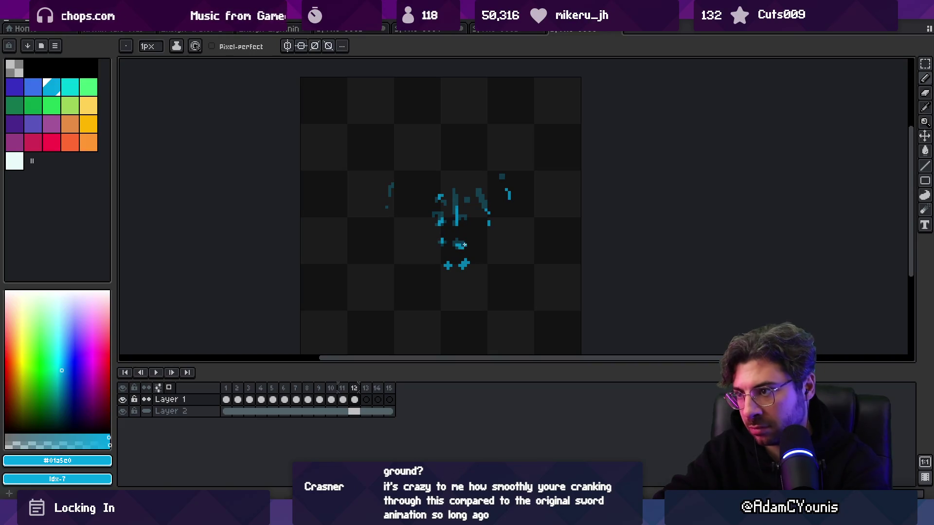
Step: Draw droplets and a falling streak below the splash on the new frame 13, then zoom out
key("Right")
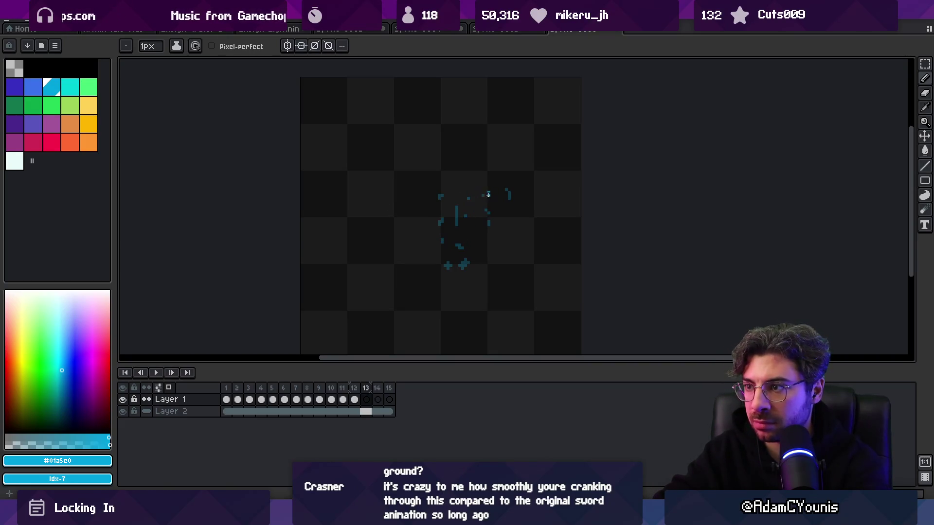
left_click(458, 221)
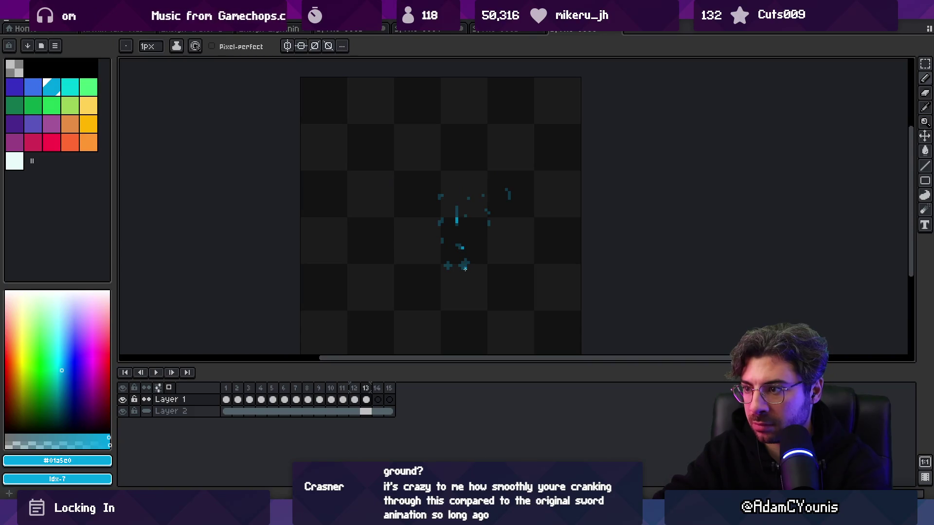
left_click_drag(465, 293, 465, 301)
key("Left")
key("Right")
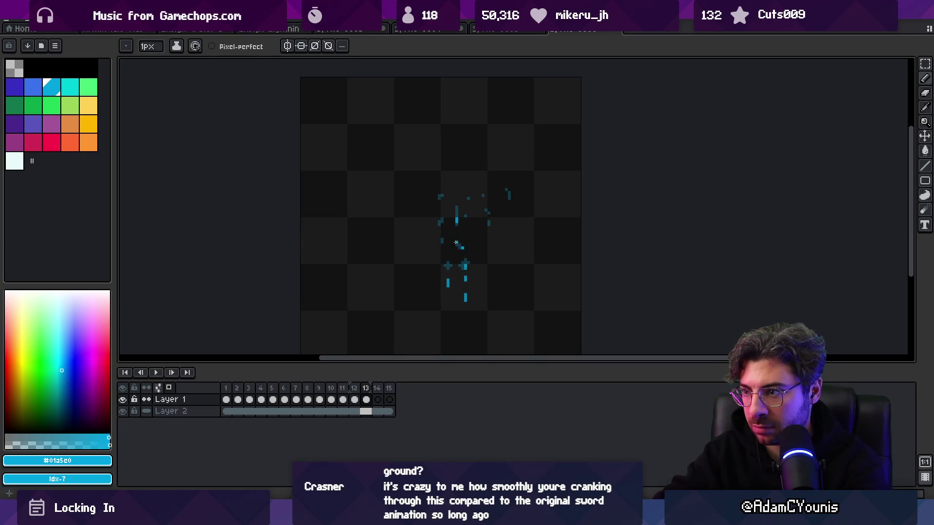
left_click(158, 387)
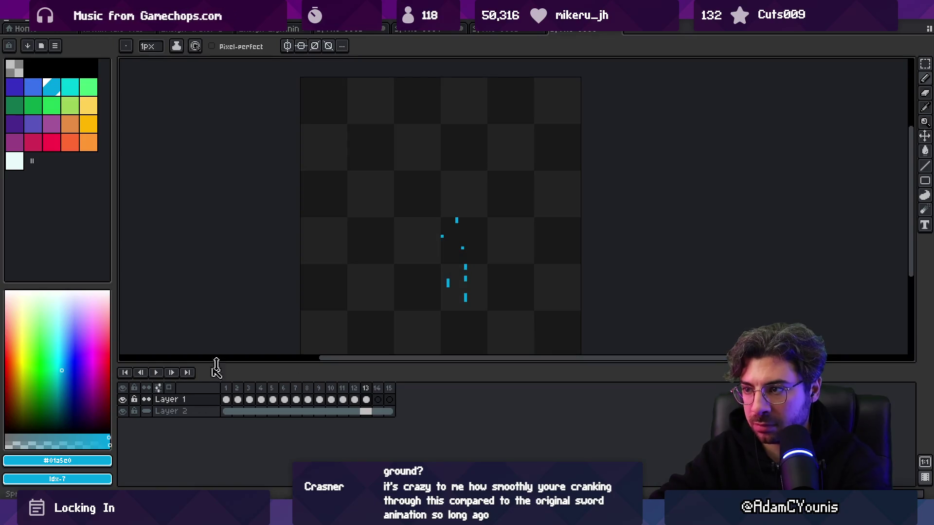
key("z")
scroll(459, 214, "down", 2)
Step: Recentre the canvas and watch the splash animation loop while adjusting the zoom
left_click_drag(459, 214, 396, 193)
key("Return")
scroll(430, 204, "down", 1)
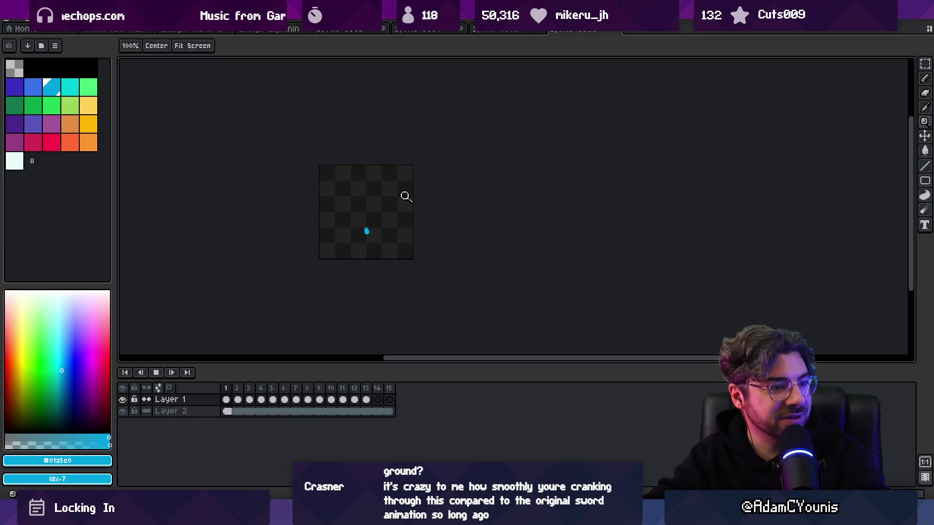
scroll(385, 208, "up", 1)
left_click_drag(385, 208, 425, 202)
scroll(425, 202, "down", 2)
scroll(437, 189, "up", 2)
scroll(445, 195, "up", 2)
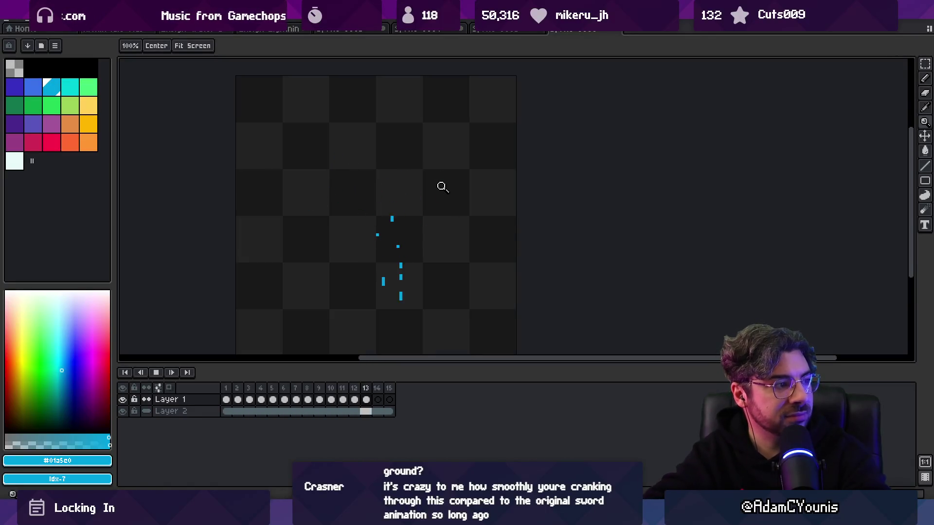
key("r")
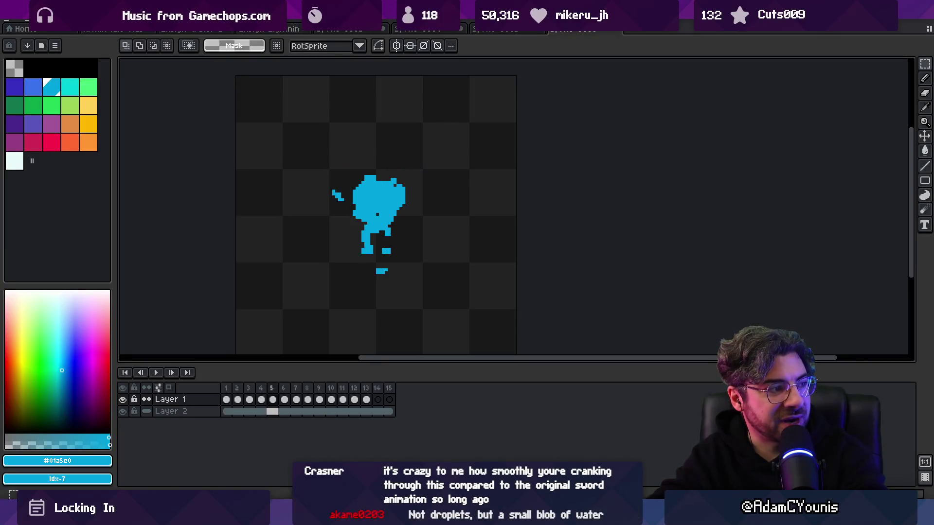
Step: Touch up frames with the 1px pencil and a 4px eraser, then replay the animation
left_click_drag(334, 217, 329, 216)
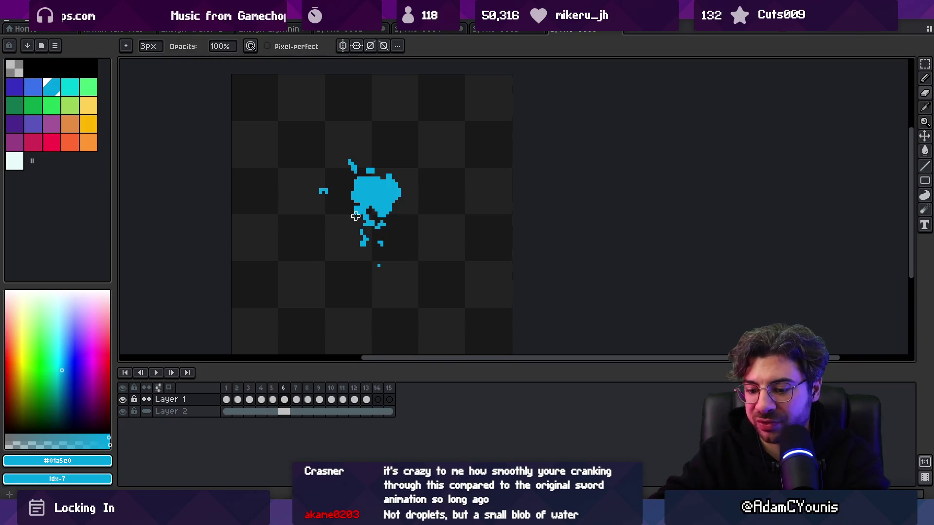
key("b")
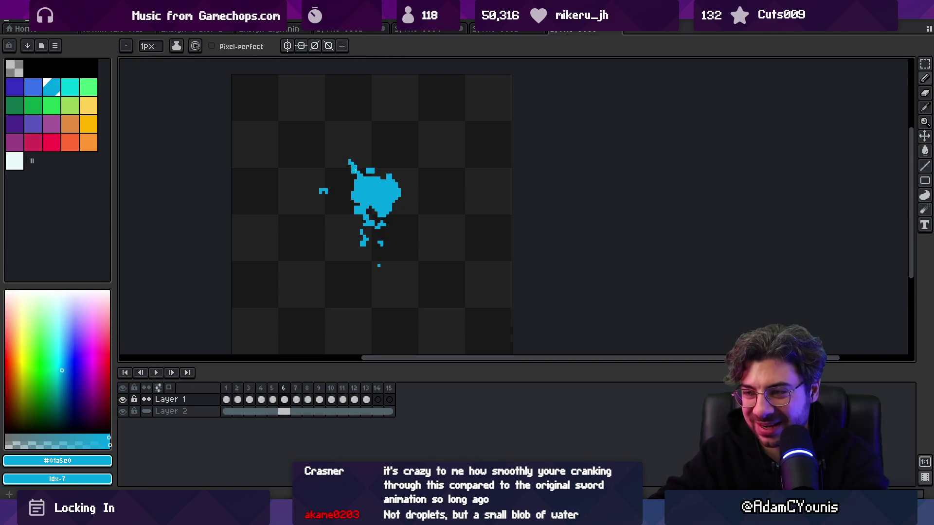
key("e")
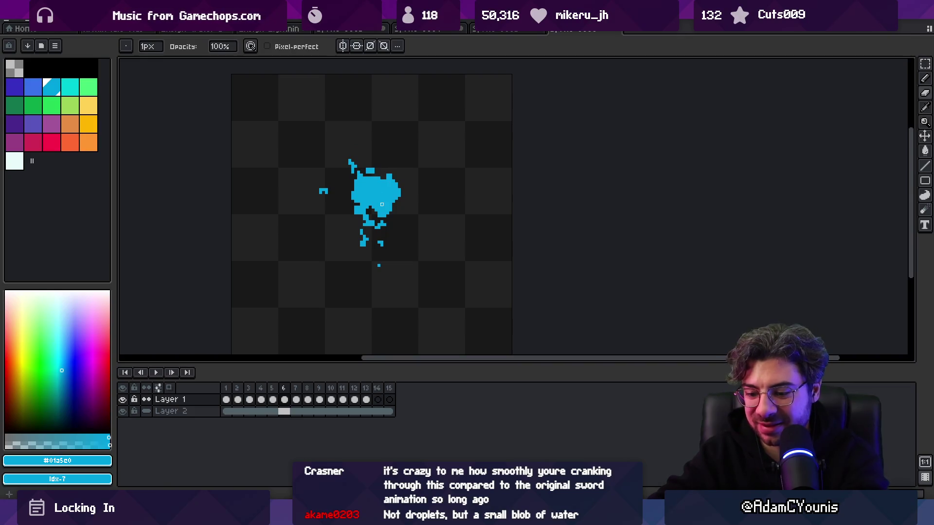
key("Return")
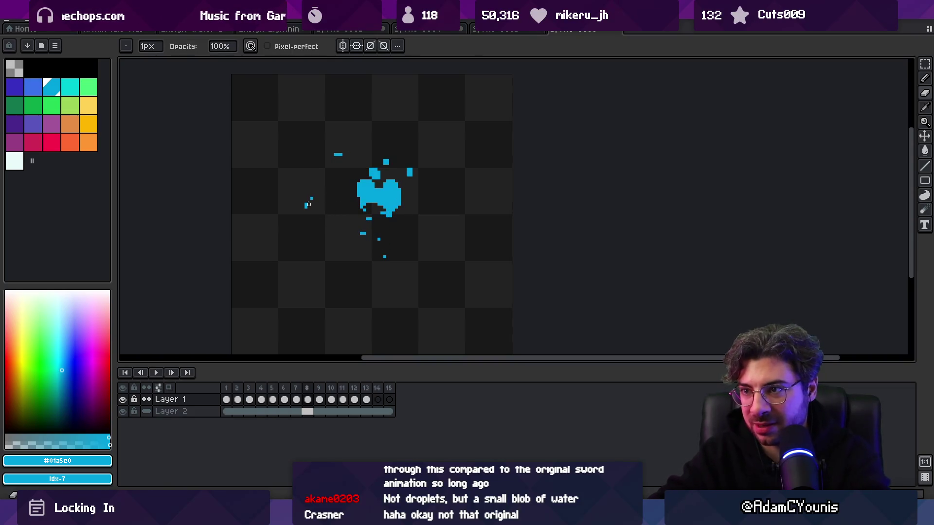
key("plus")
key("plus")
key("plus")
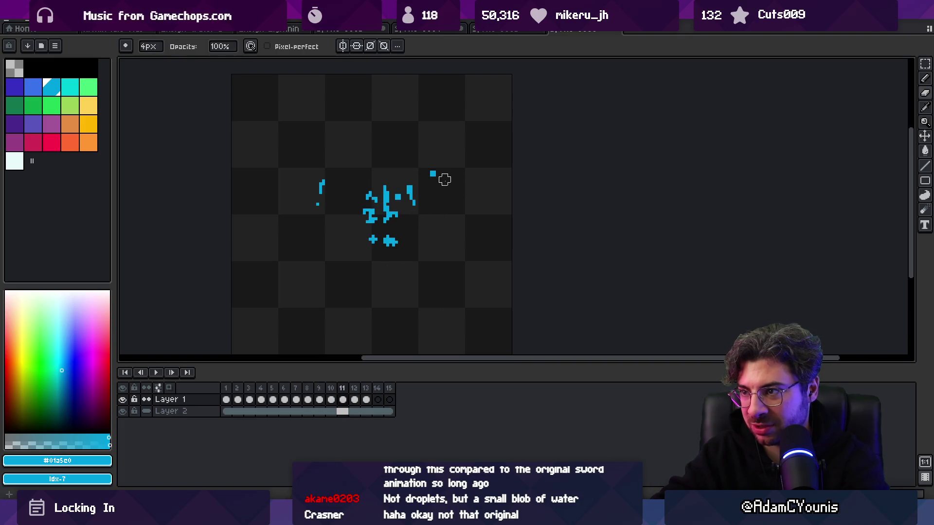
key("b")
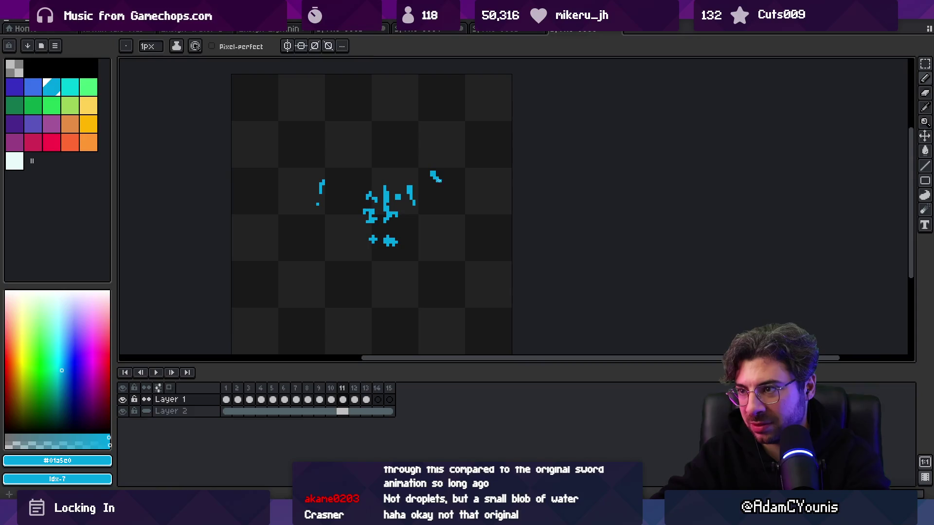
key("e")
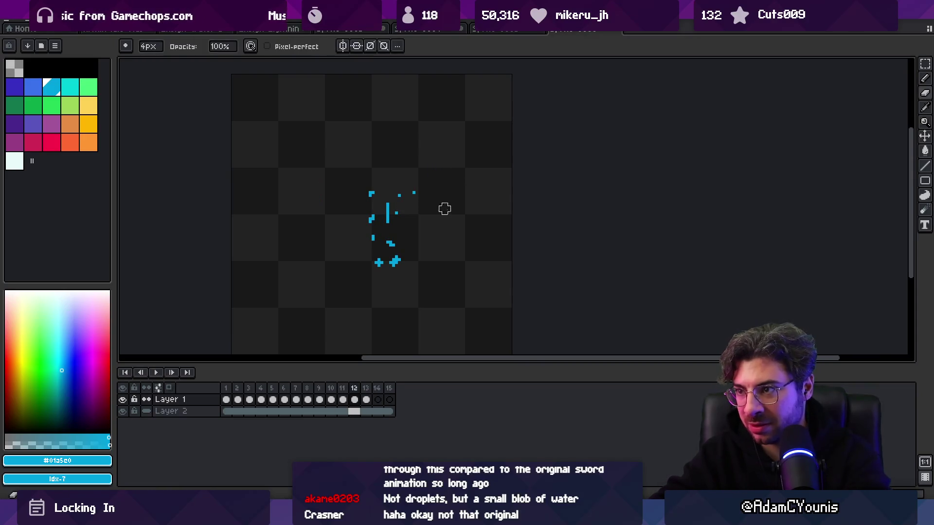
key("z")
scroll(438, 208, "down", 1)
key("Return")
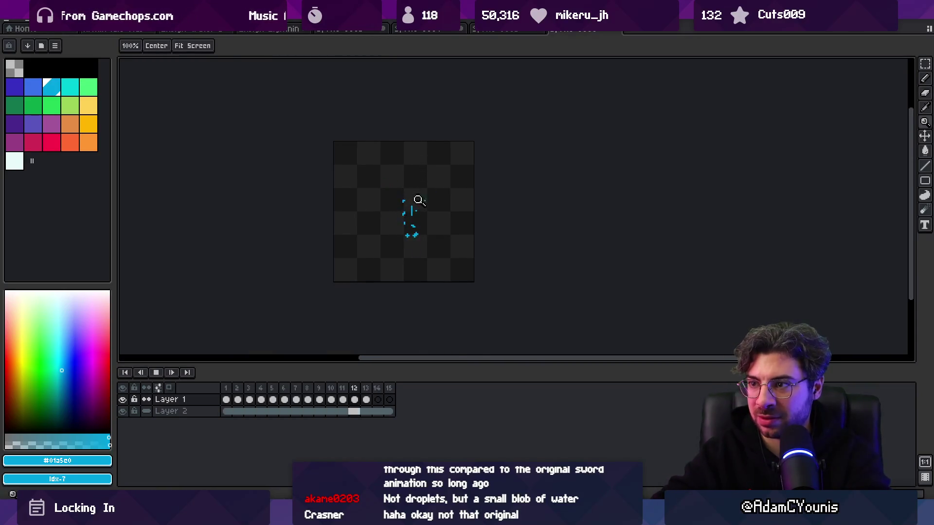
Step: Let the preview run while adjusting zoom, then stop playback
scroll(419, 201, "down", 2)
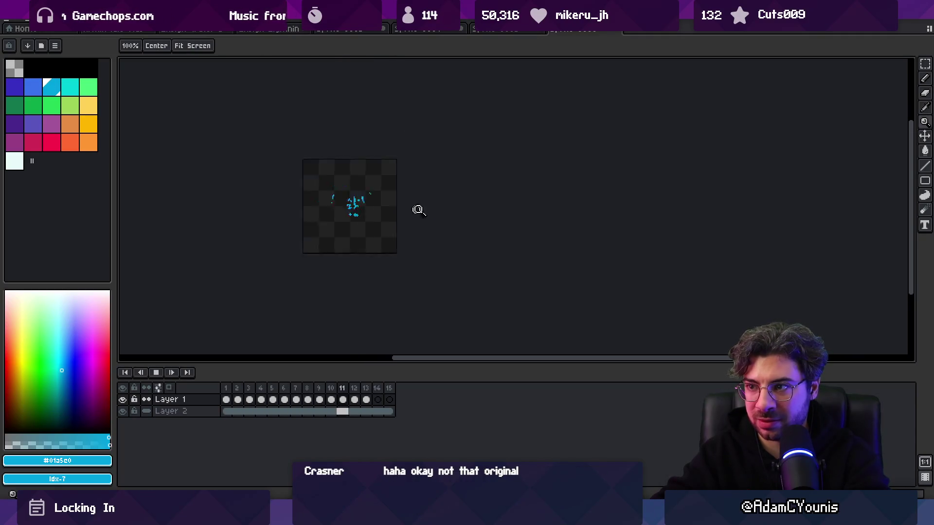
scroll(388, 210, "up", 2)
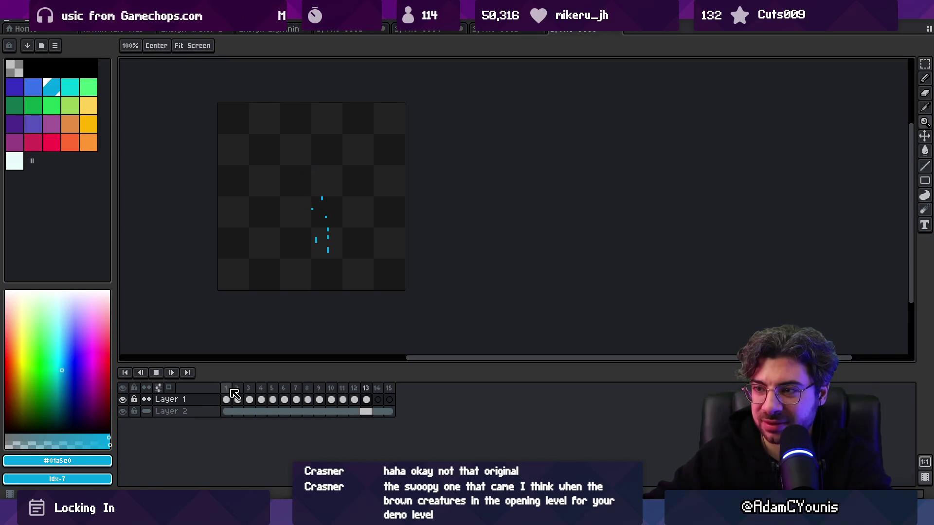
scroll(344, 183, "down", 1)
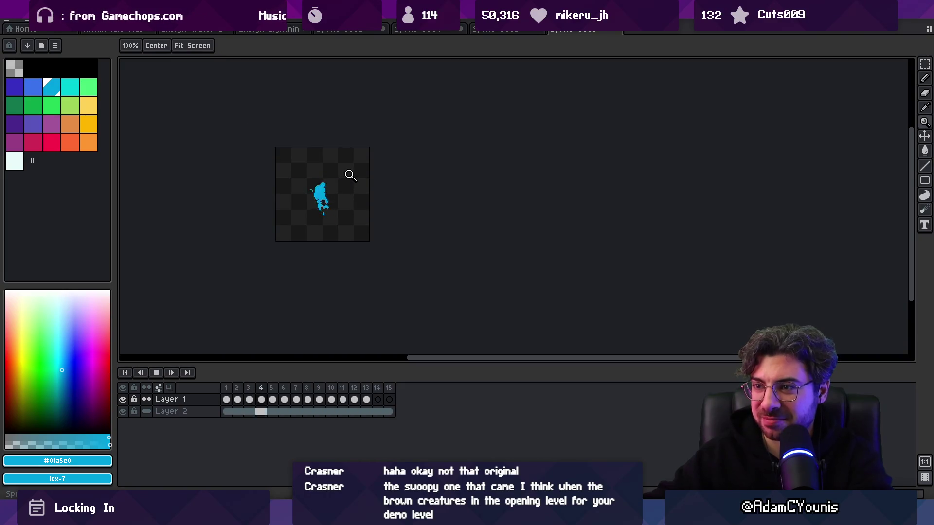
key("Return")
Step: Go to frame 3 and zoom in twice on the splash sprite
key("Left")
key("Left")
key("Left")
key("Right")
key("Right")
key("Left")
key("Left")
key("Right")
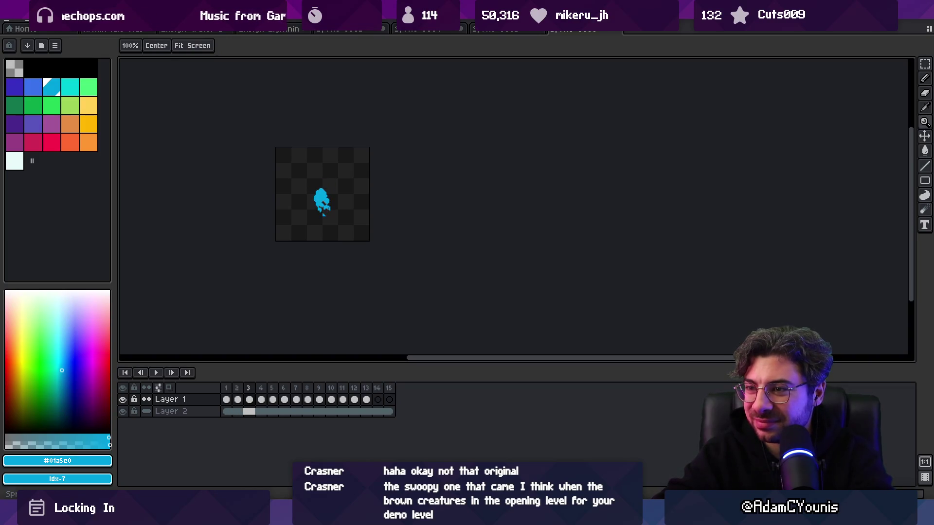
left_click(334, 188)
left_click(336, 195)
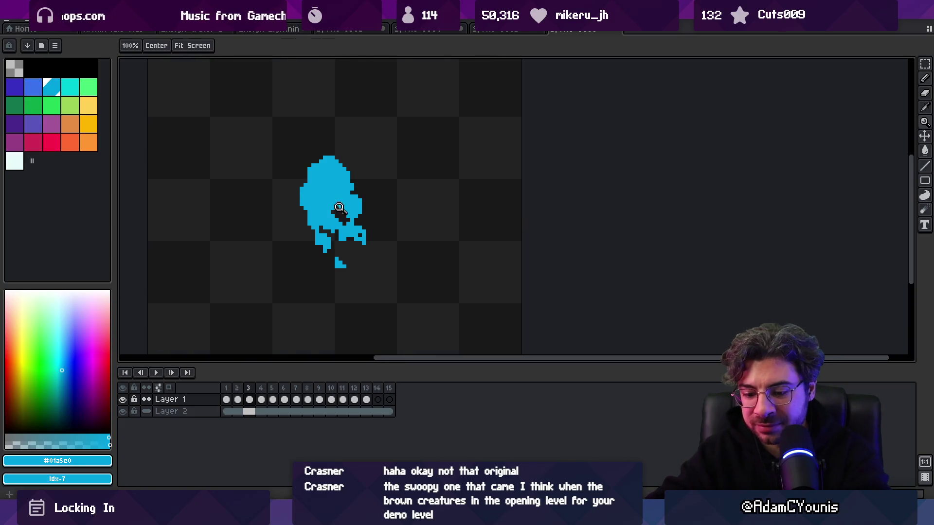
Step: Switch to the pencil, turn on onion skinning, and step through frames 4 to 7
key("b")
left_click(168, 387)
key("Left")
key("Right")
key("Right")
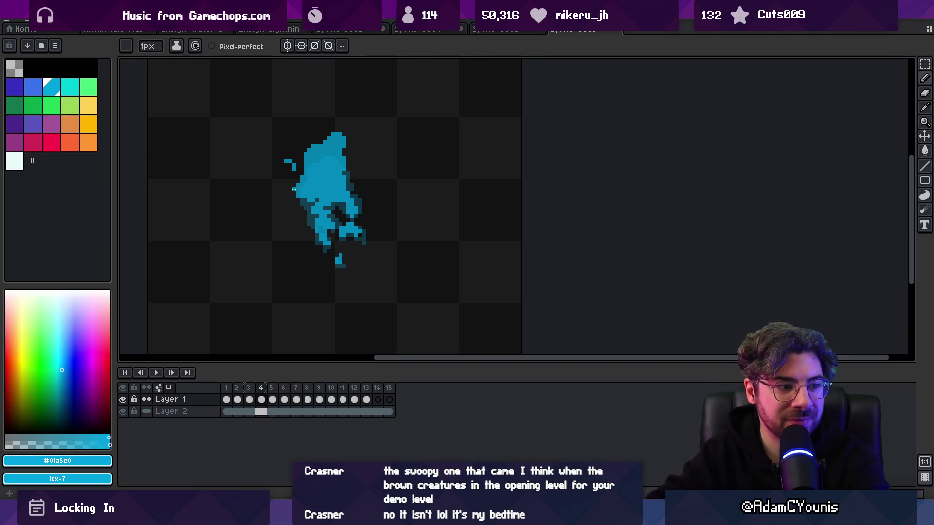
key("Right")
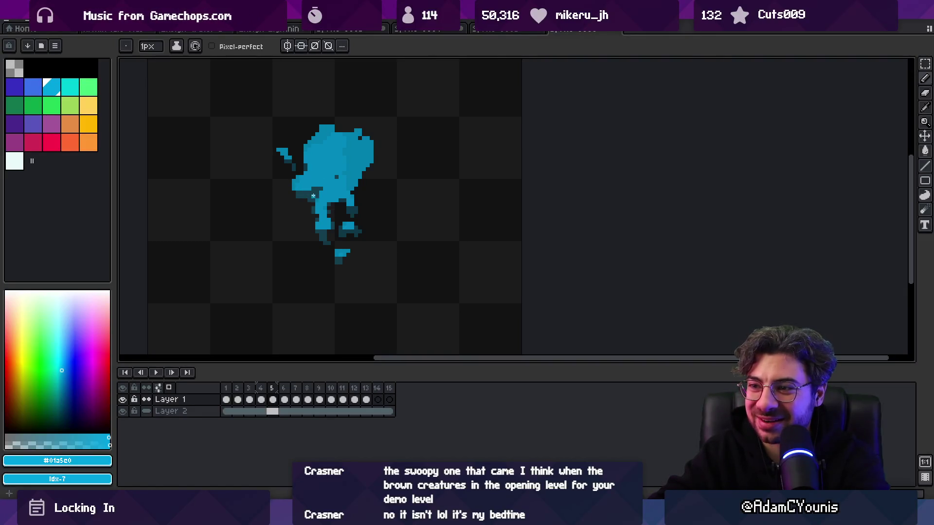
key("Right")
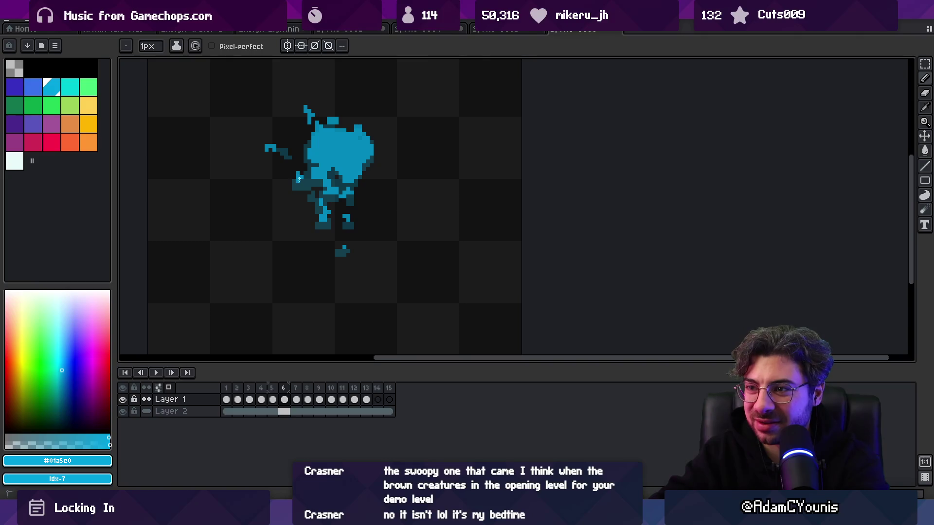
key("Left")
key("Left")
key("Right")
key("Right")
key("Right")
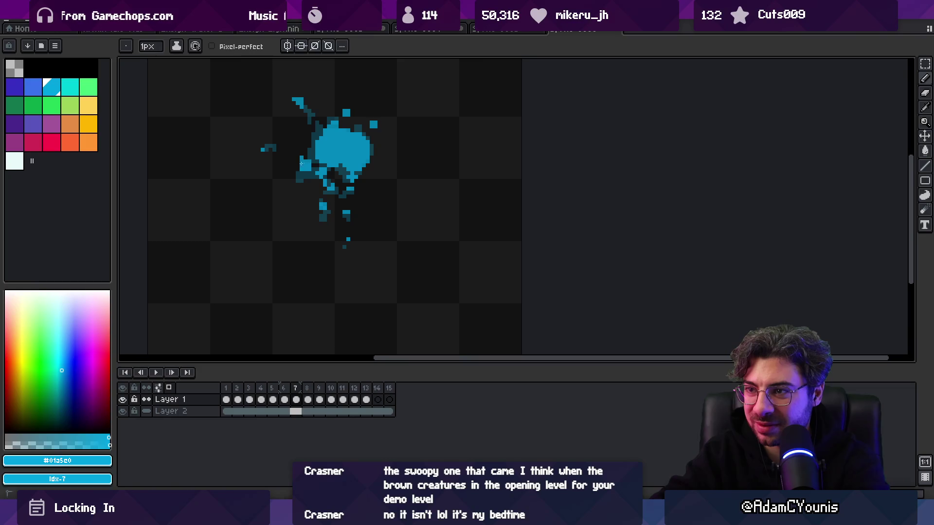
Step: Advance to frames 8 and 9, then play the animation preview and adjust the zoom
key("Right")
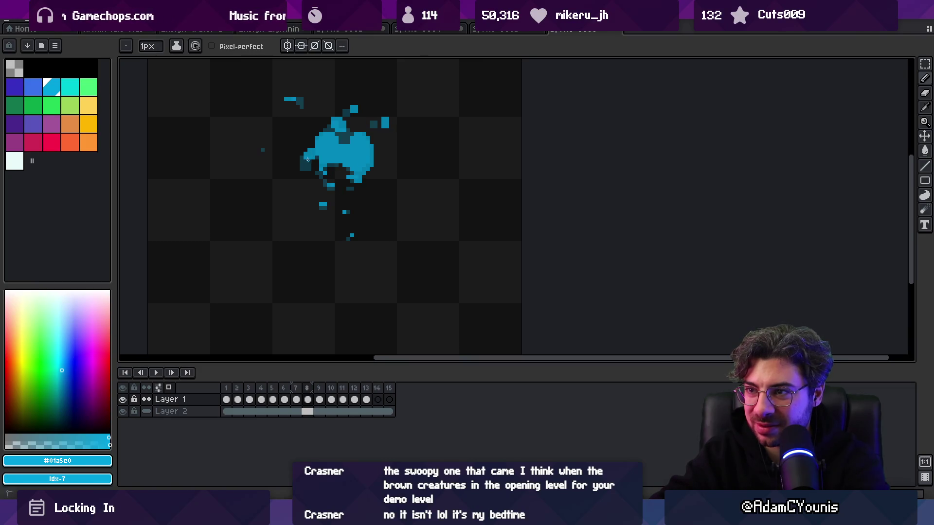
key("Right")
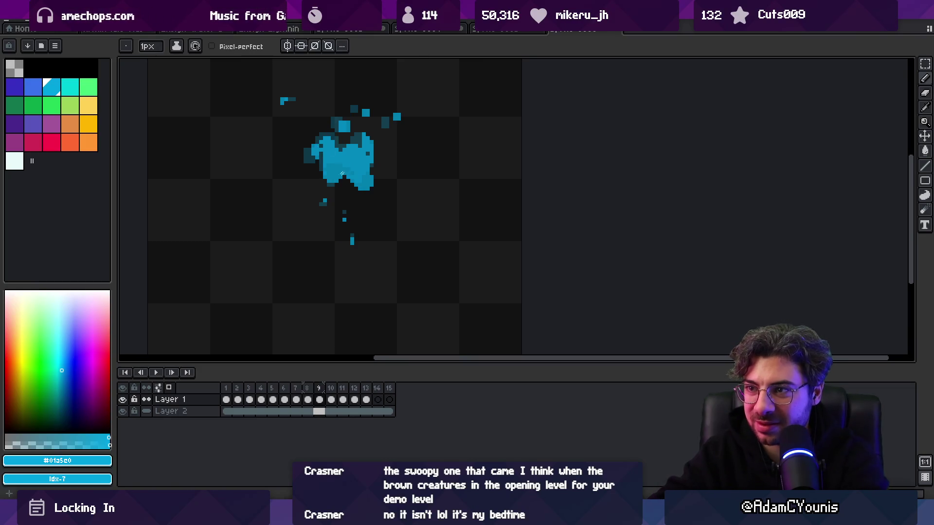
scroll(309, 217, "down", 5)
key("Return")
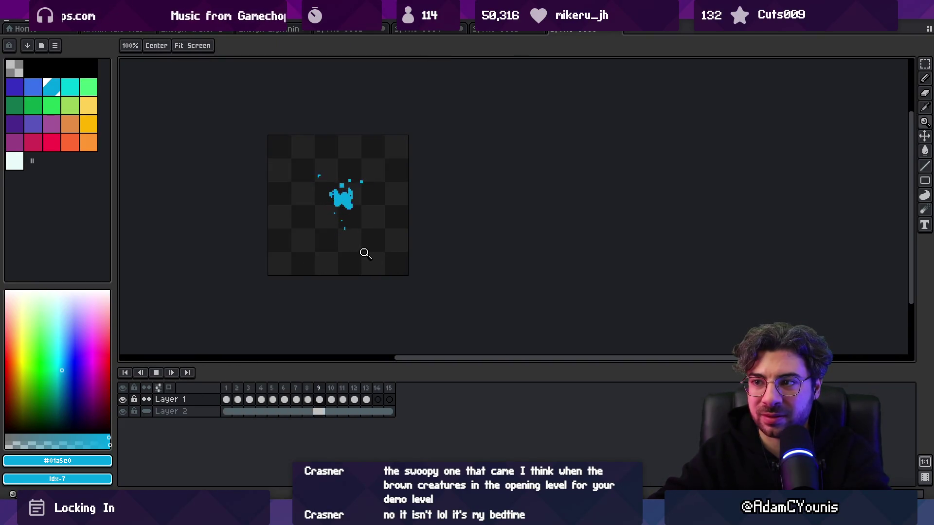
scroll(369, 240, "down", 1)
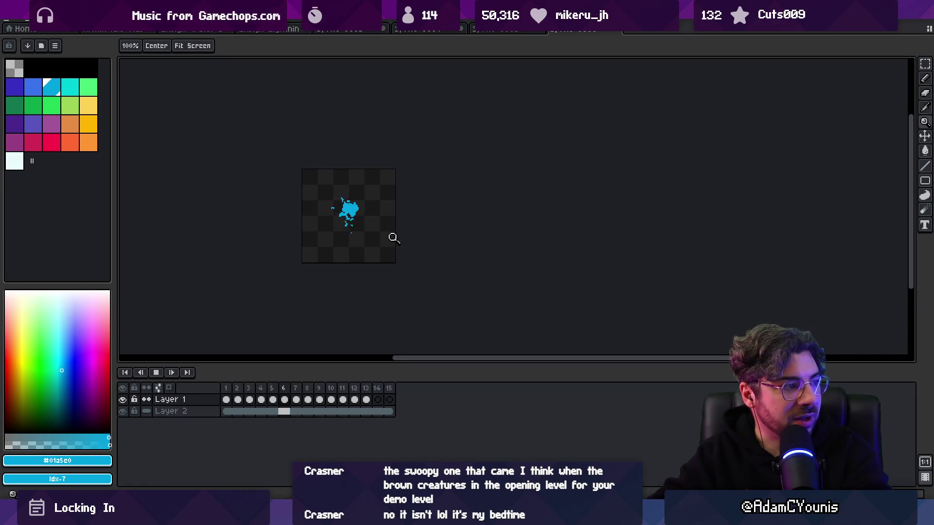
scroll(408, 212, "up", 2)
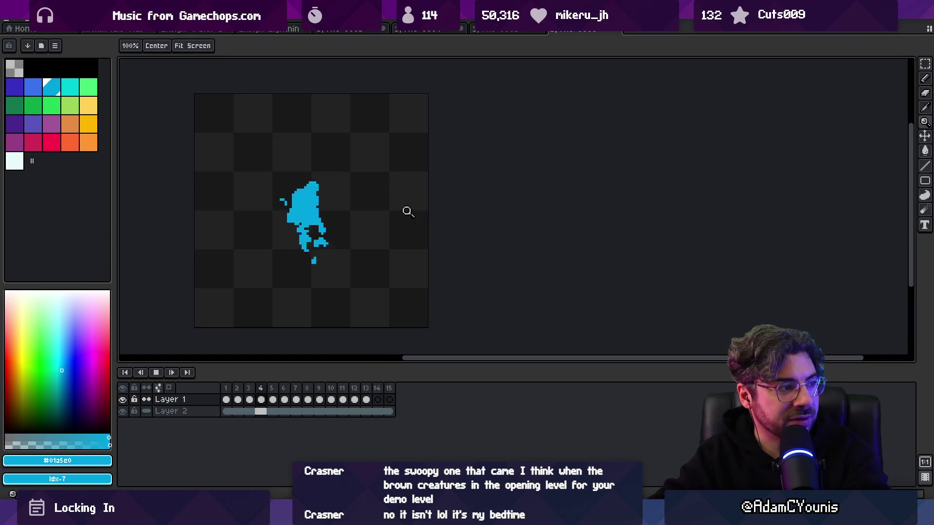
key("space")
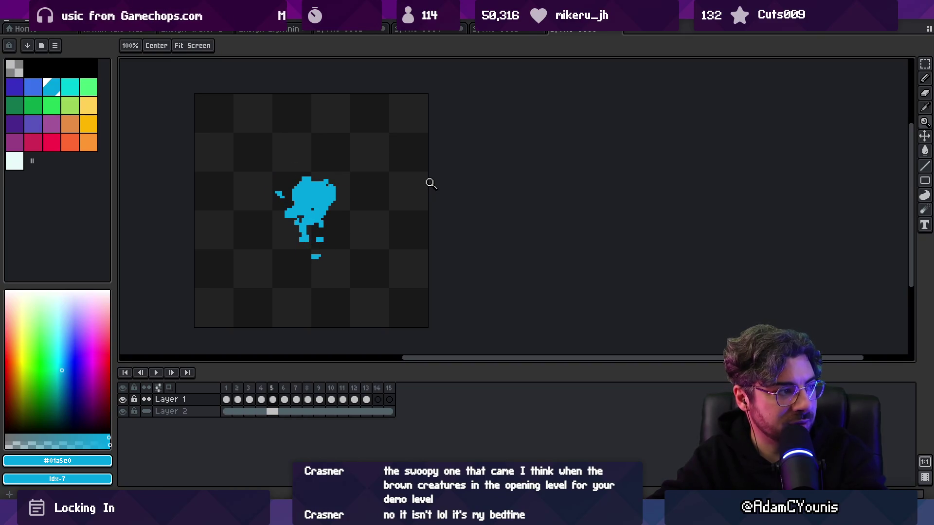
left_click(331, 201)
key("b")
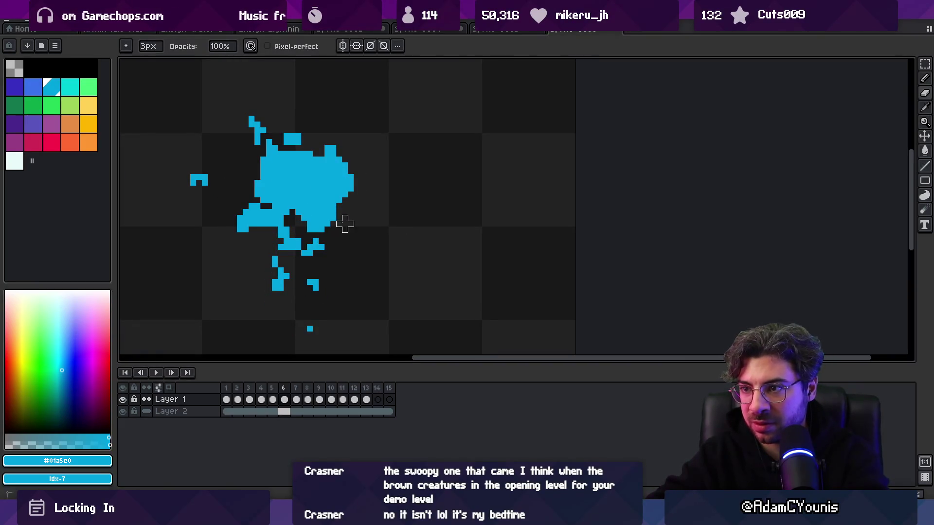
key("z")
scroll(383, 221, "down", 5)
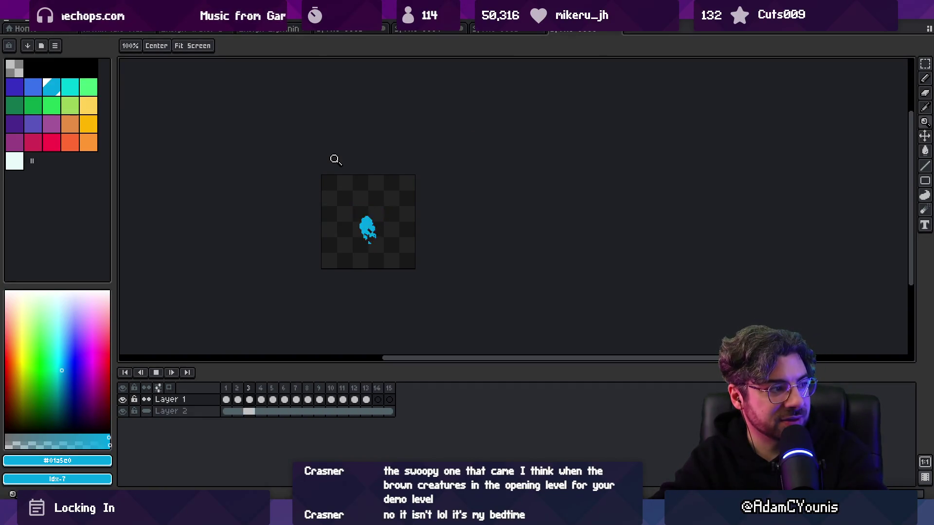
key("space")
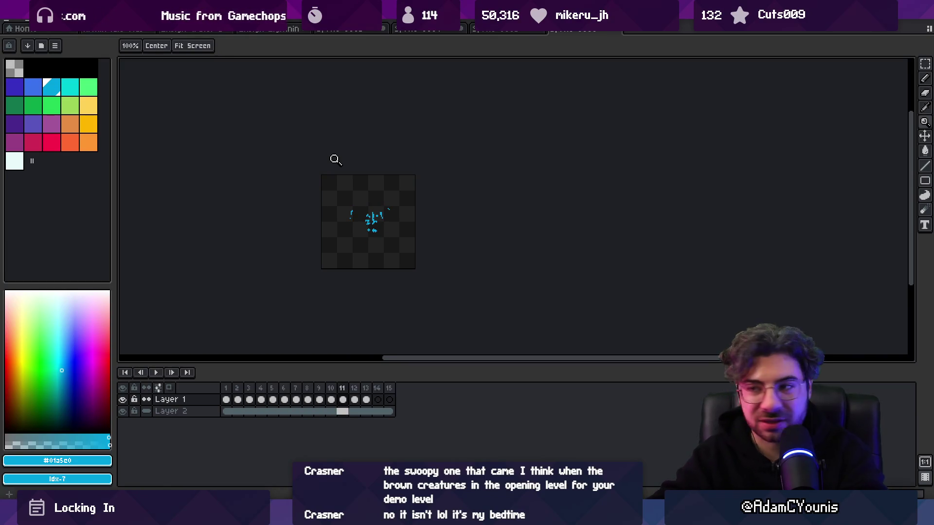
key("b")
scroll(379, 221, "up", 4)
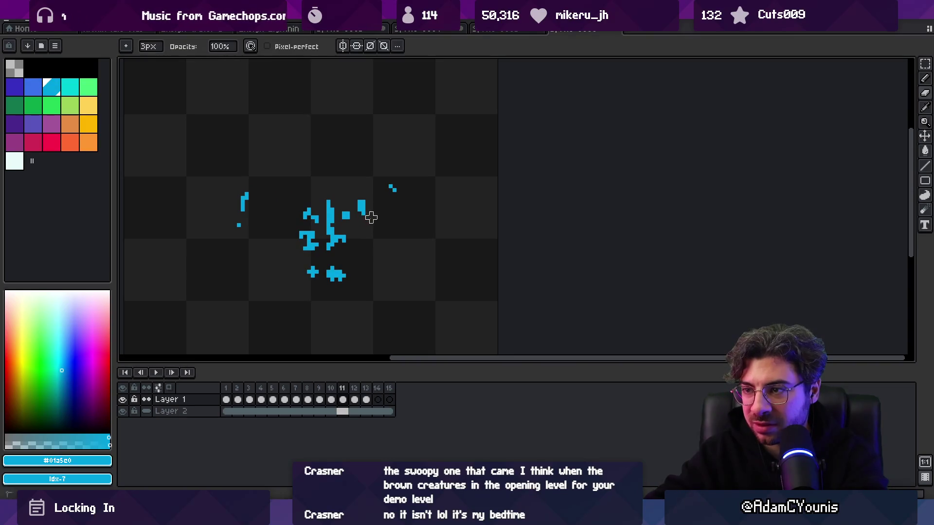
key("Left")
key("Left")
key("Right")
key("Left")
key("Right")
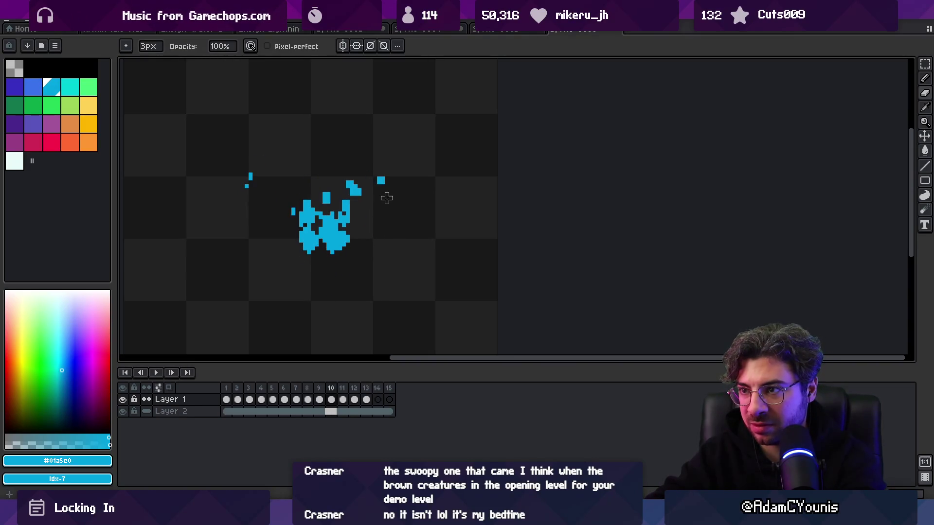
key("m")
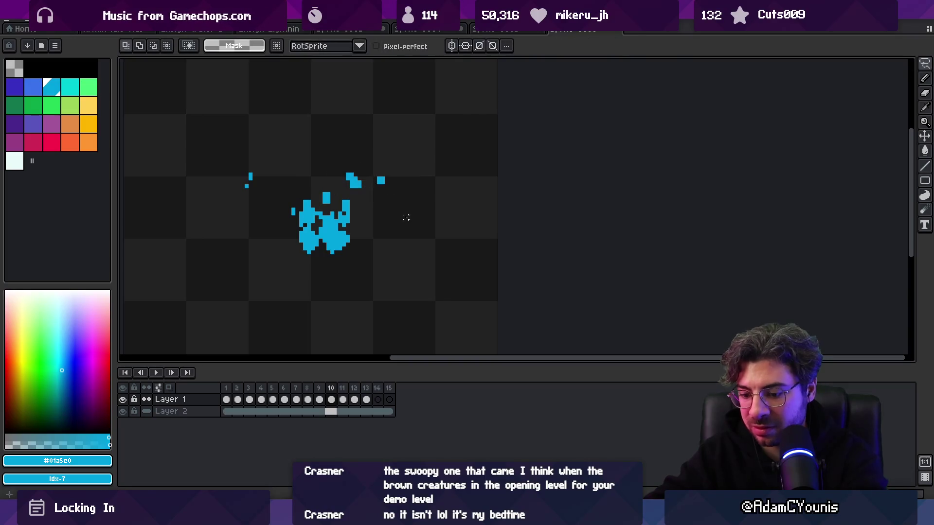
key("Right")
left_click(381, 171)
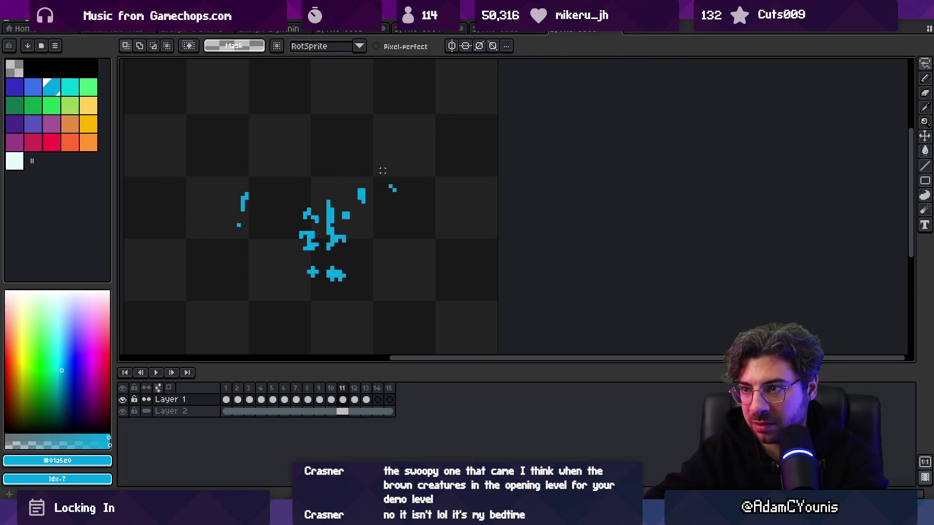
key("Right")
key("z")
scroll(370, 175, "down", 2)
key("Return")
scroll(413, 189, "down", 1)
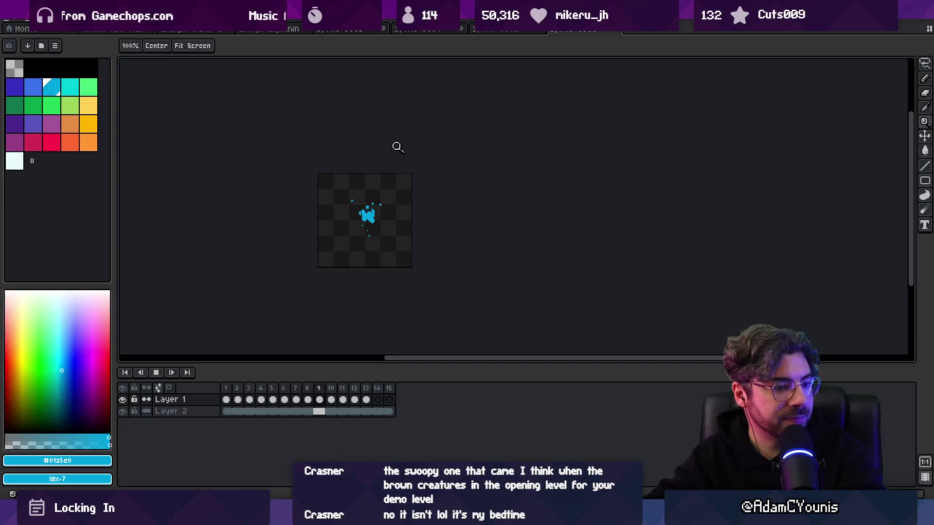
scroll(413, 189, "down", 1)
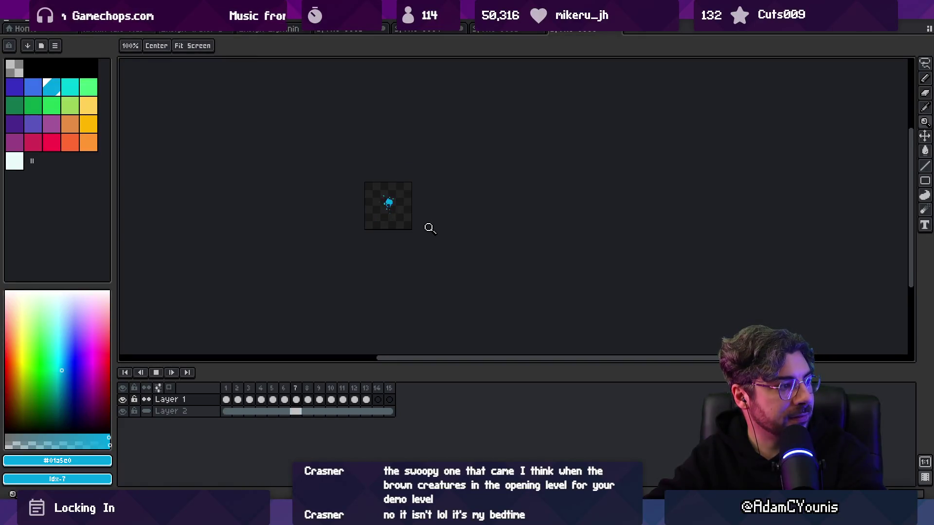
scroll(397, 212, "up", 3)
scroll(384, 214, "up", 1)
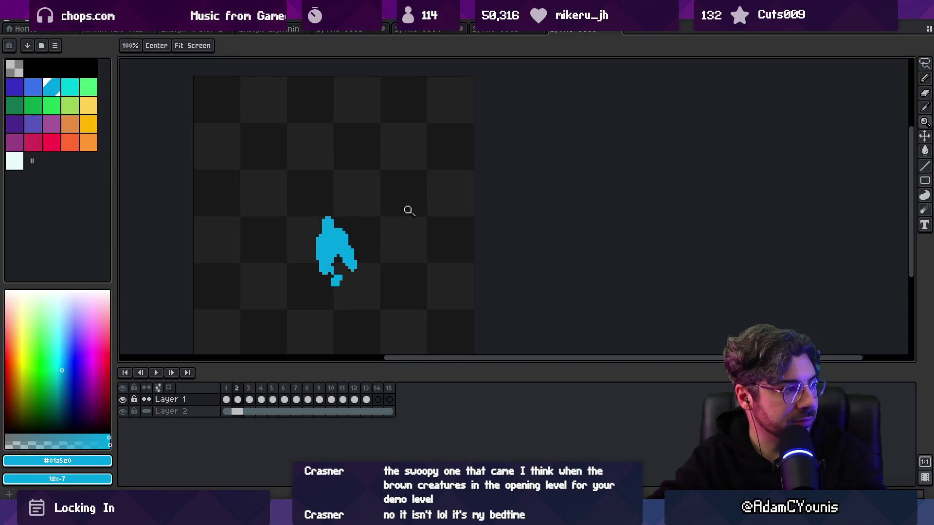
Step: Redraw the cyan splash shapes on frames 3 and 5, adding a droplet above frame 3's splash
key("b")
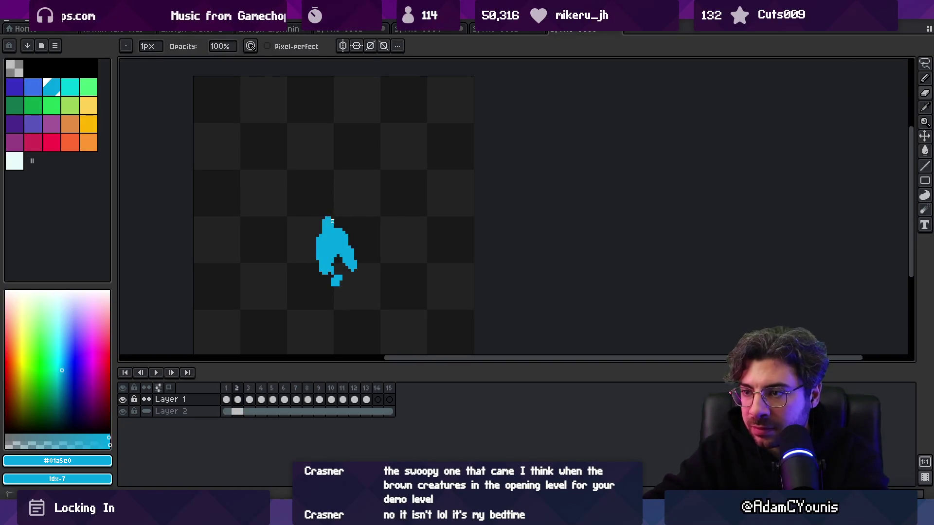
key("e")
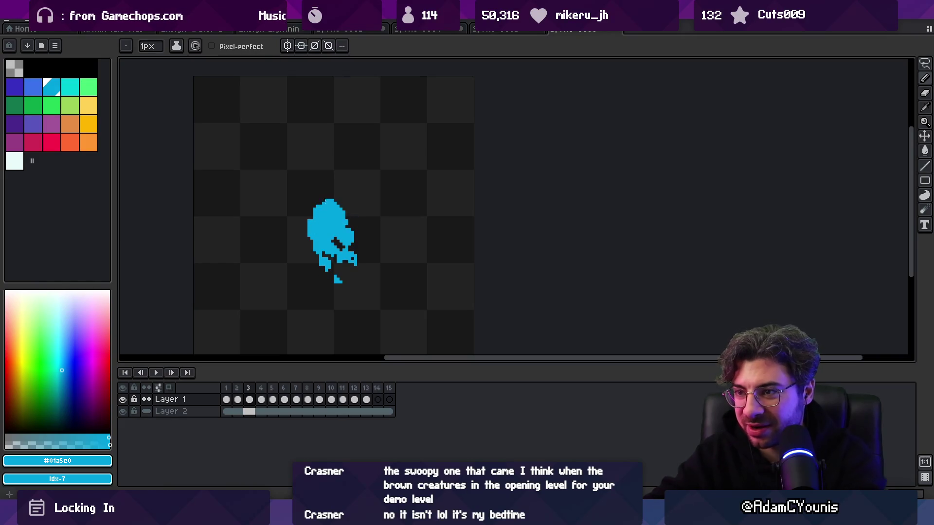
key("e")
key("b")
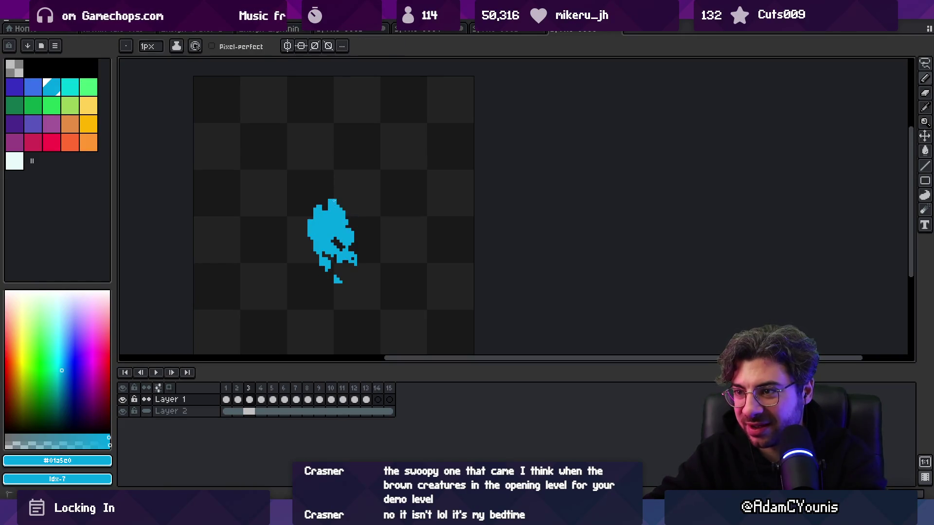
key("e")
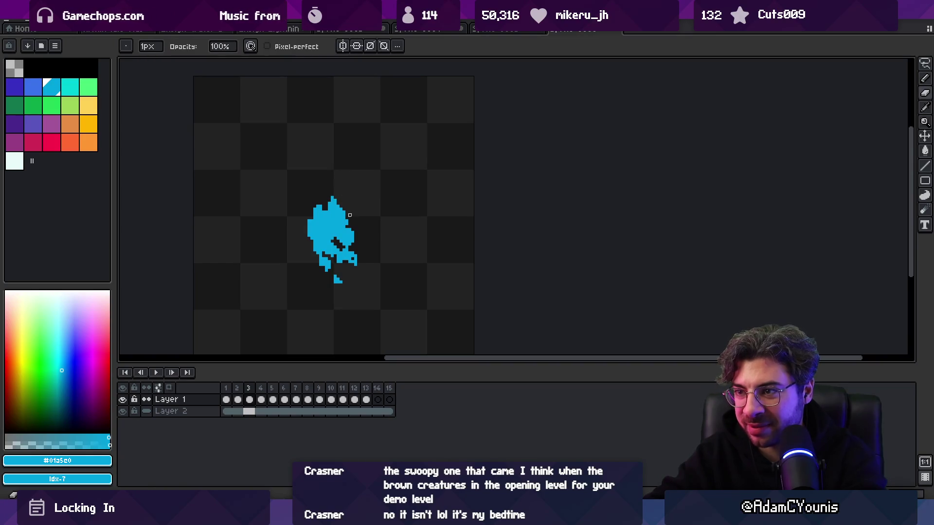
scroll(359, 201, "up", 1)
key("b")
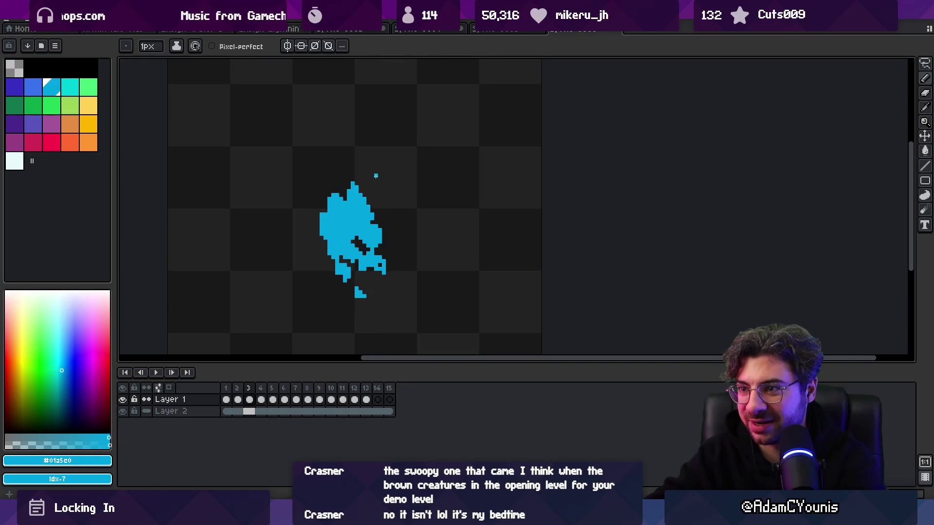
key("e")
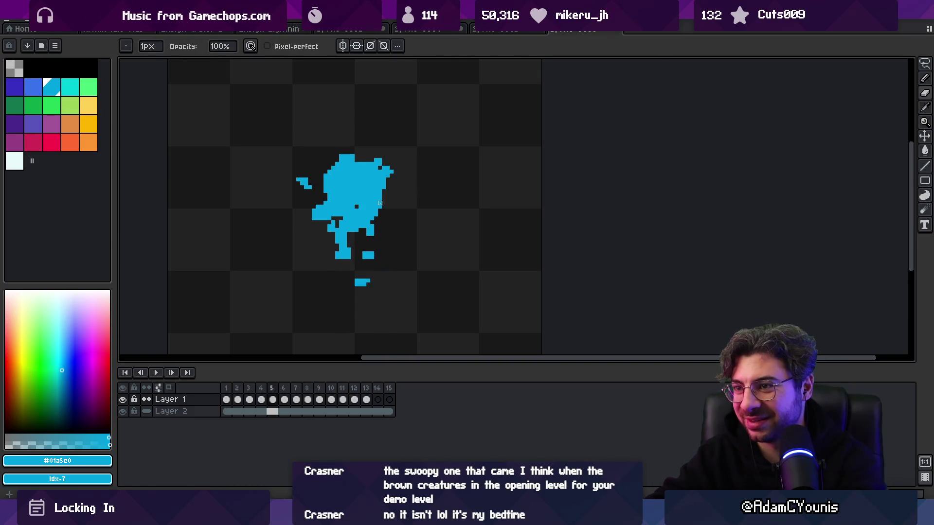
key("b")
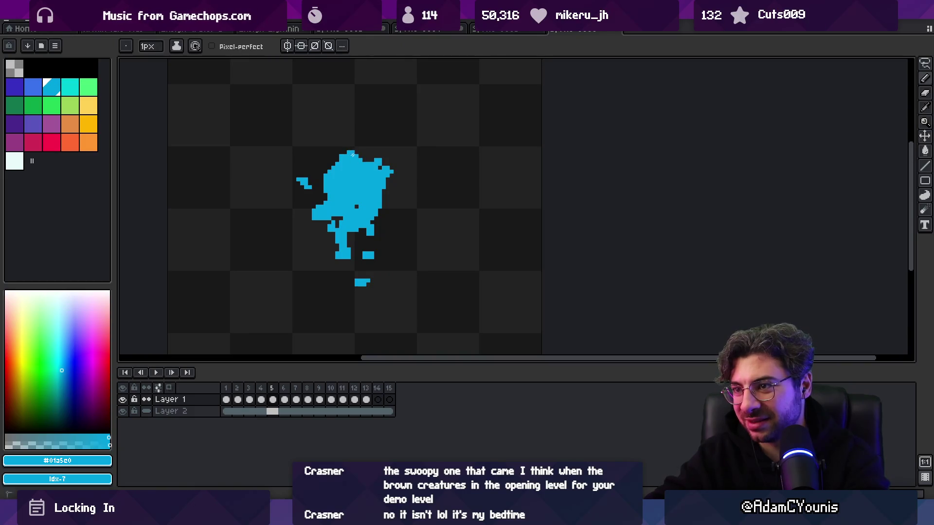
key("e")
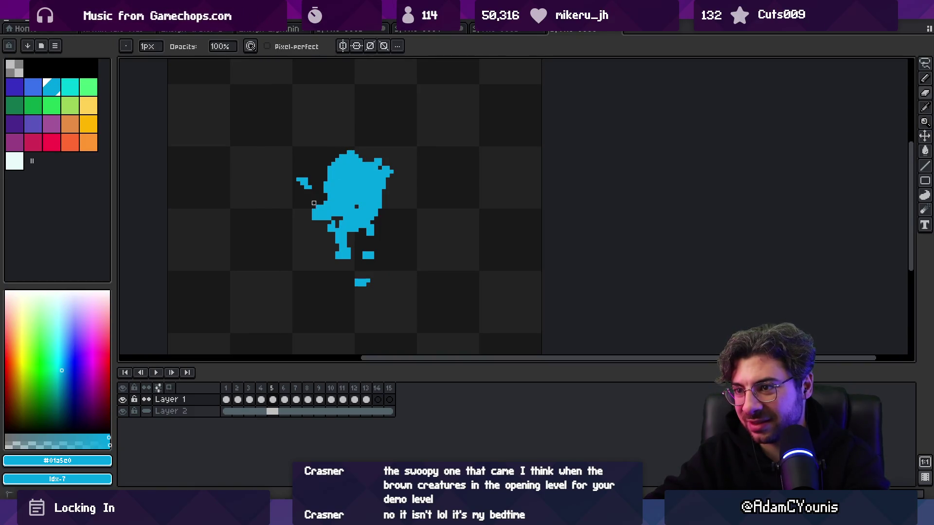
Step: Advance to frame 6 and replay the splash loop
key(".")
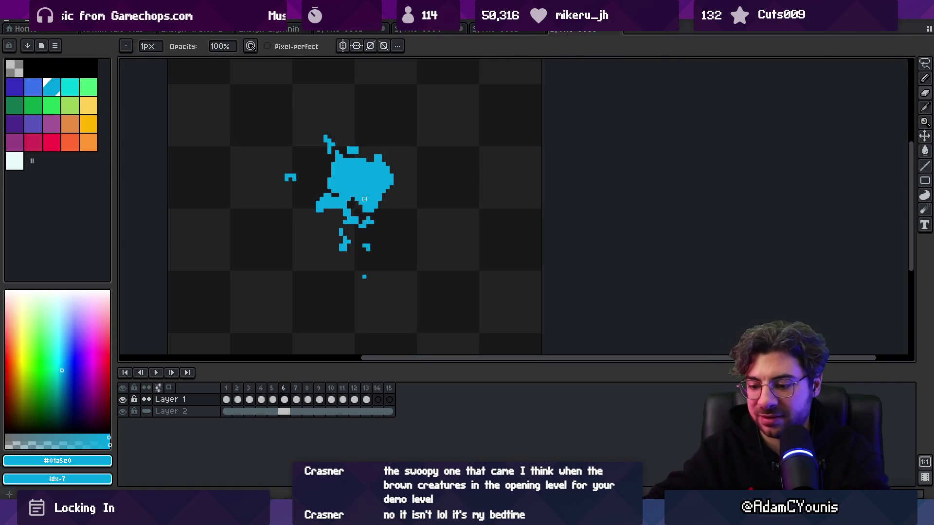
key("Return")
scroll(370, 194, "down", 5)
key("z")
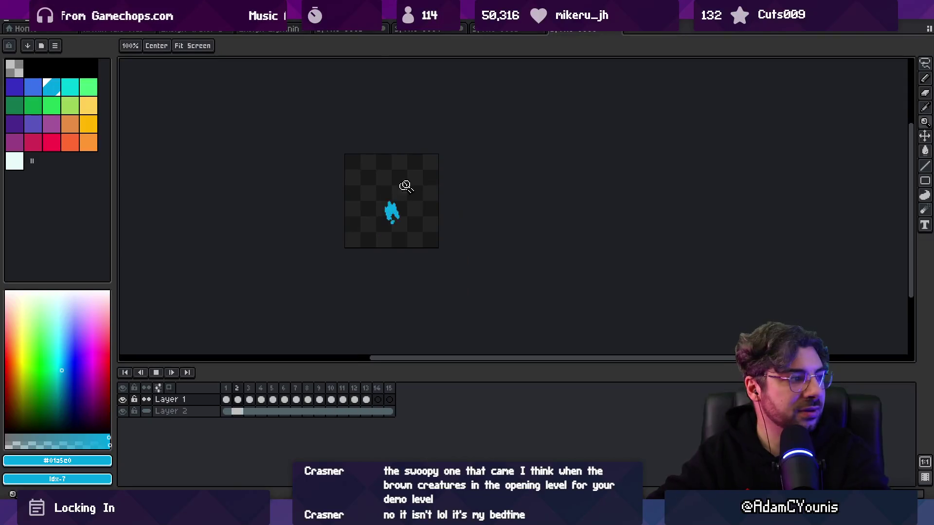
Step: Stop the preview and step back to frame 2 of the splash
scroll(409, 194, "up", 3)
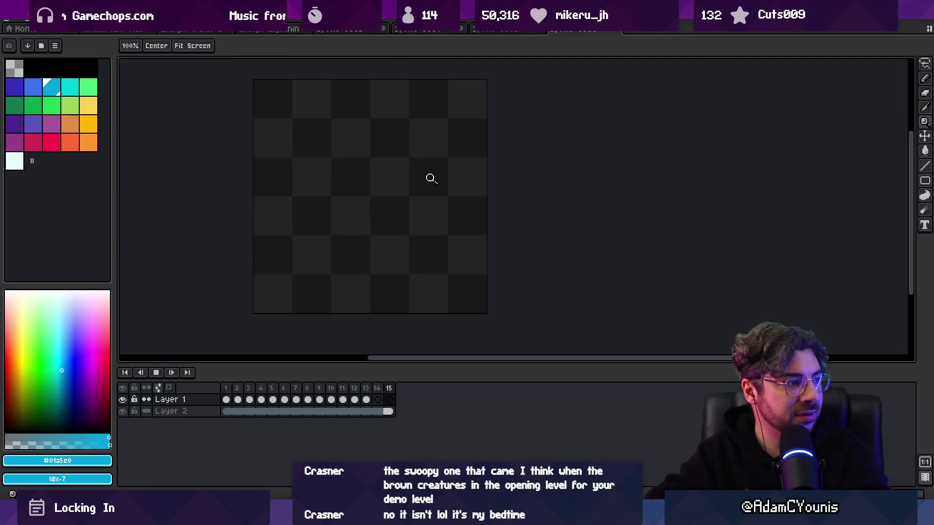
key("Return")
key("Left")
key("Left")
key("Left")
key("Right")
key("Left")
key("Left")
key("Right")
key("Right")
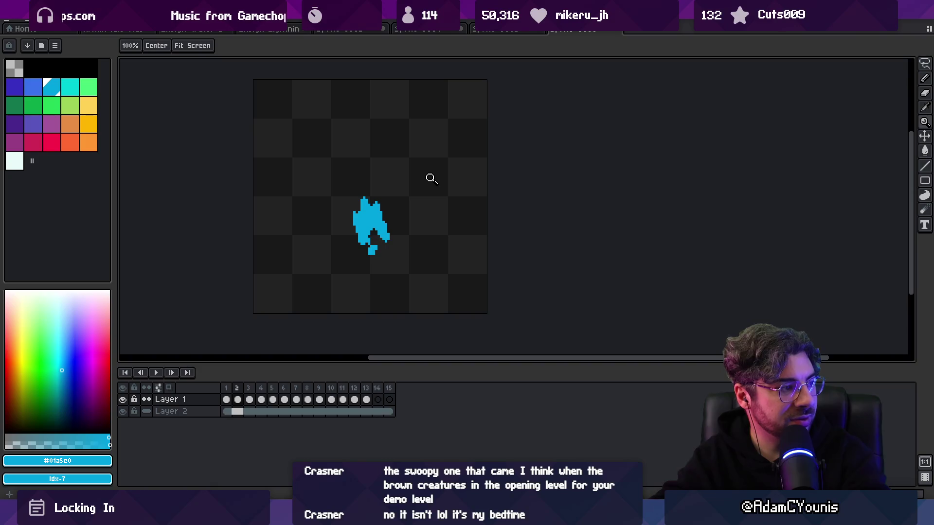
Step: Zoom in and tidy the splash pixels on frames 2 and 3 with pencil and eraser
left_click(356, 239)
key("b")
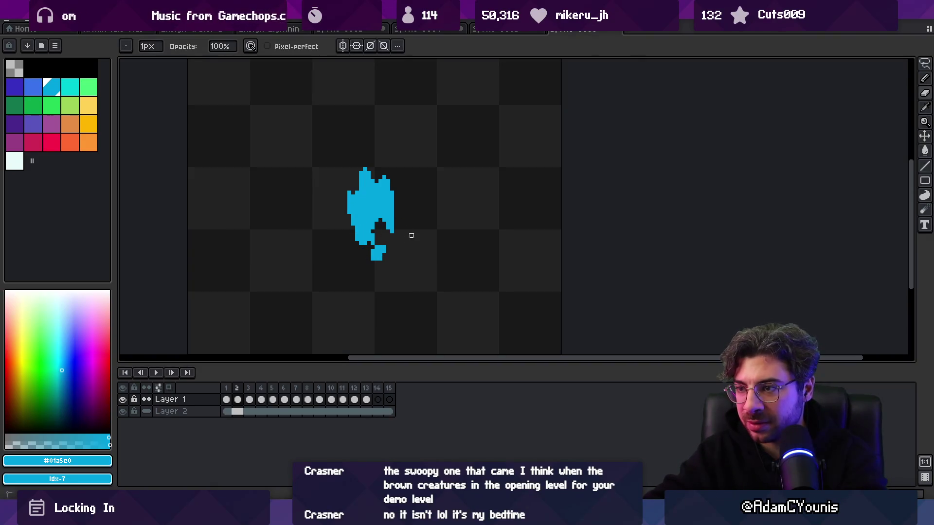
key("e")
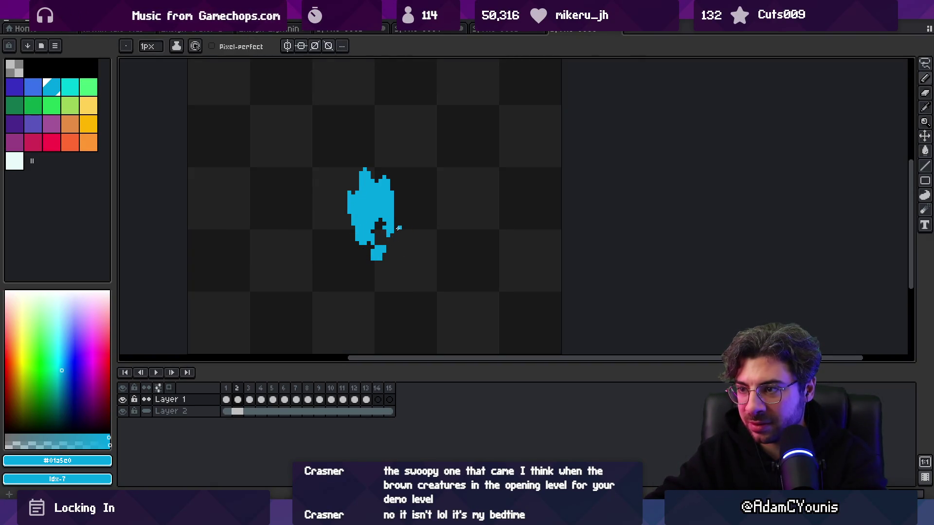
key("b")
key("Left")
key("Right")
key("Right")
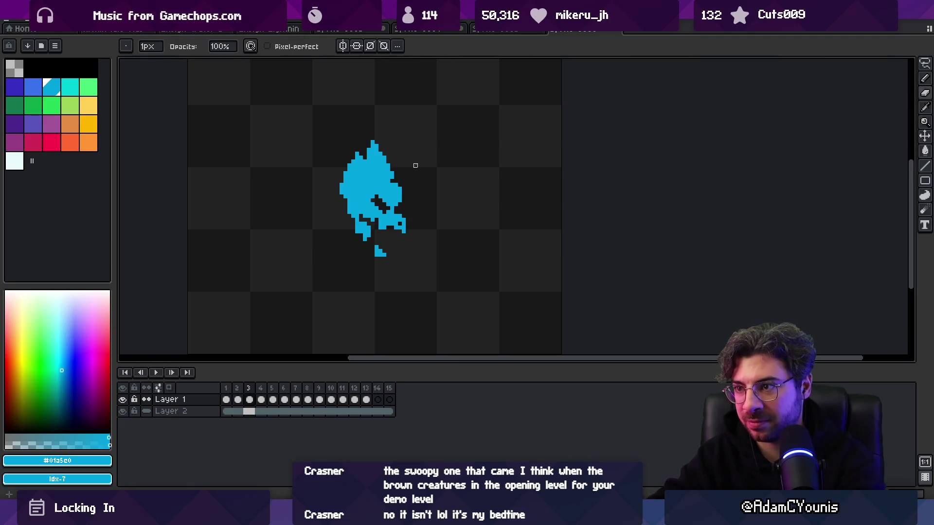
key("Right")
key("Right")
key("Right")
key("Right")
key("Right")
key("Right")
key("Right")
key("Left")
key("Left")
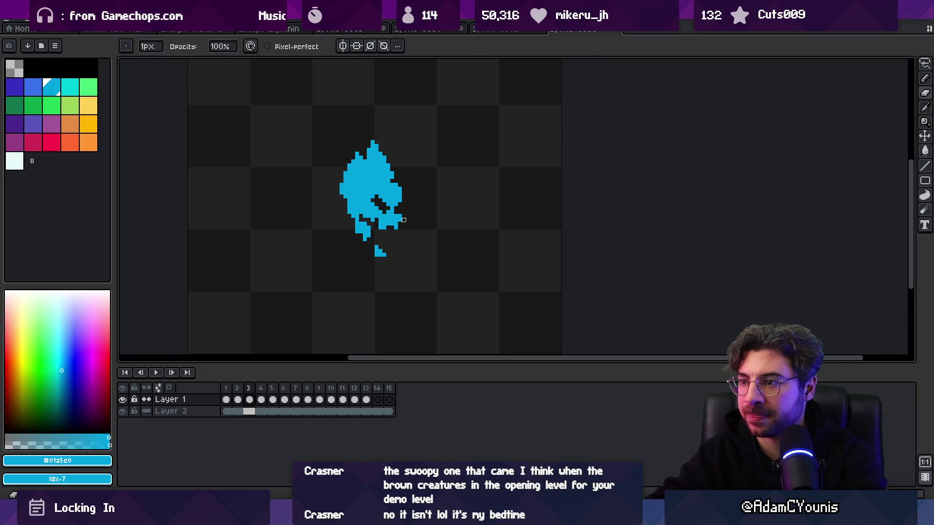
key("b")
Step: Play the whole animation from the first frame, zooming out to watch it
key("Return")
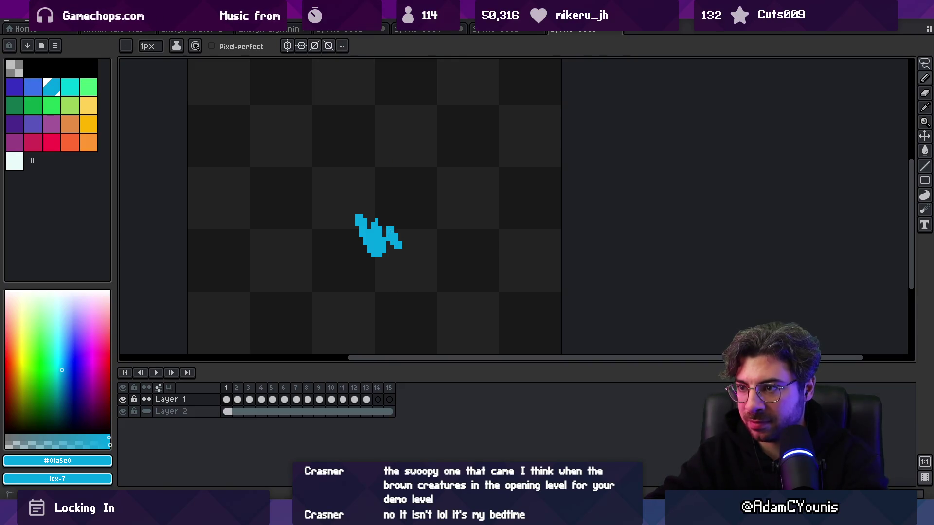
key("Return")
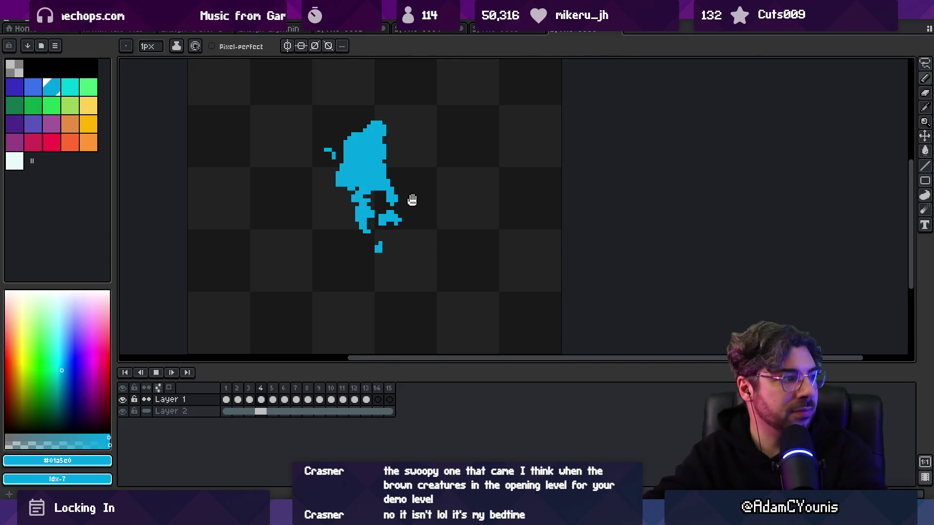
scroll(389, 204, "down", 2)
scroll(437, 175, "down", 1)
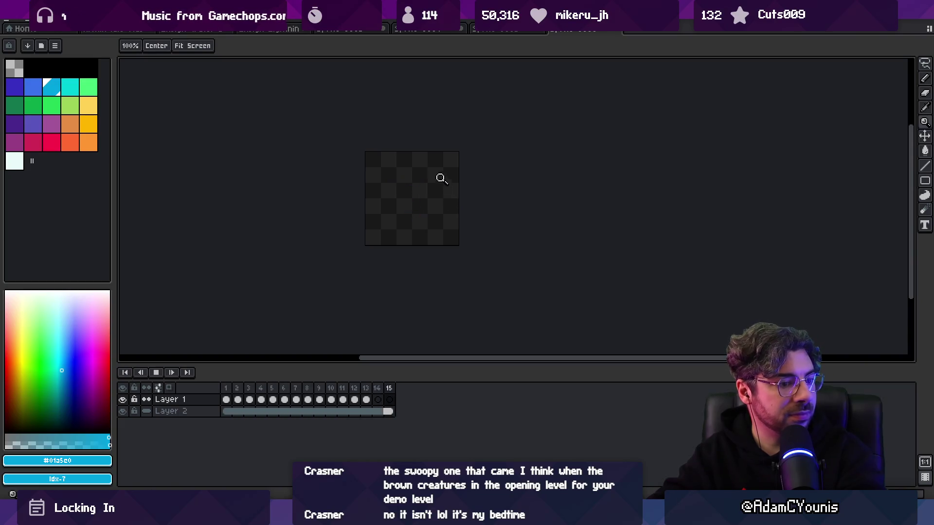
scroll(481, 171, "up", 3)
Step: Add a new Layer 3 and fill its frames 1–12 with pasted splash cels
key("Return")
key("Right")
scroll(375, 246, "down", 2)
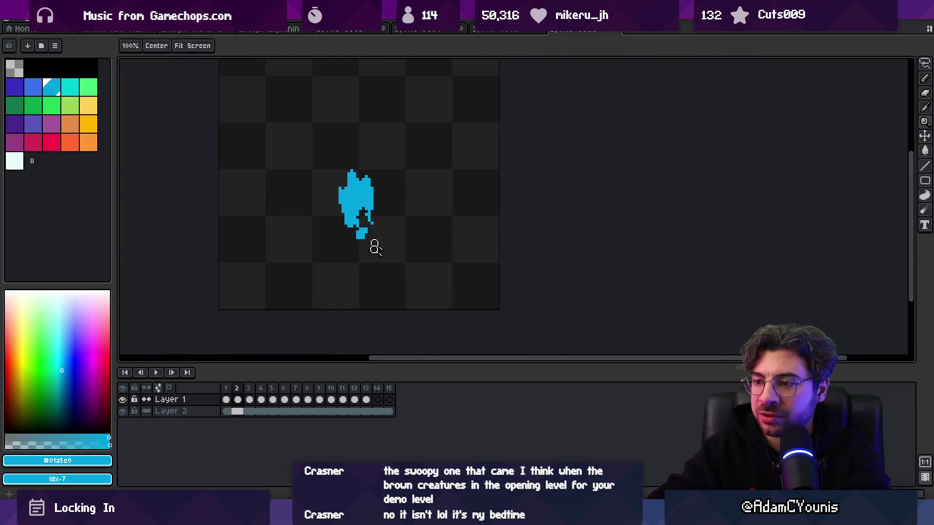
key("Left")
key("shift+n")
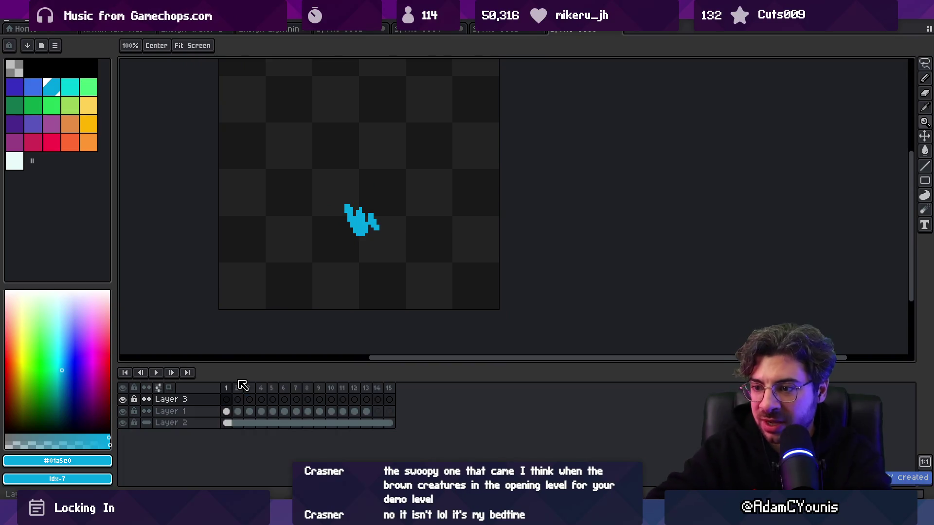
mouse_move(370, 404)
left_mouse_down()
mouse_move(239, 410)
mouse_move(244, 396)
left_mouse_up()
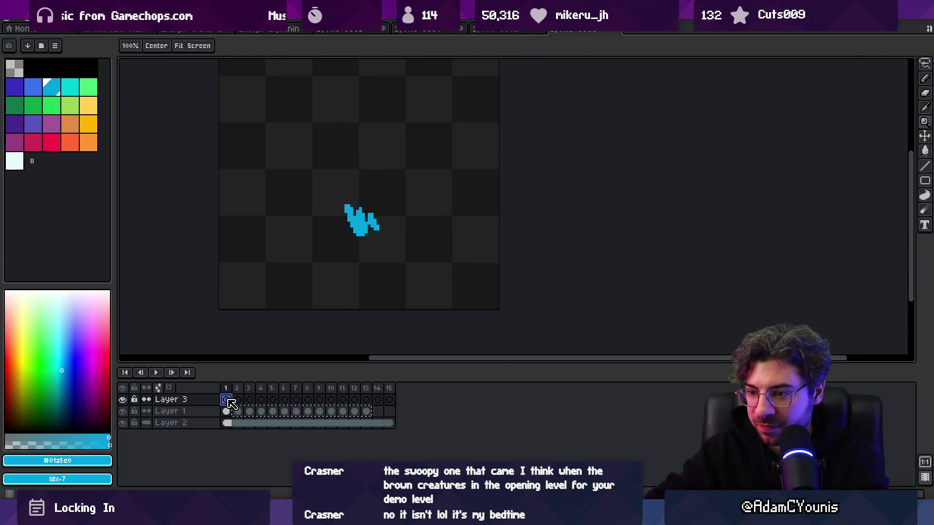
key("ctrl+v")
key("Return")
scroll(379, 193, "down", 2)
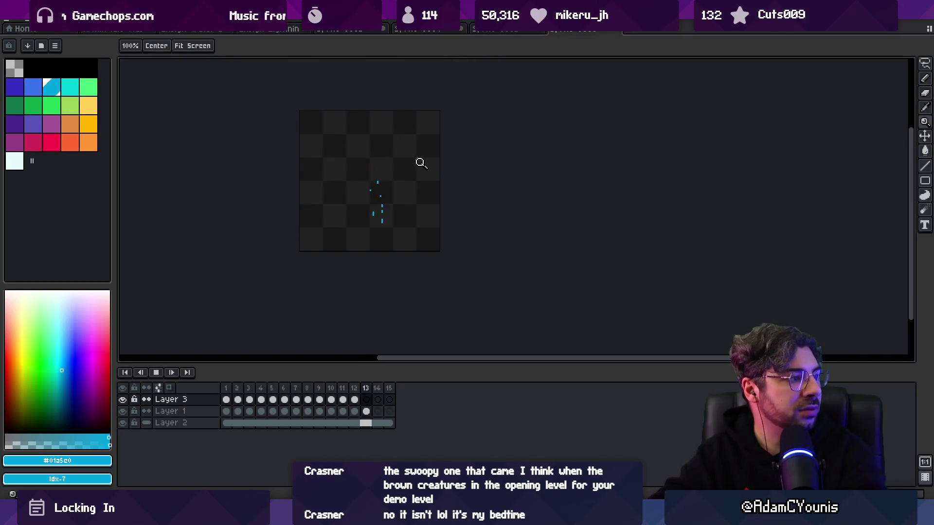
key("Return")
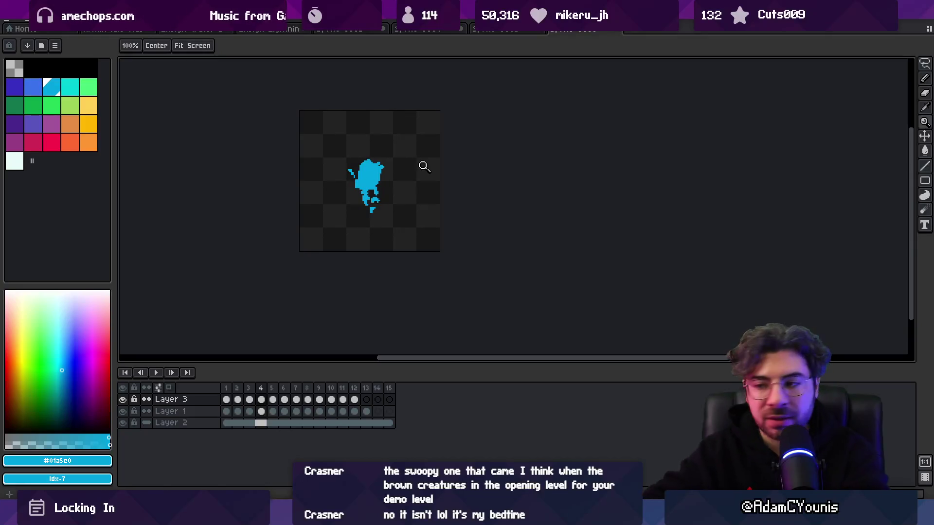
Step: Delete Layer 3's cels on frames 9–12 and merge it down into Layer 1
left_click_drag(325, 402, 354, 400)
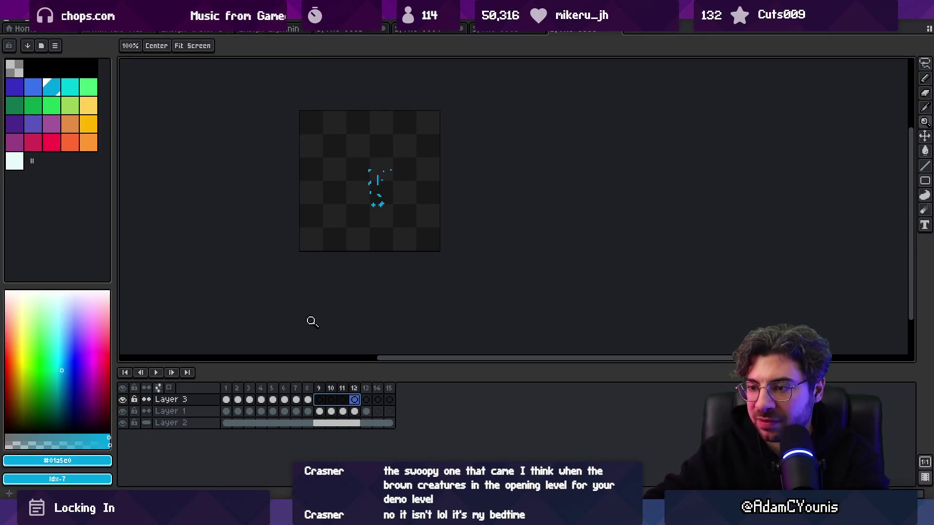
key("Return")
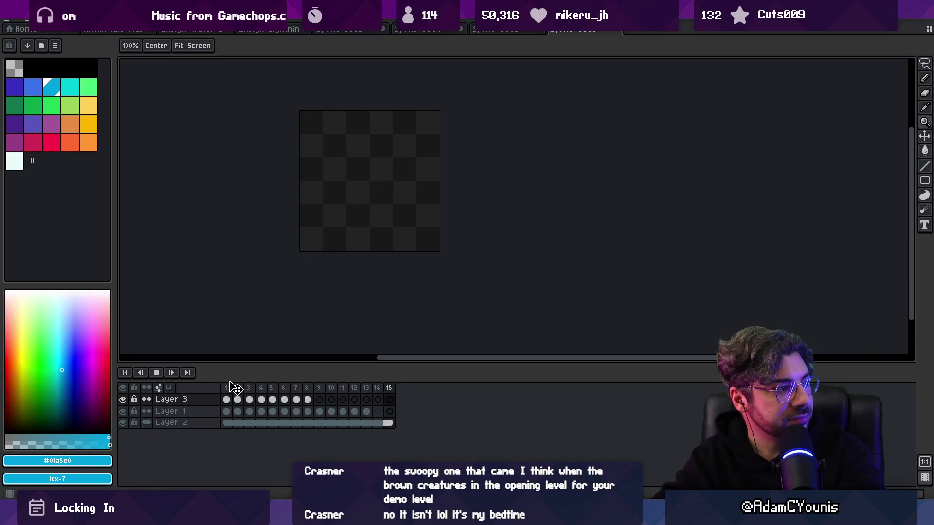
key("Return")
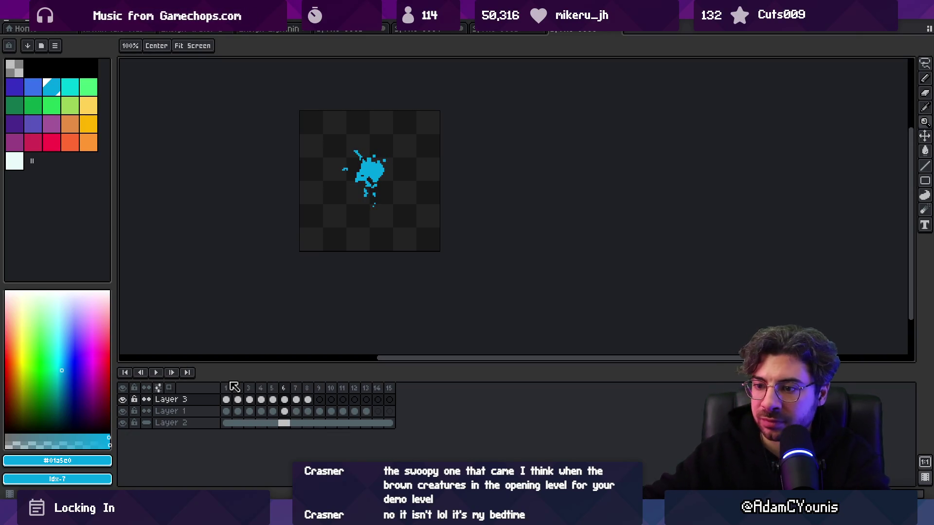
right_click(168, 401)
left_click(243, 469)
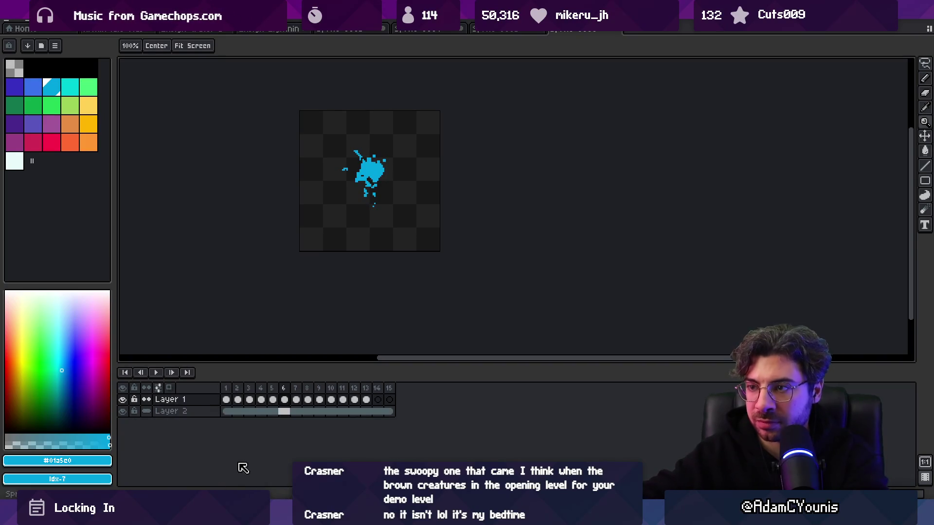
Step: Zoom into the top of frame 6's splash and redraw its edge and droplets as streaks
key("Return")
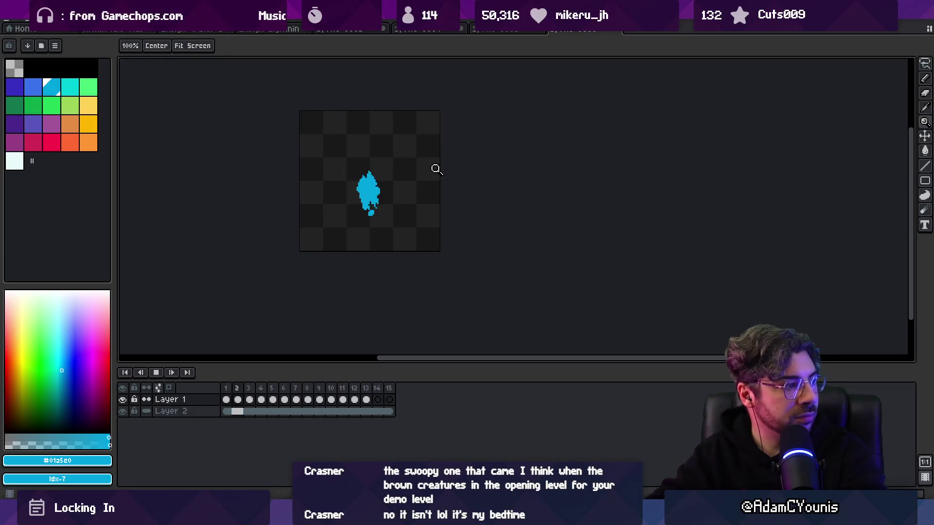
left_click(405, 176)
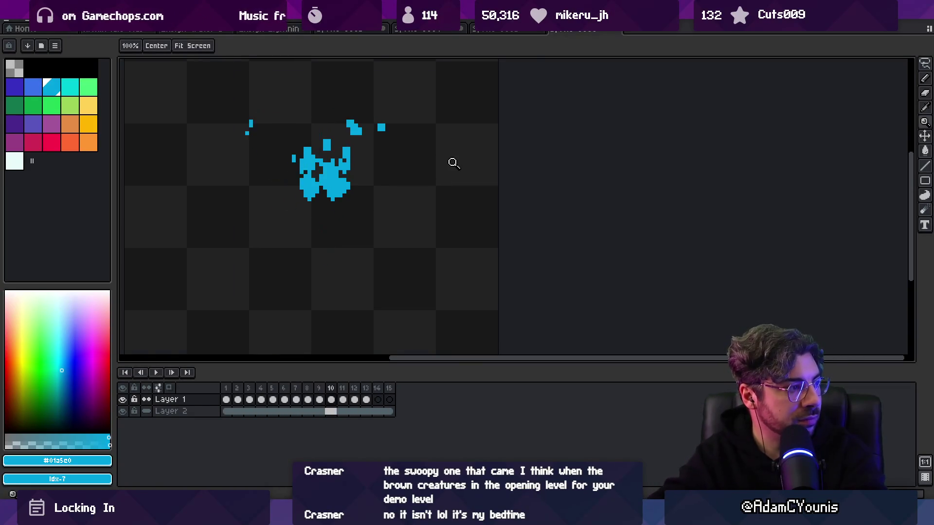
left_click(334, 142)
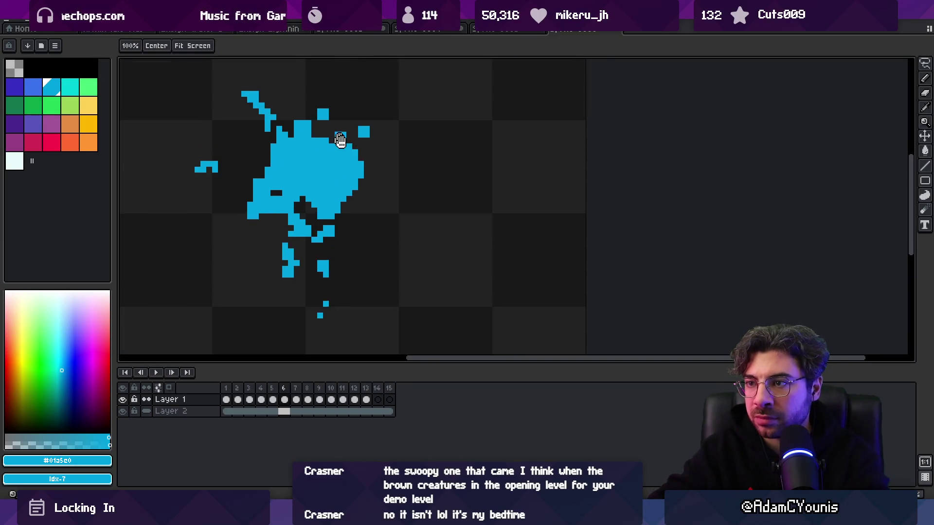
left_click(338, 137)
key("b")
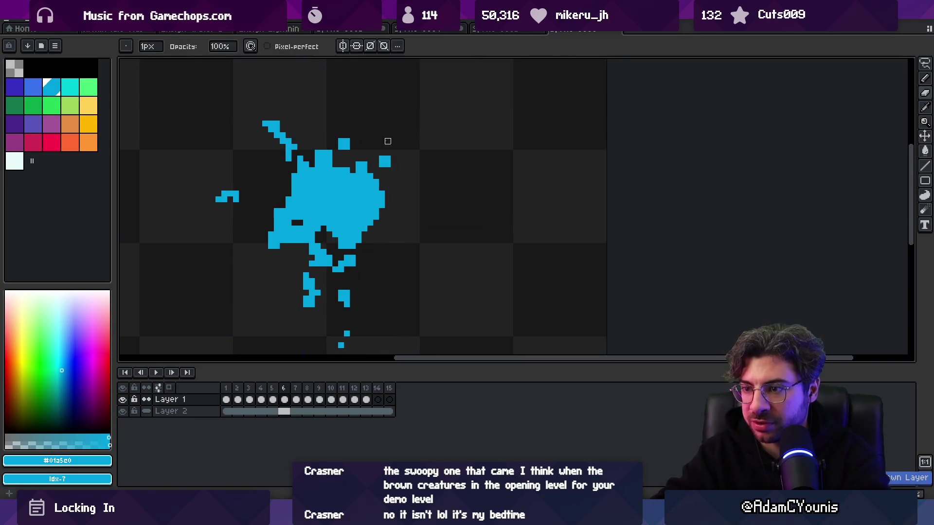
key("e")
left_click_drag(333, 152, 316, 153)
key("b")
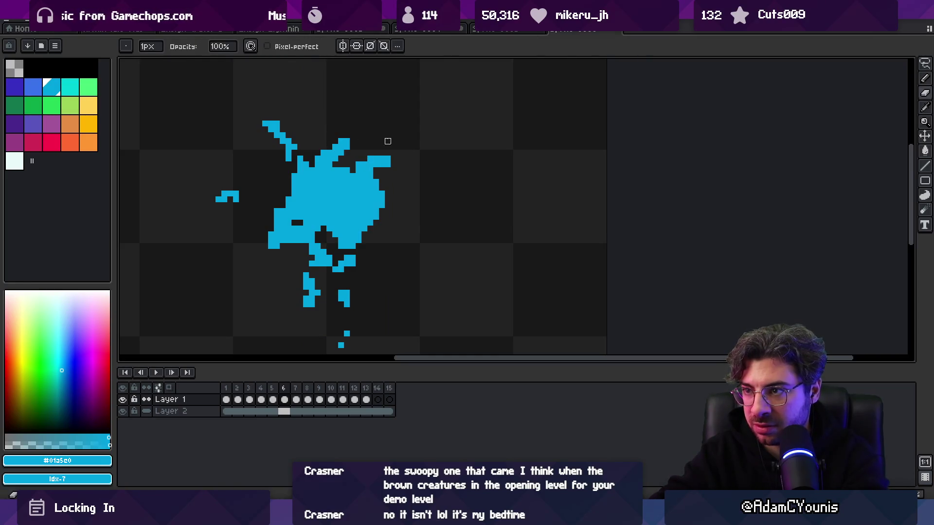
Step: Refine the splash droplets on frames 7 through 9, then replay the animation
key("Right")
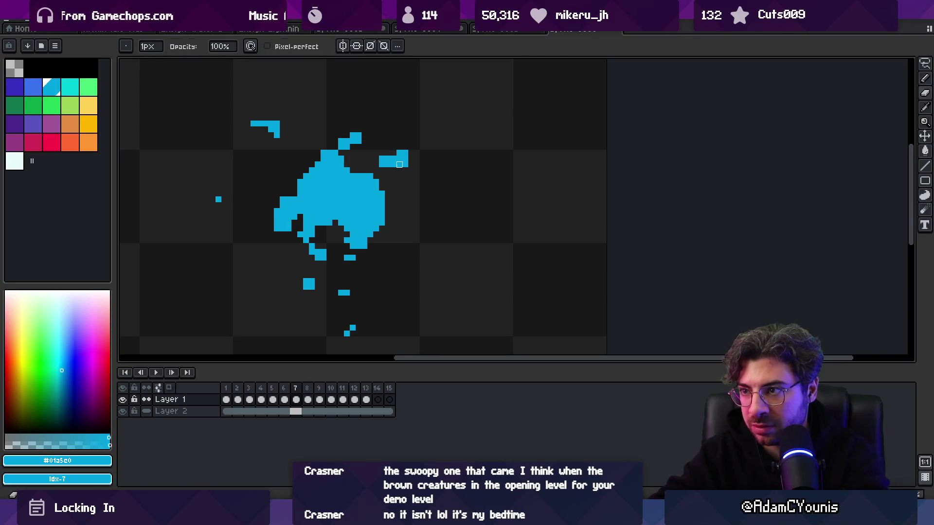
key("Right")
key("e")
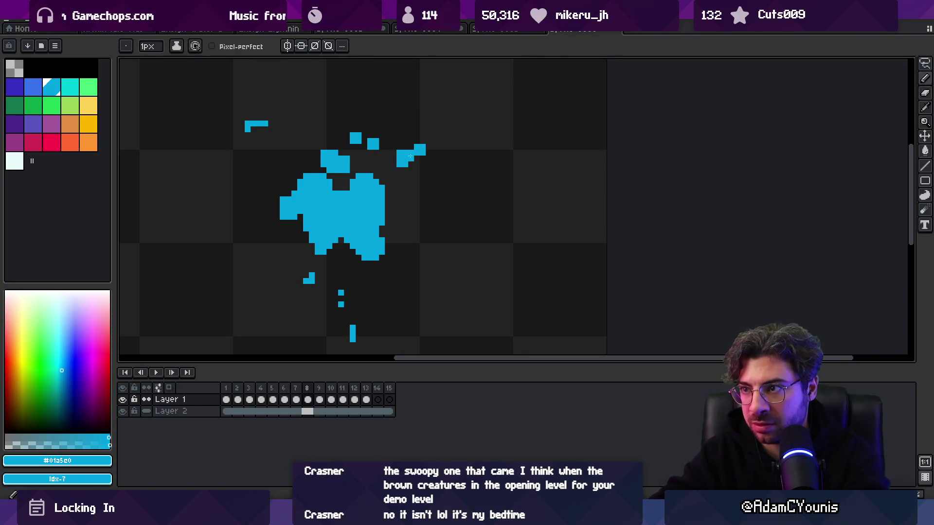
key("Right")
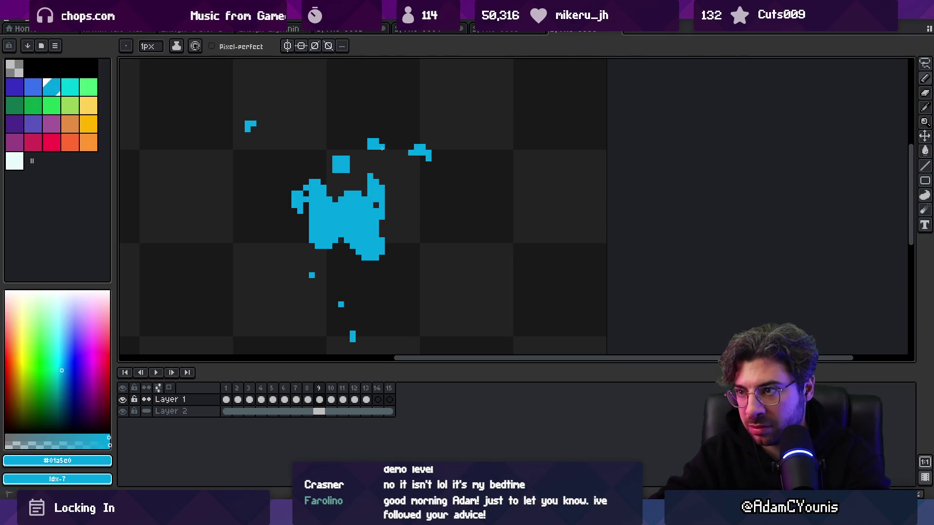
key("z")
scroll(370, 141, "down", 3)
key("Return")
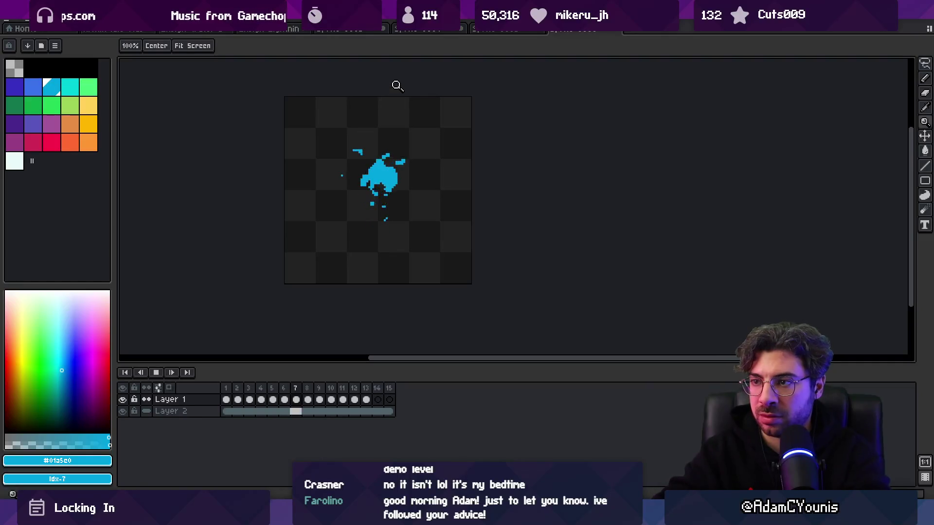
scroll(397, 165, "down", 2)
scroll(409, 184, "up", 1)
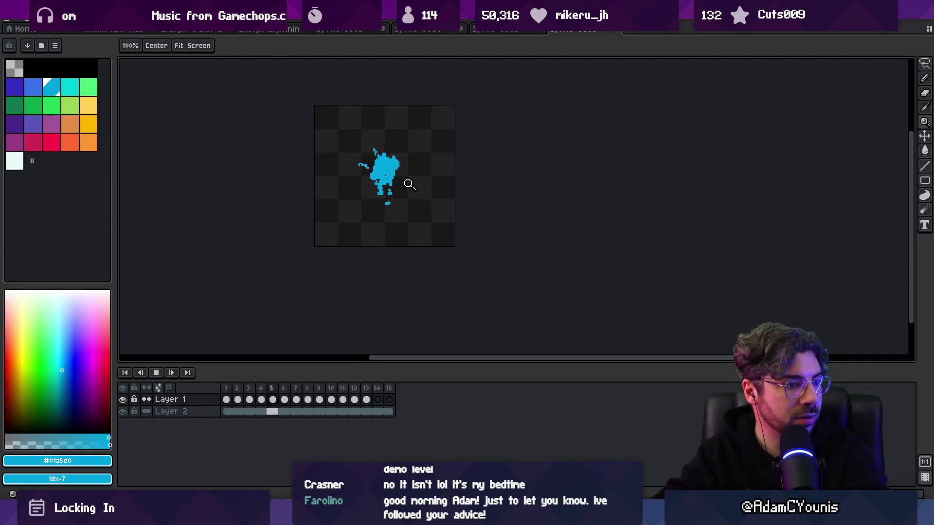
left_click_drag(411, 162, 400, 203)
scroll(404, 174, "up", 1)
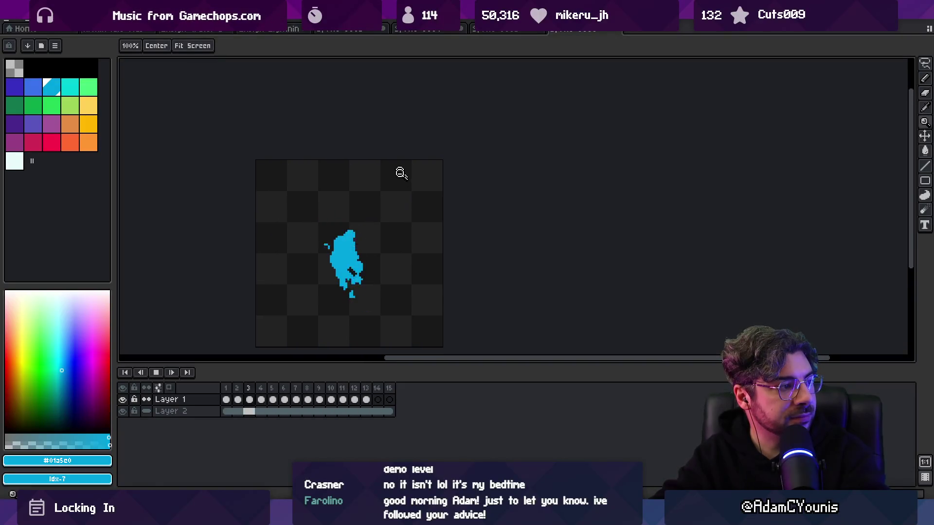
scroll(404, 231, "up", 1)
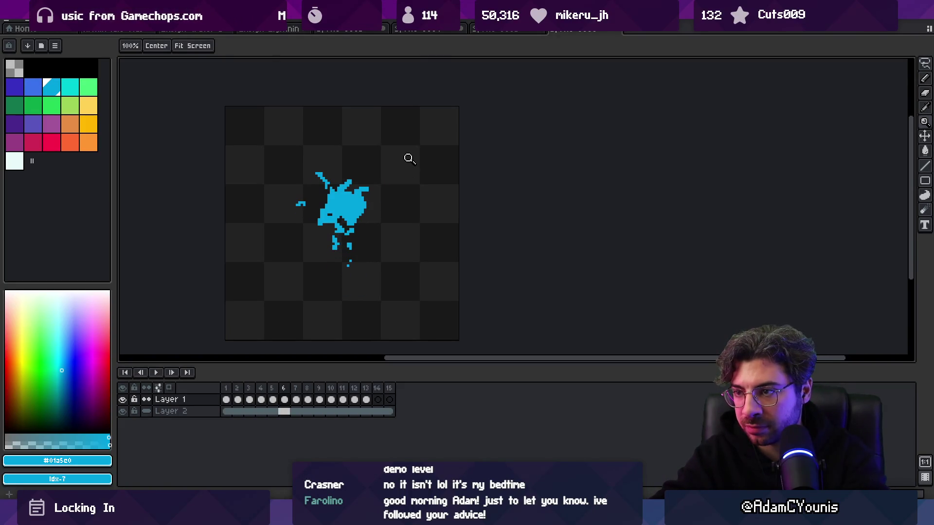
left_click(358, 240)
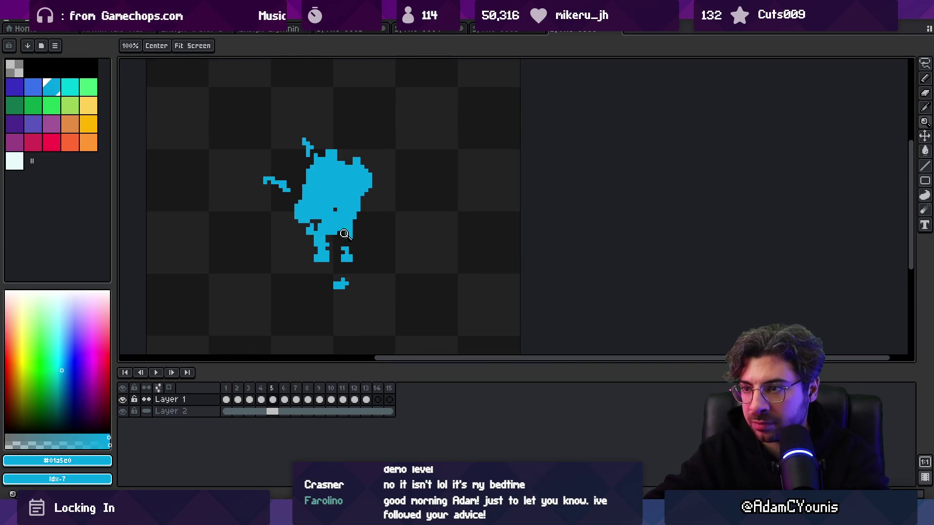
Step: Touch up the splash blob up to frame 7, flicking between neighbouring frames to compare
key("b")
key("e")
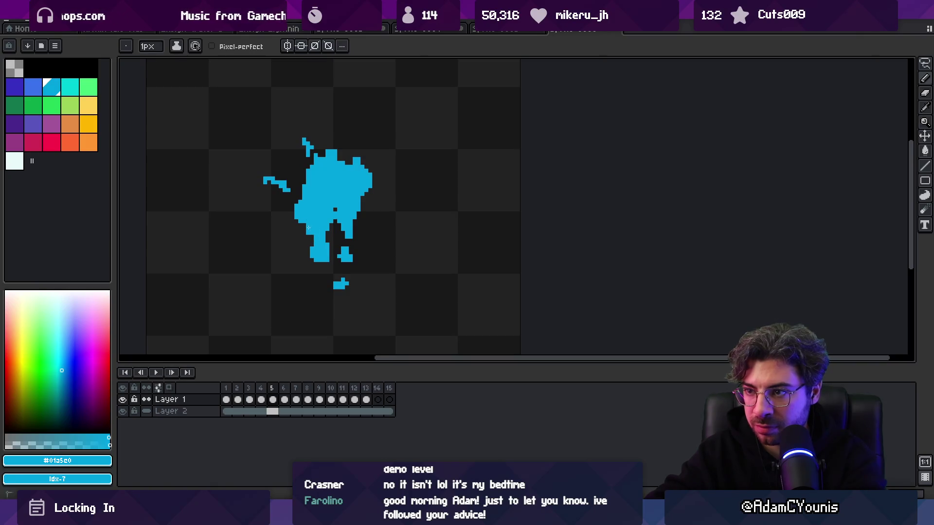
key("Right")
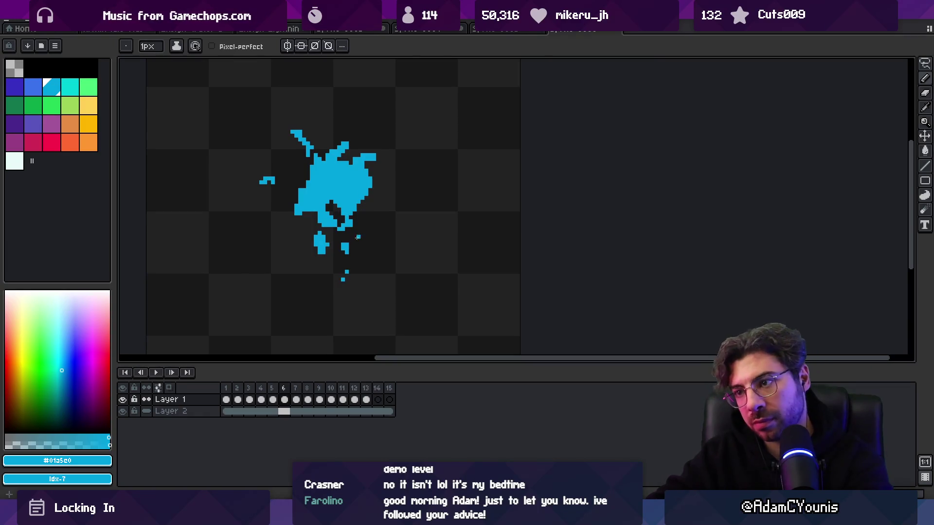
key("Right")
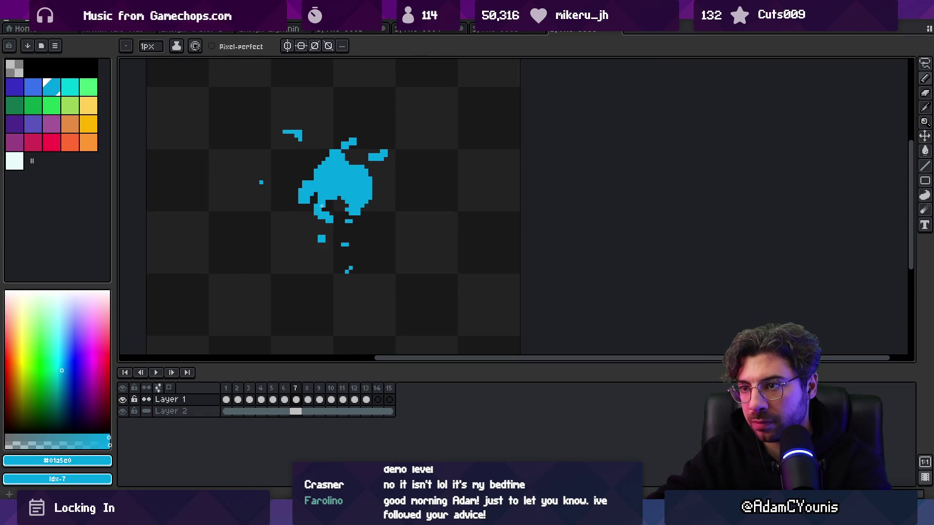
key("Right")
key("Left")
key("Left")
key("Left")
Step: Add cyan pixels at the lower left of frame 8's blob, comparing it against frame 7
key("Right")
key("Right")
key("Right")
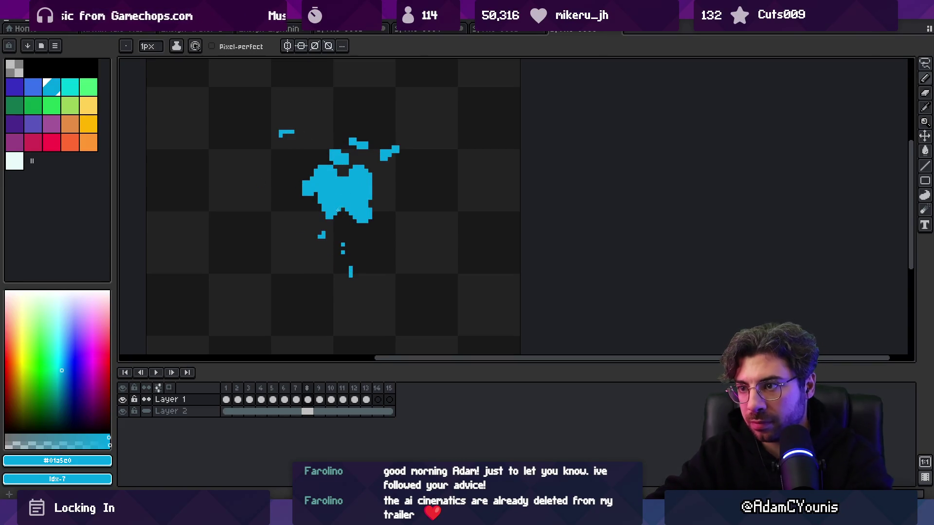
key("e")
key("b")
left_click(322, 212)
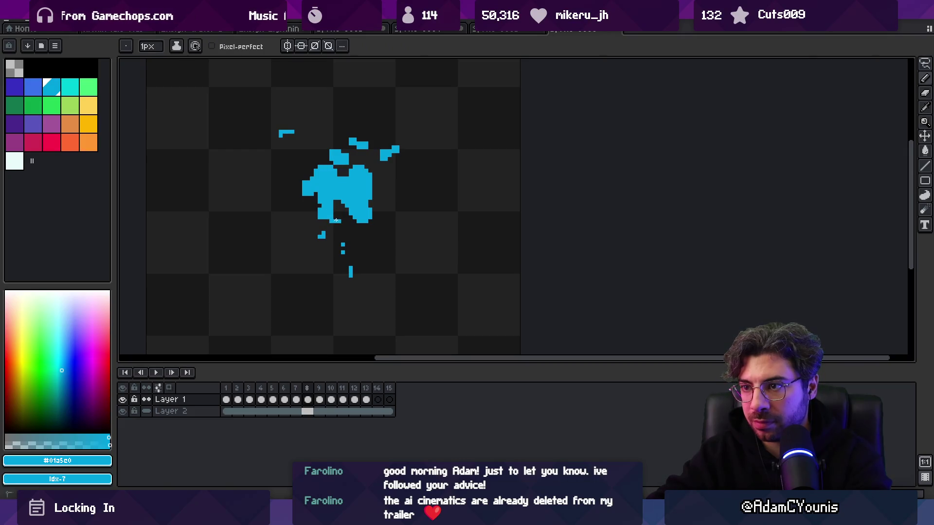
key("Left")
key("Right")
key("Left")
key("Left")
key("Right")
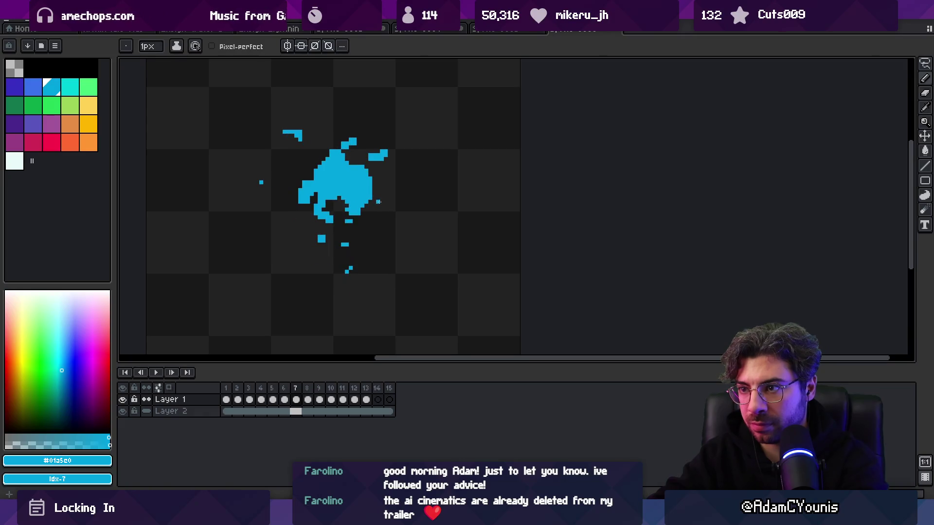
key("Right")
key("e")
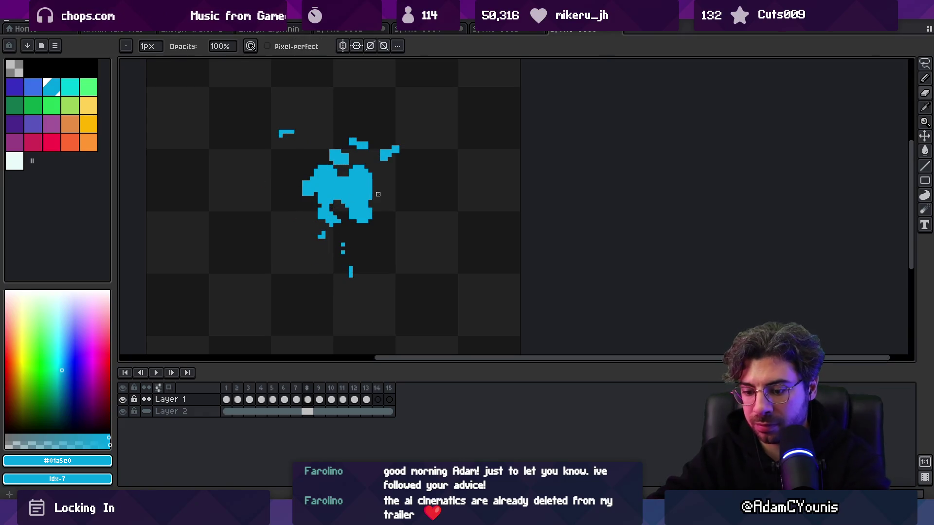
key("Right")
key("Left")
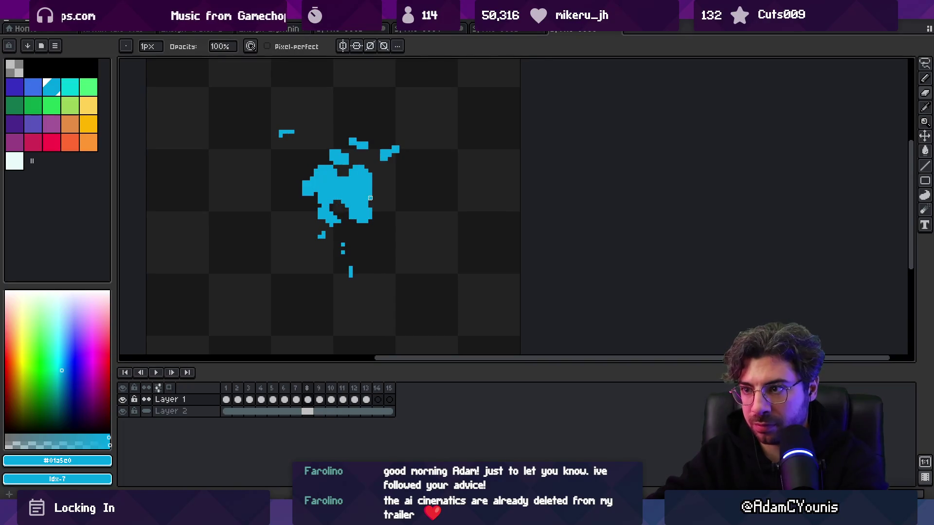
Step: Enable onion skinning, touch up frame 9, and move on to frame 10
left_click(169, 387)
key("Right")
key("e")
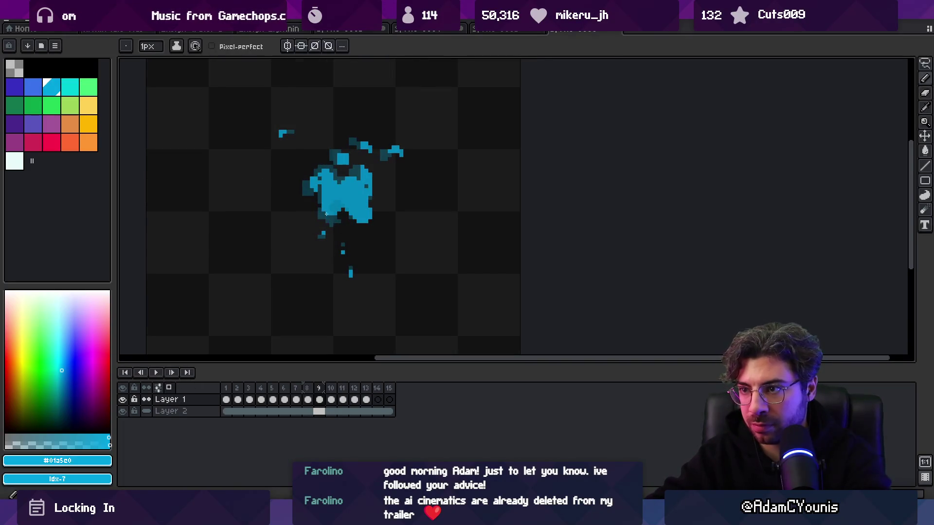
key("b")
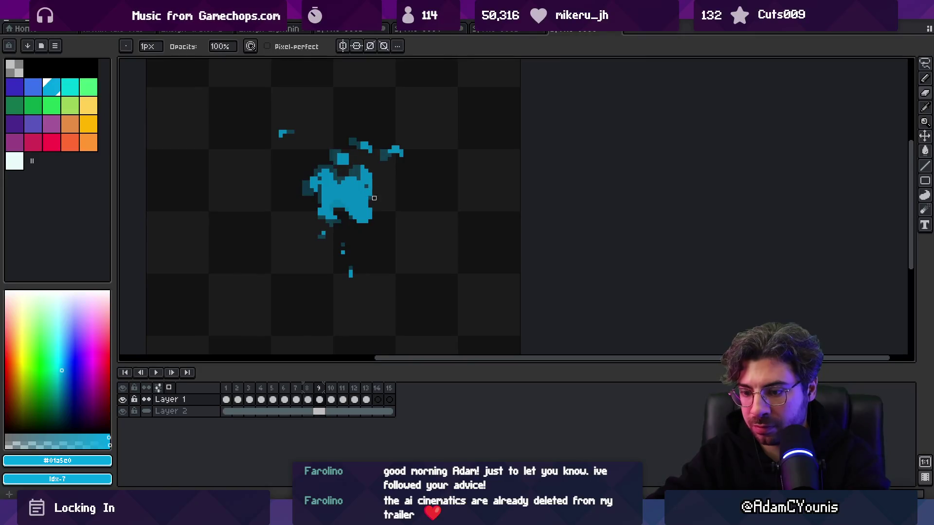
key("Right")
left_click(156, 373)
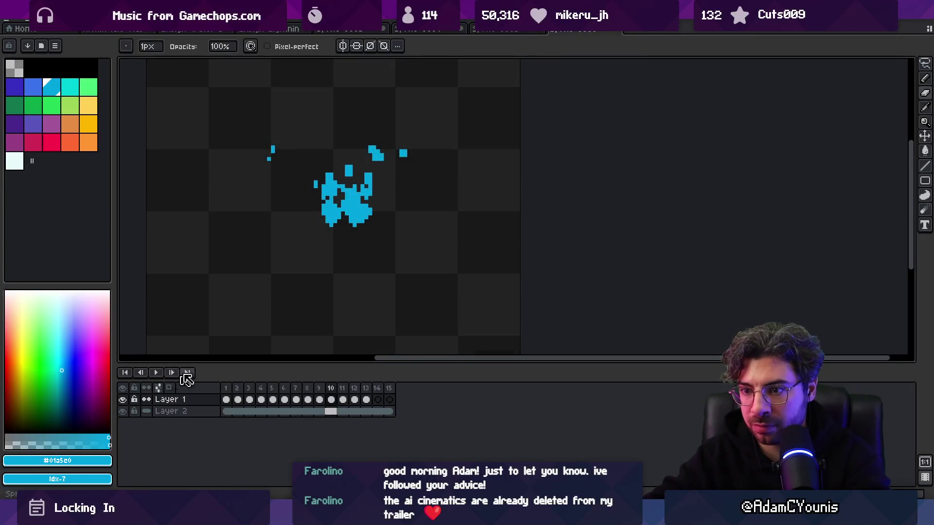
Step: Zoom the view while the splash loop plays, then stop and return to frame 8 with the Pencil
key("z")
scroll(305, 211, "down", 2)
scroll(386, 213, "down", 2)
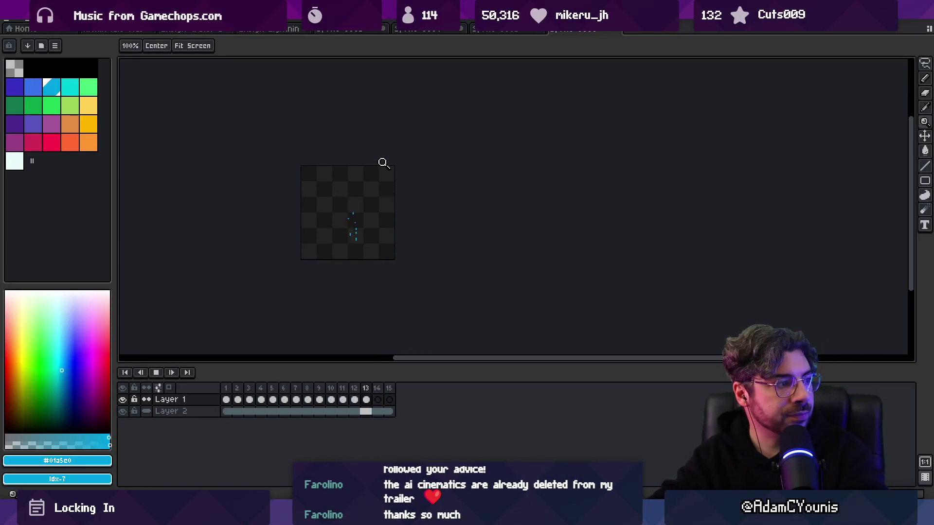
scroll(397, 211, "up", 2)
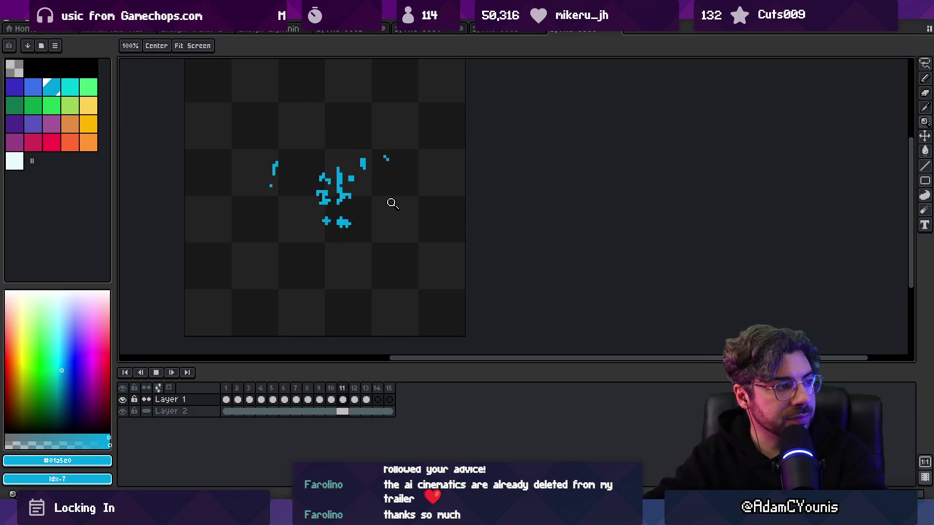
key("space")
key("Left")
key("Left")
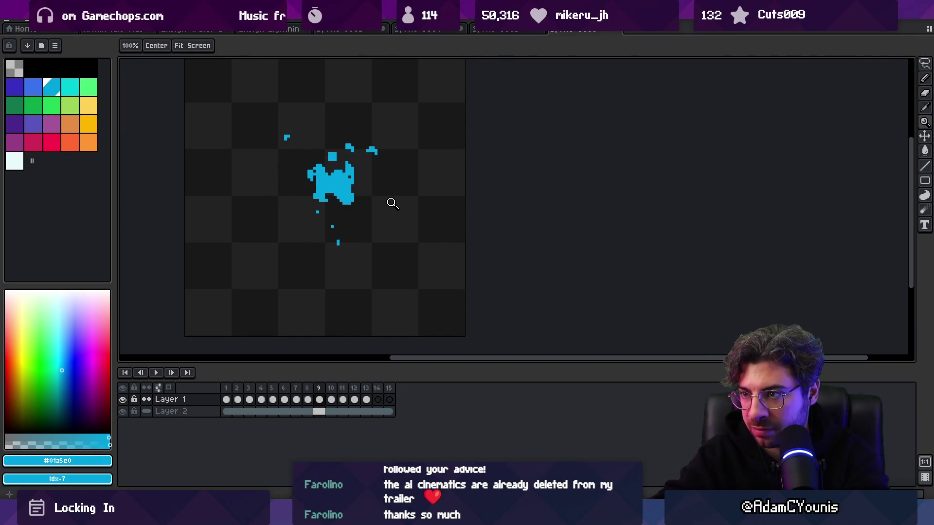
scroll(337, 211, "up", 1)
key("b")
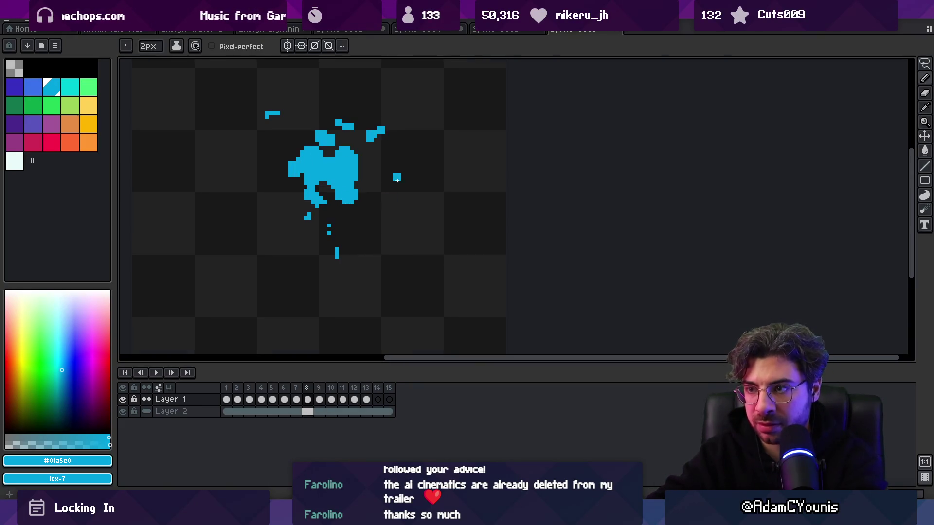
Step: Step through frames 10 and 11 and pick the pencil brush
key("Right")
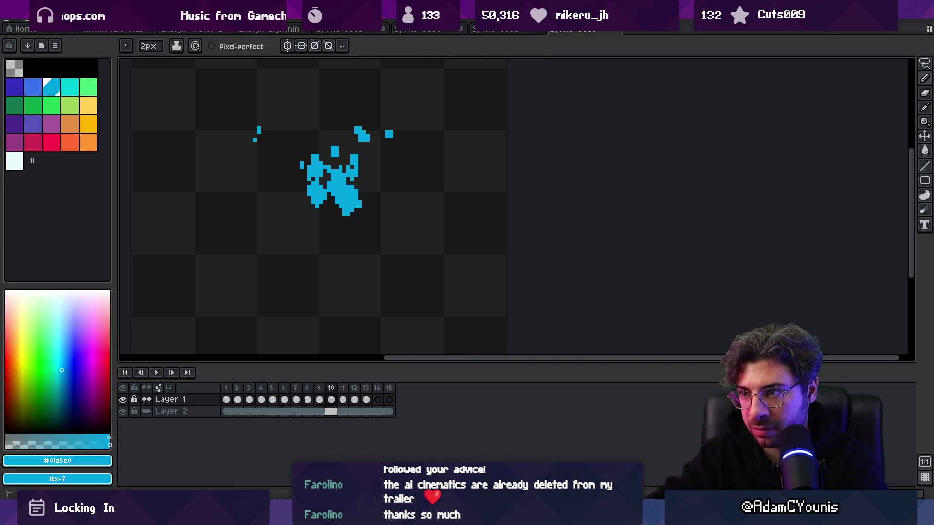
key("Right")
key("Left")
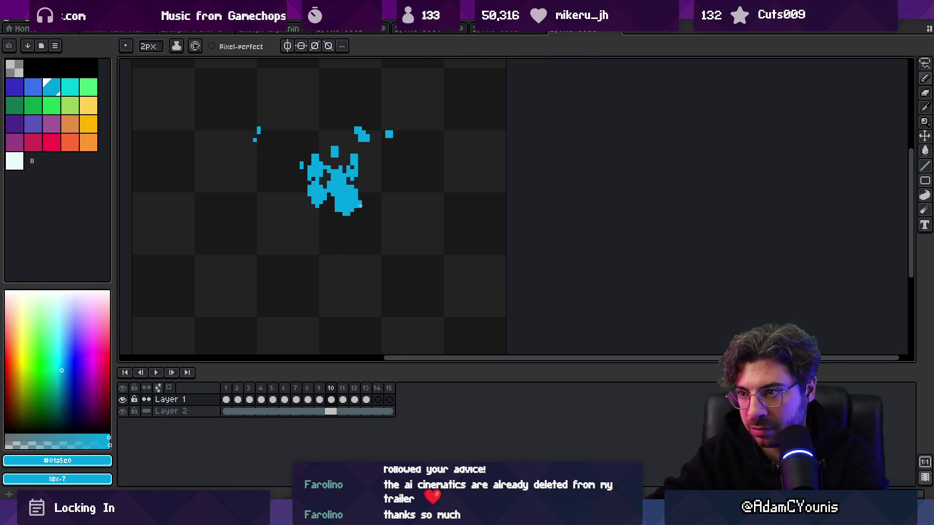
key("b")
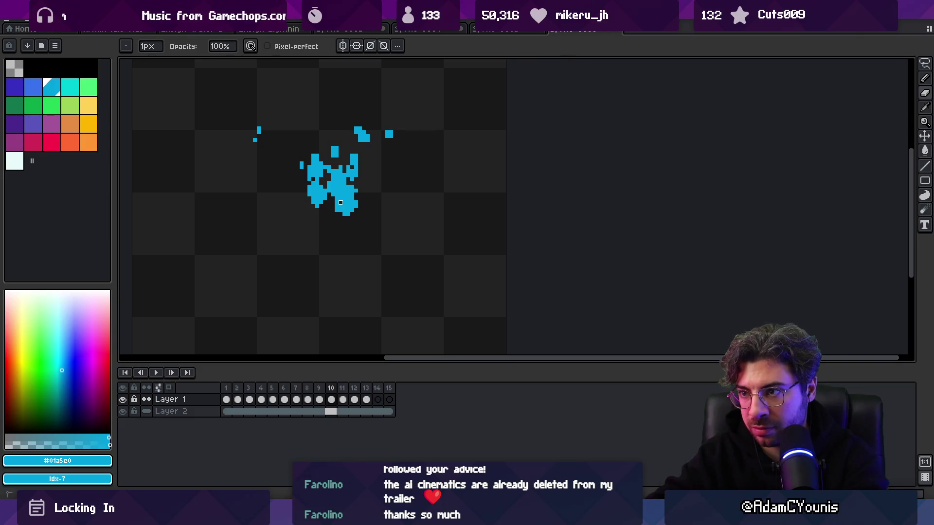
key("m")
scroll(341, 210, "down", 1)
key("Right")
Step: Zoom in and fill the gaps in frame 11's central splash shape, then move to frame 12
key("z")
left_click(363, 192)
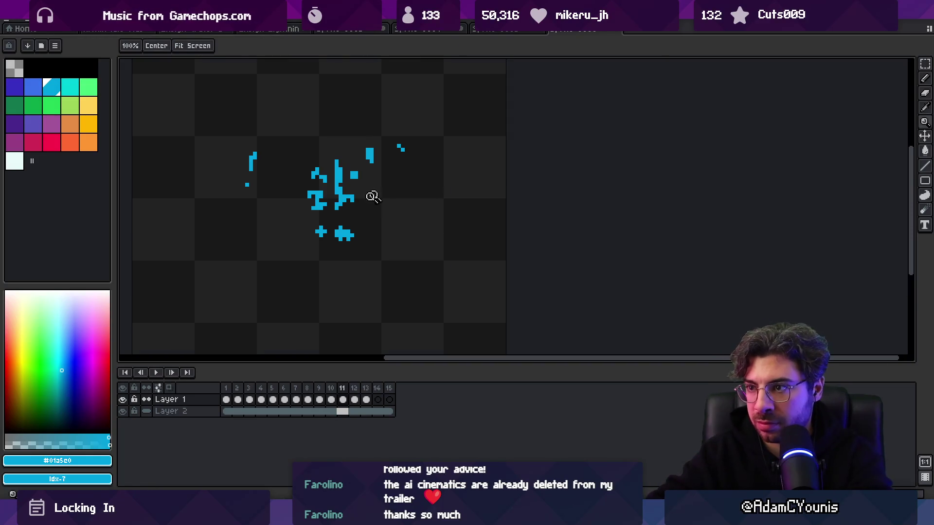
key("e")
left_click_drag(349, 206, 340, 200)
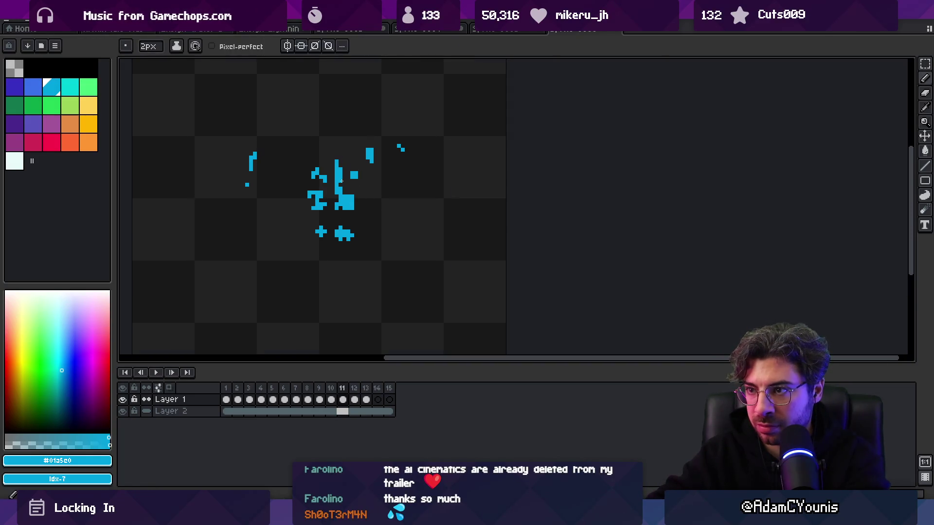
key("Right")
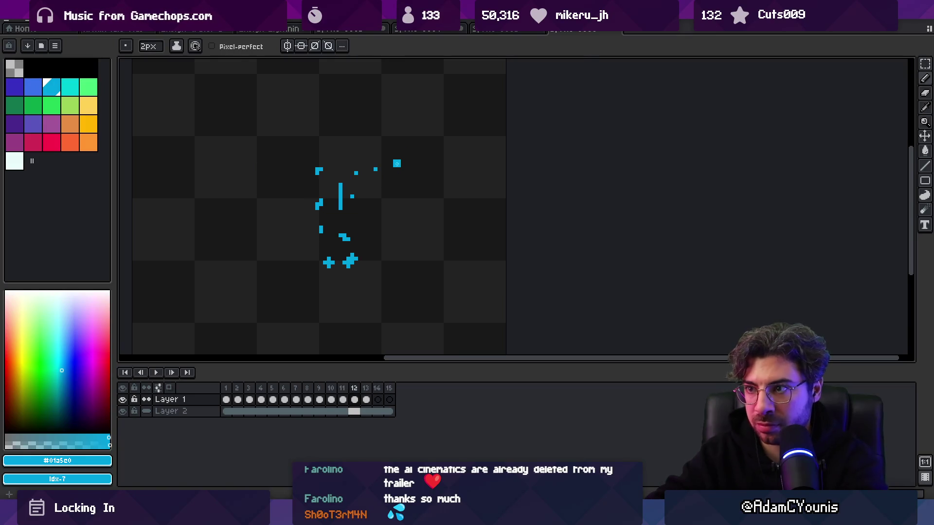
key("z")
scroll(377, 183, "down", 5)
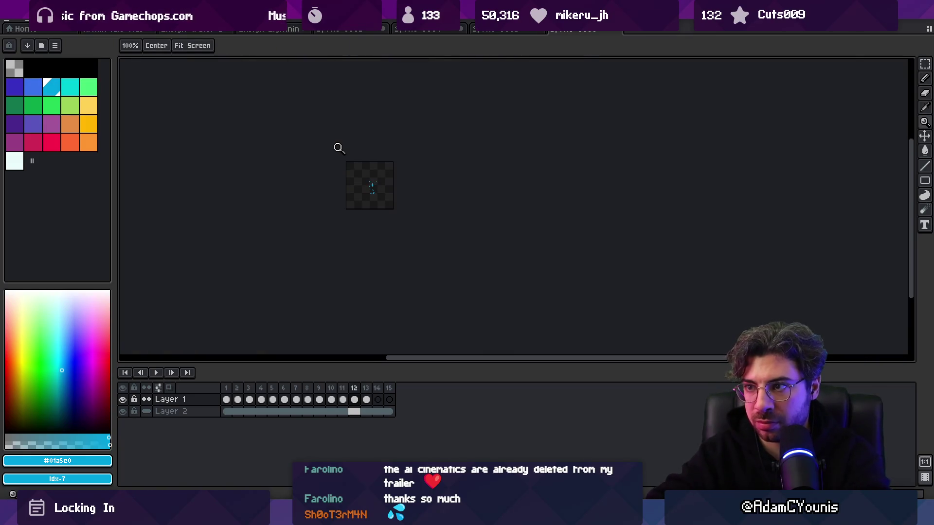
Step: Play the splash loop and stop it near the first frame
key("Return")
scroll(412, 172, "up", 5)
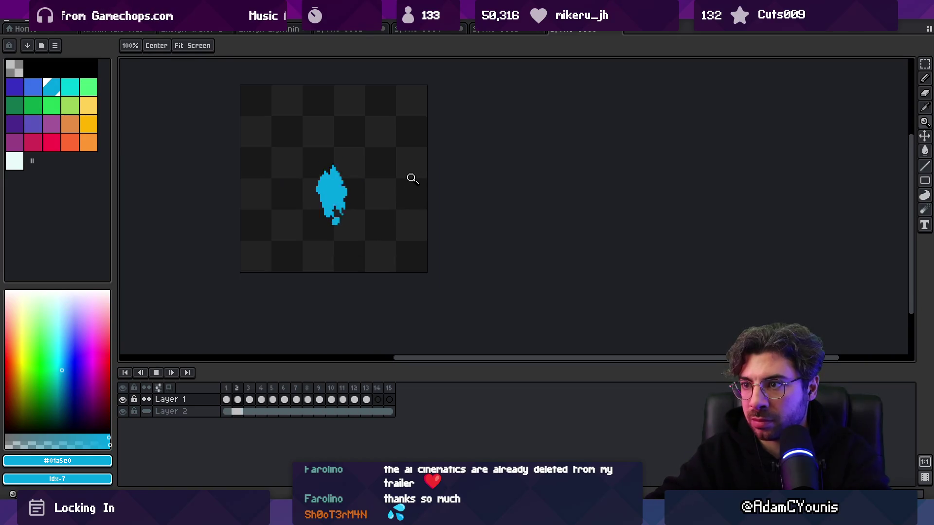
scroll(381, 200, "up", 1)
scroll(358, 240, "down", 2)
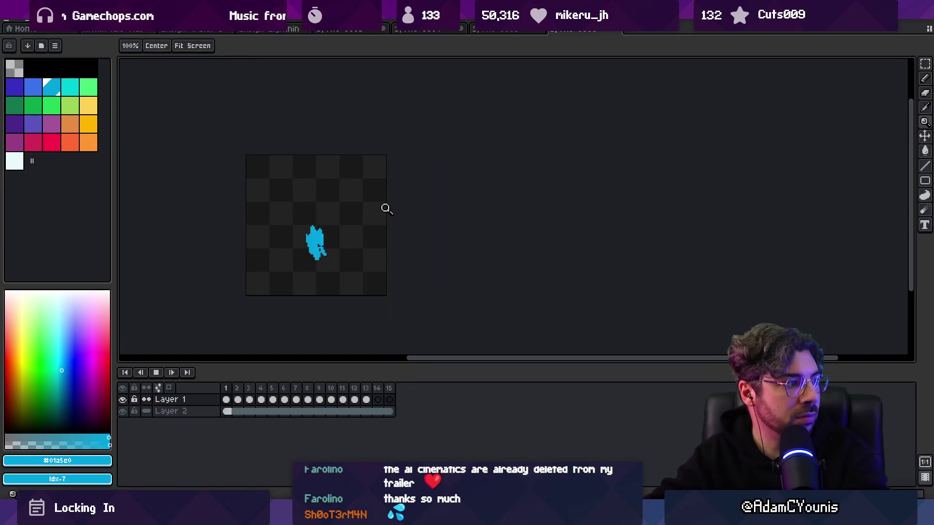
scroll(382, 212, "up", 2)
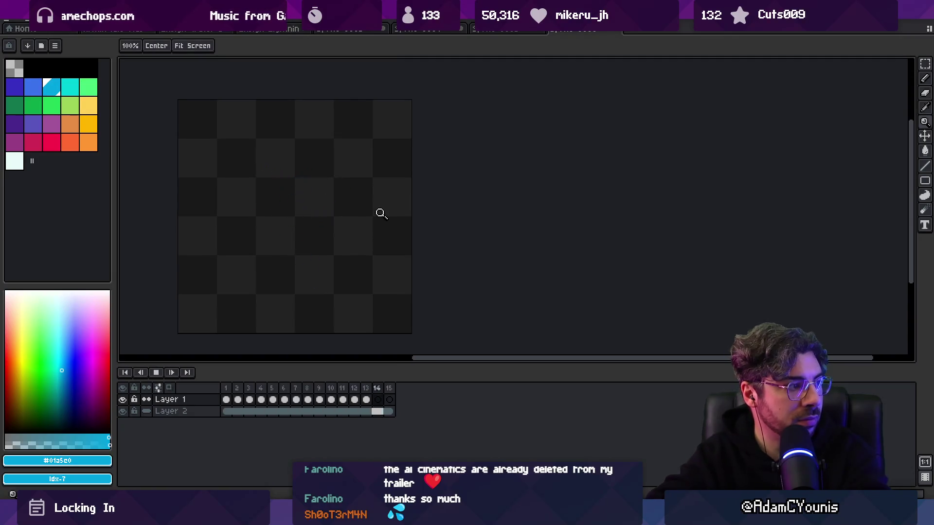
key("Return")
key("Return")
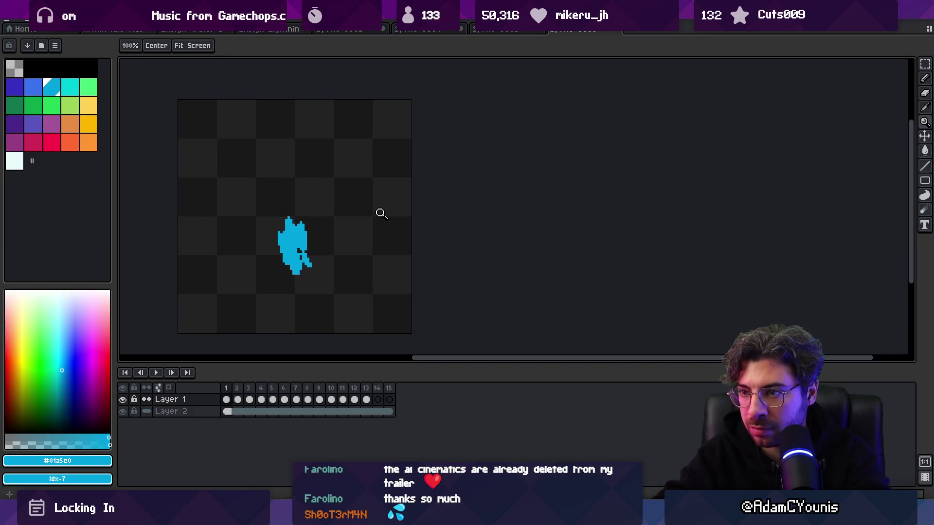
Step: Lasso-select the frame 1 splash shape, adjust it, and commit the change
left_click(304, 243)
key("q")
mouse_move(260, 246)
left_mouse_down()
mouse_move(340, 228)
mouse_move(341, 259)
left_mouse_up()
key("b")
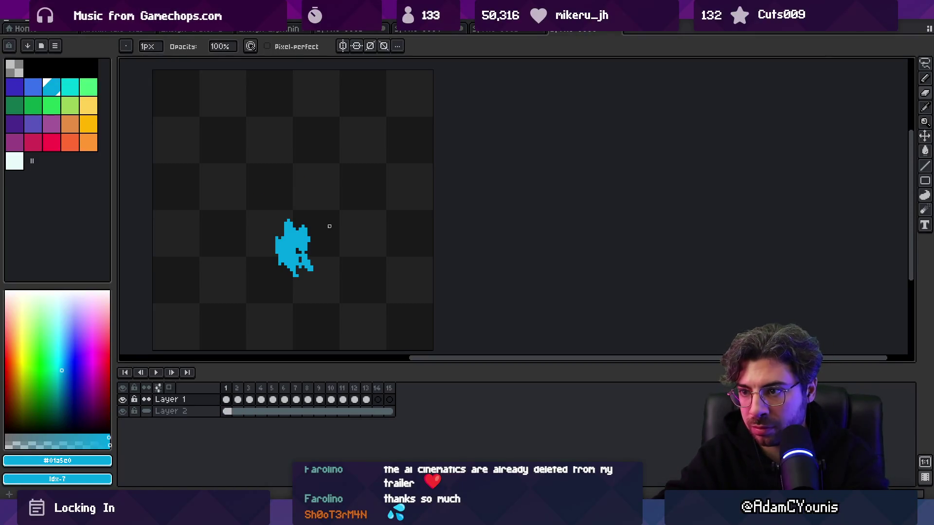
Step: Replay the splash loop while zooming, step to frames 7 and 8, and play again
key("Return")
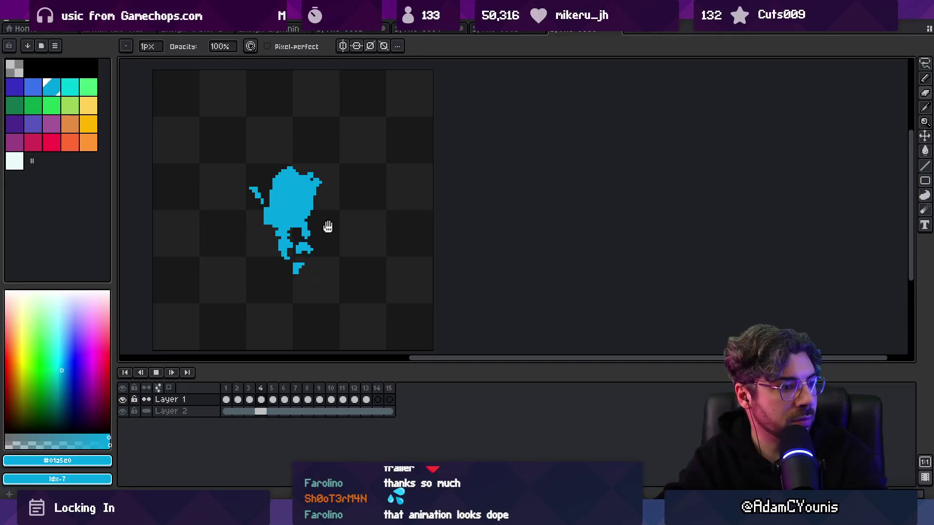
key("z")
scroll(356, 216, "down", 2)
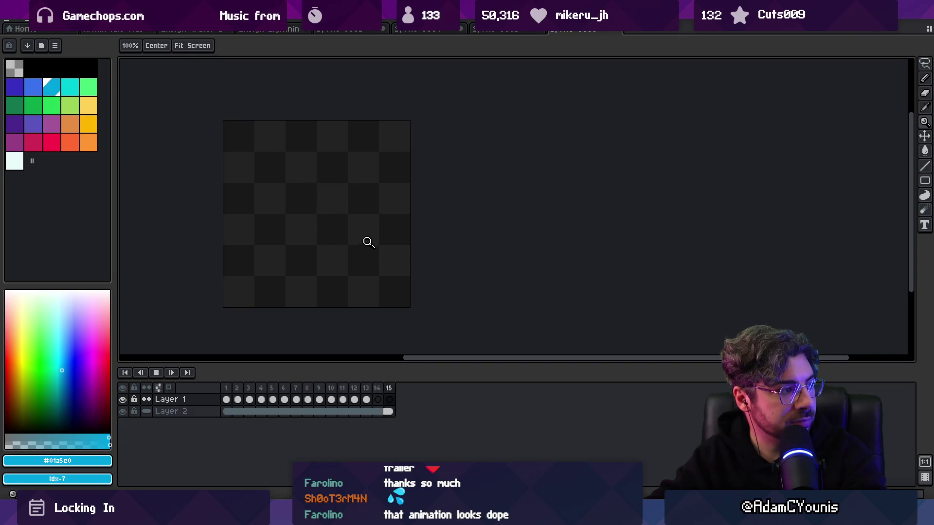
scroll(373, 237, "up", 2)
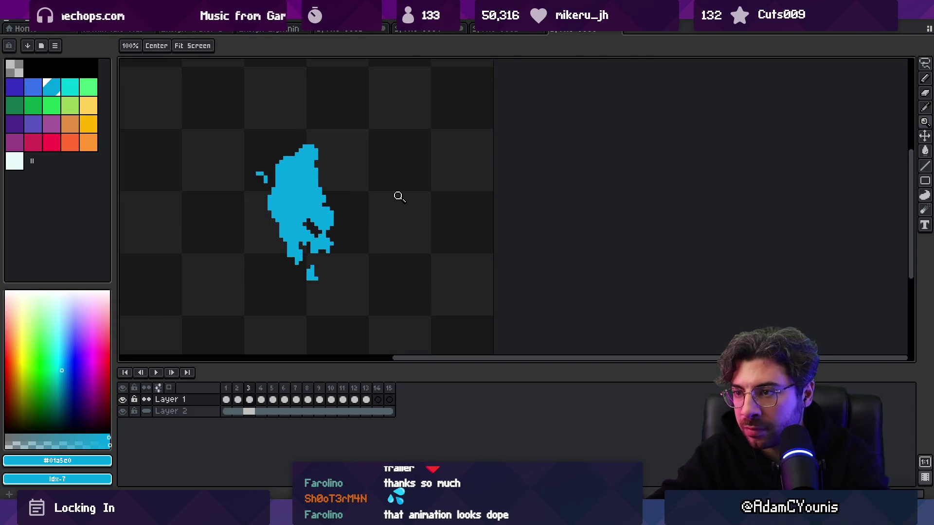
key("b")
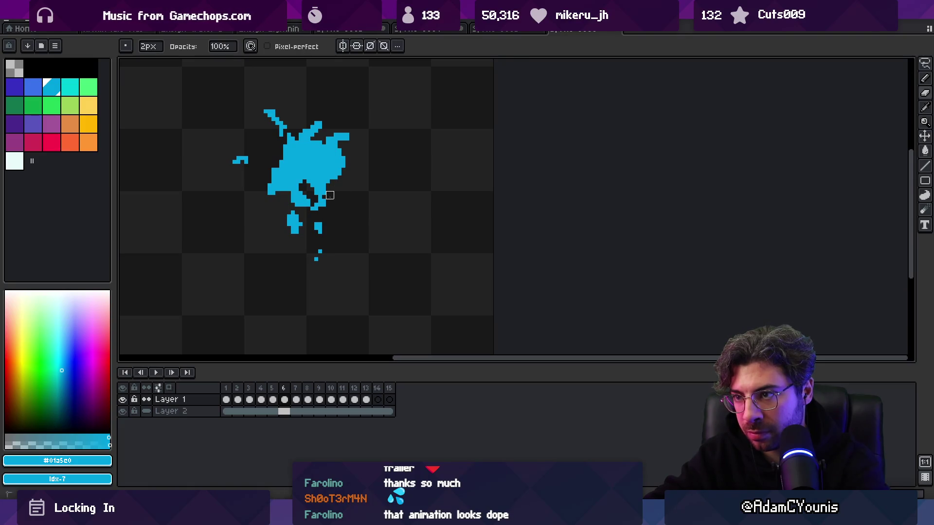
key("Right")
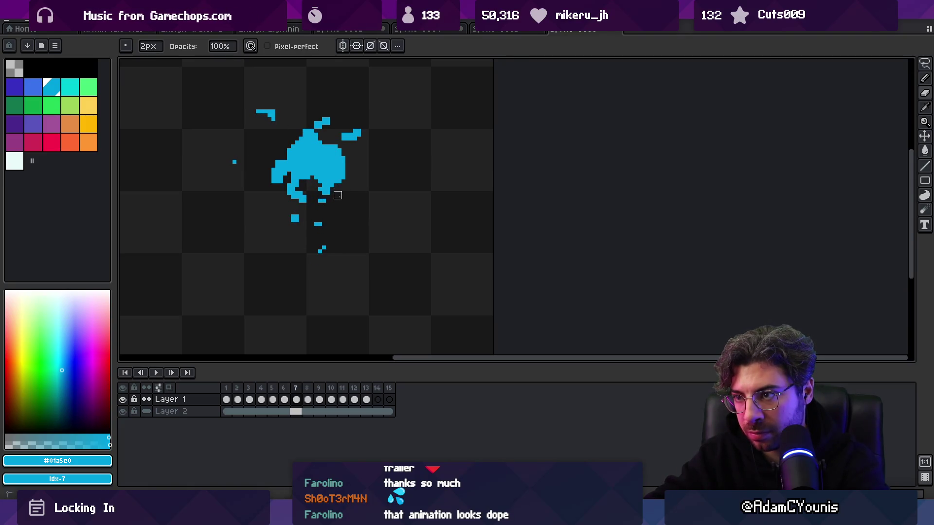
key("Right")
key("Right")
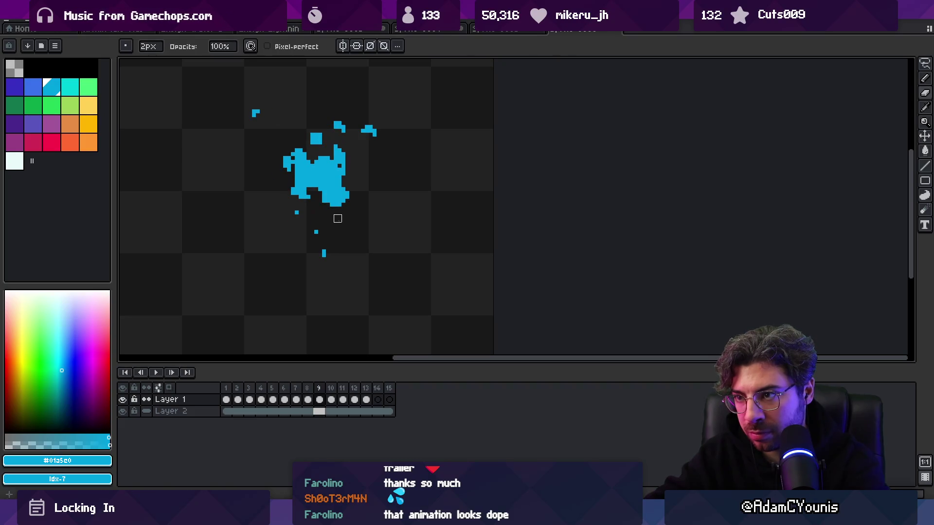
key("Return")
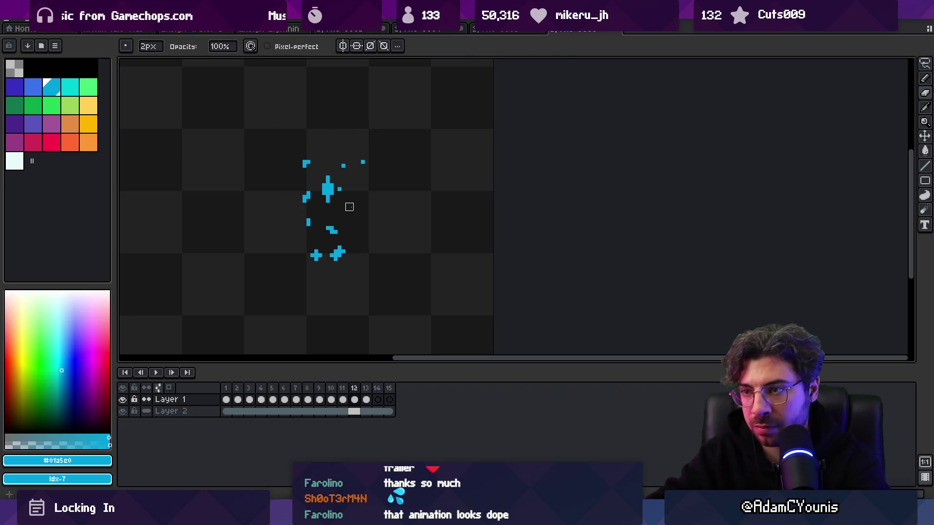
Step: Zoom out and back in on the playing loop, then stop on frame 3 with the Pencil
key("z")
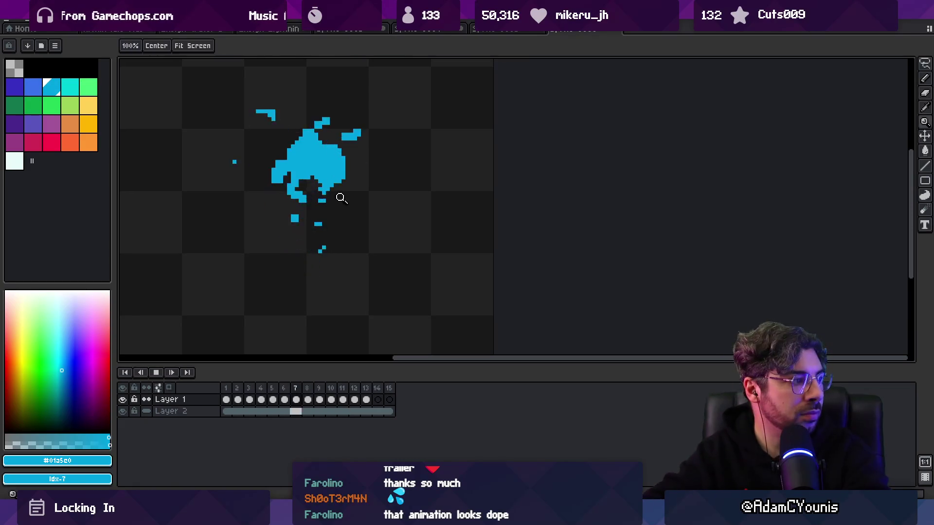
scroll(371, 169, "down", 1)
scroll(381, 223, "down", 1)
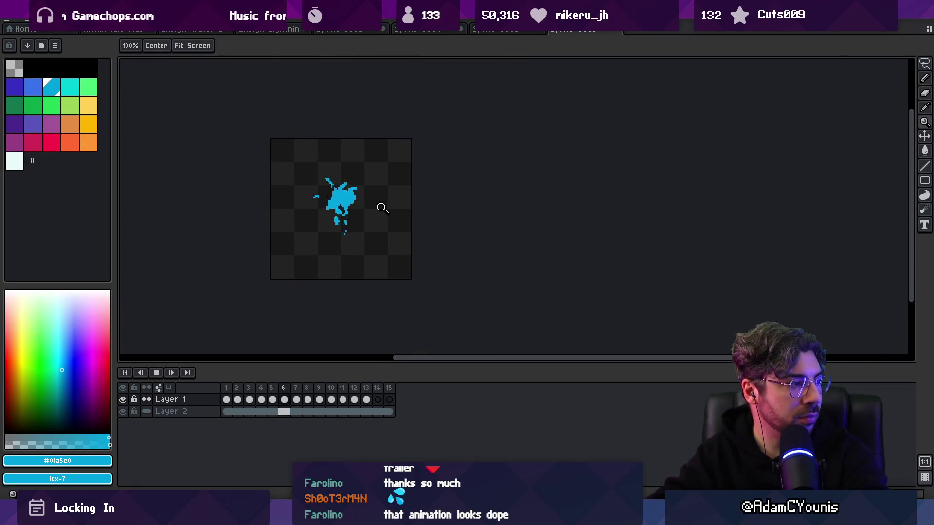
scroll(381, 222, "up", 2)
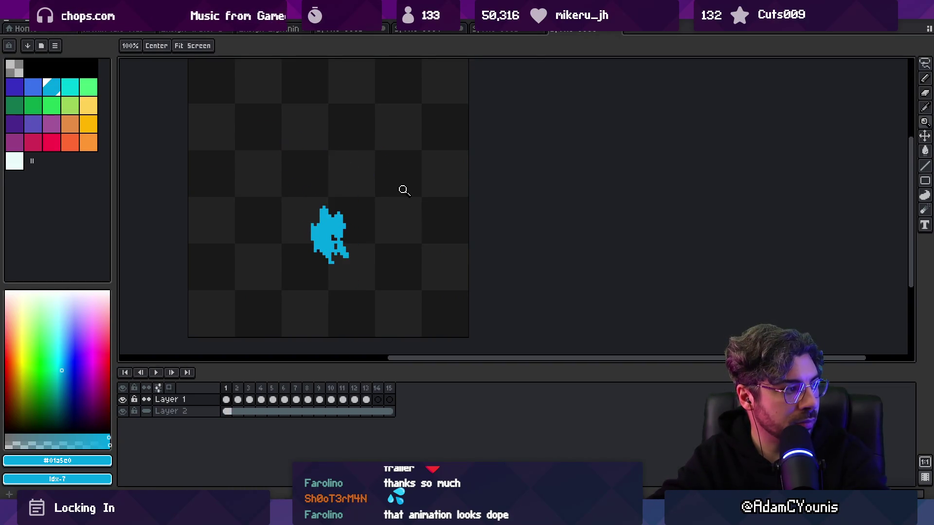
scroll(331, 202, "up", 3)
key("p")
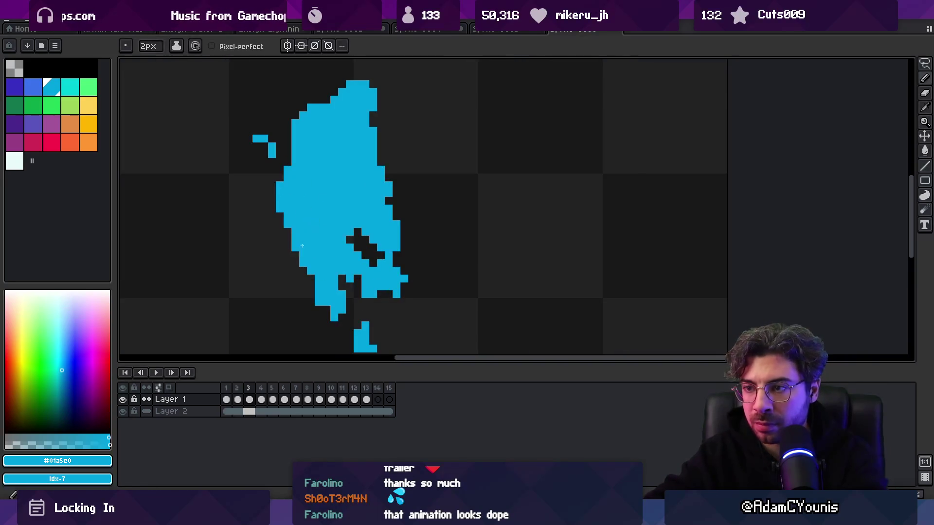
Step: Touch up frames 4 and 5 with a short blue line, erasing a stray block of pixels
key("minus")
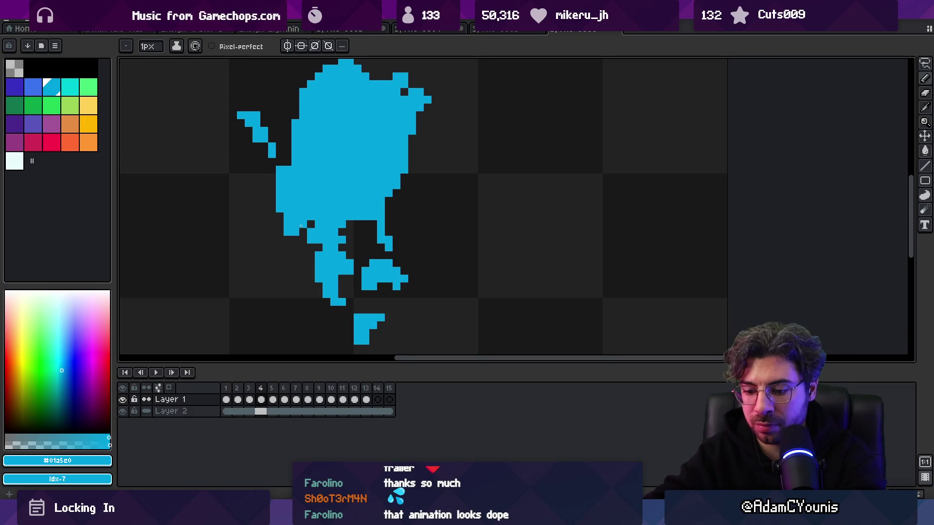
key("e")
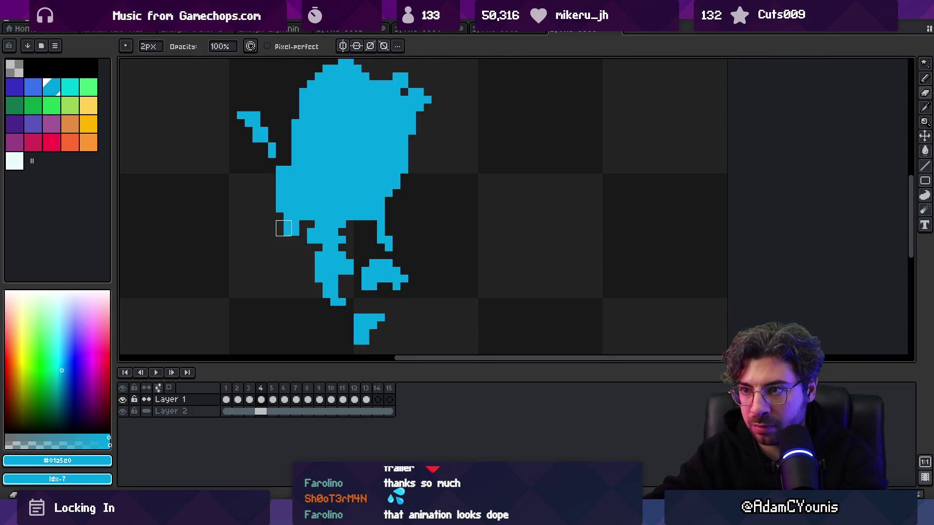
key("period")
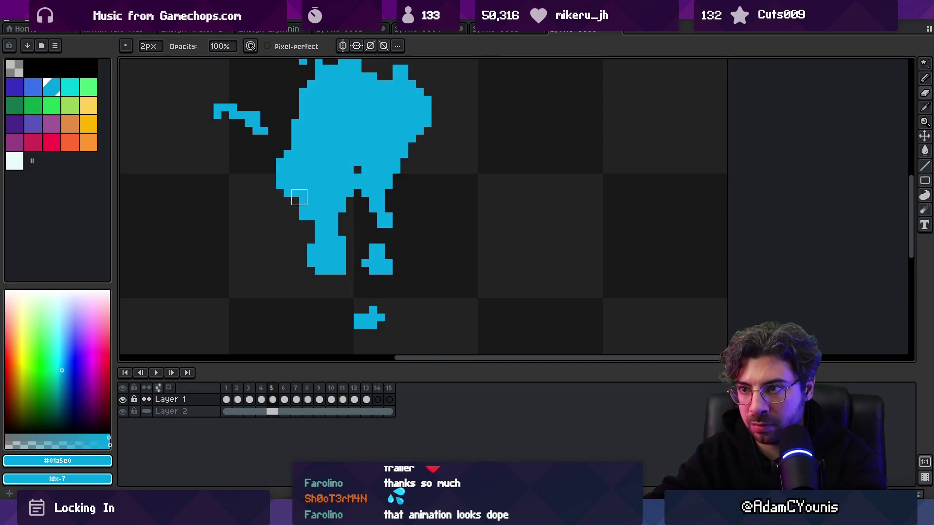
key("p")
left_click_drag(280, 209, 287, 224)
key("e")
left_click(295, 224)
key("b")
left_click(271, 217)
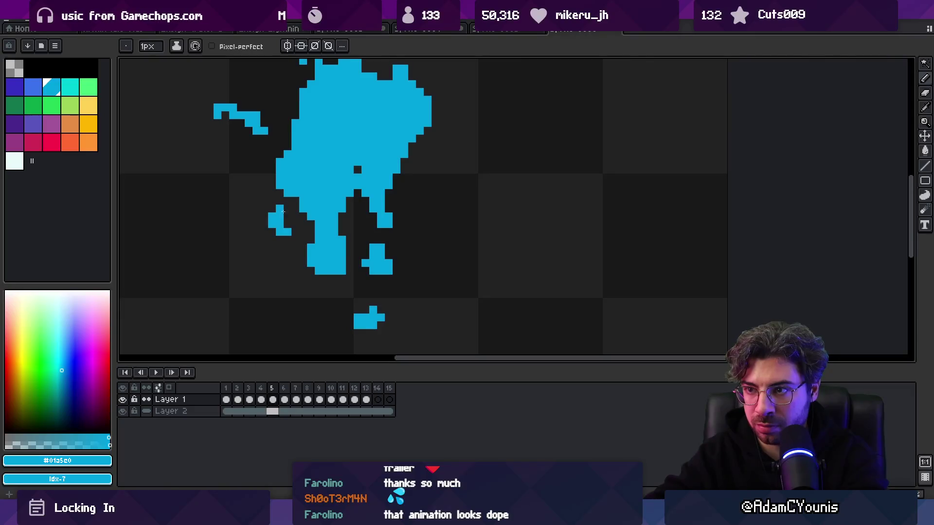
Step: Redraw the left splash arm higher on frame 5, then refine its pixels on frame 6
key("Return")
key("Return")
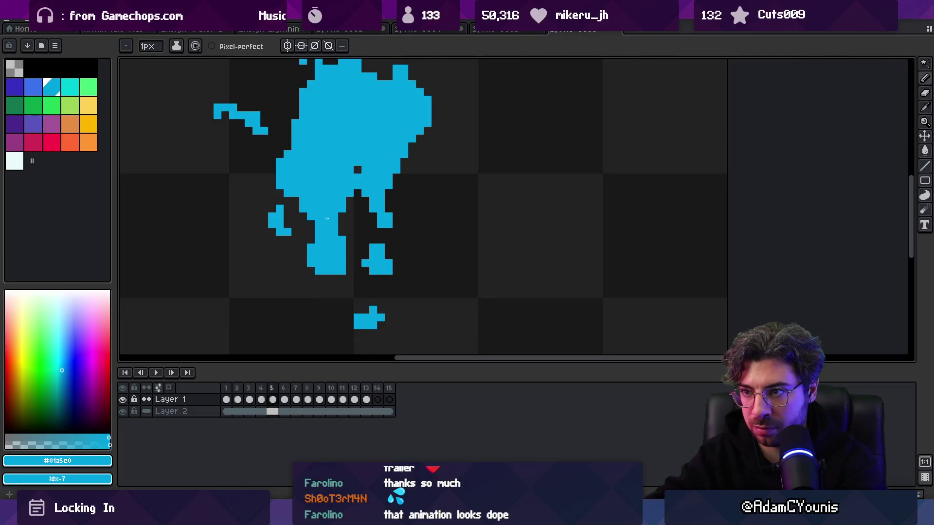
key("e")
mouse_move(272, 217)
left_mouse_down()
mouse_move(287, 231)
mouse_move(288, 210)
left_mouse_up()
key("b")
key("Right")
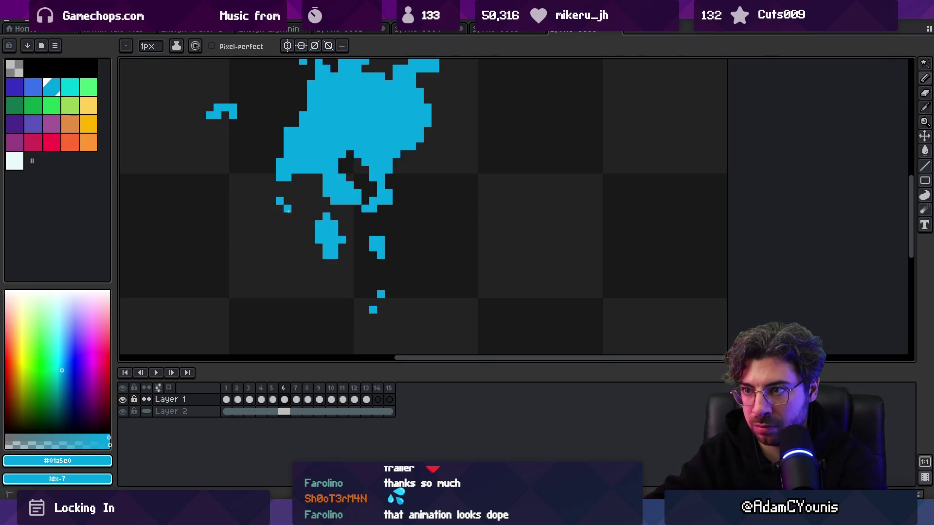
left_click(291, 214)
left_click(295, 208)
key("e")
left_click(279, 216)
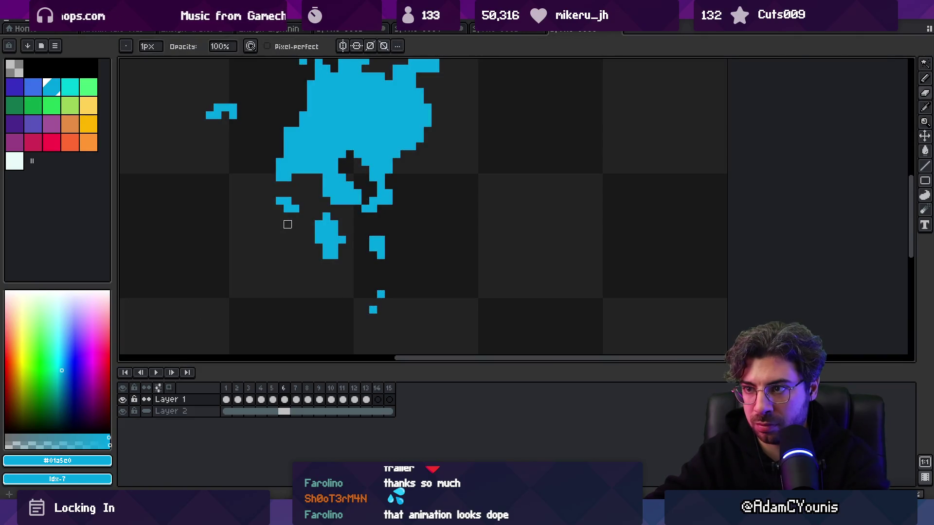
key("b")
Step: Extend the small droplet into an L-shape and add a single droplet pixel on frame 7
key("Left")
key("Right")
key("Right")
left_click_drag(282, 175, 288, 177)
left_click(295, 201)
key("Left")
key("Right")
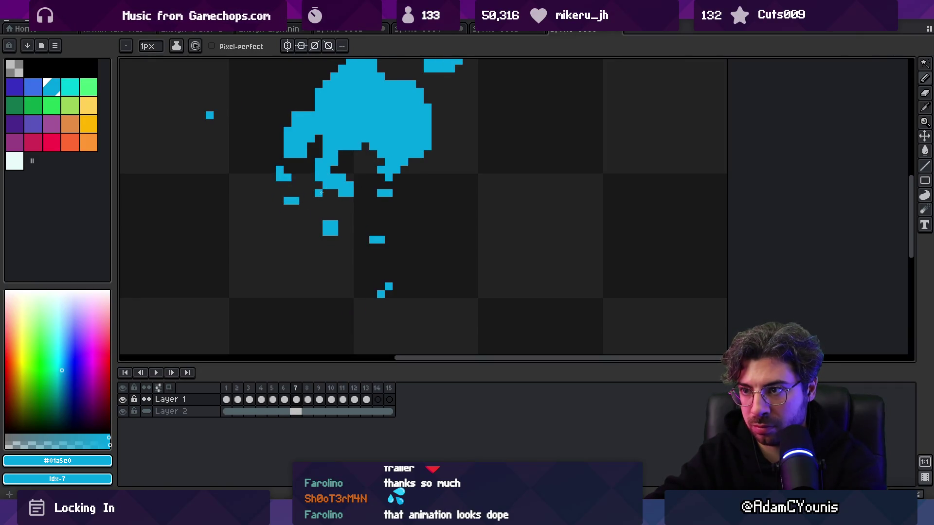
key("Right")
key("Right")
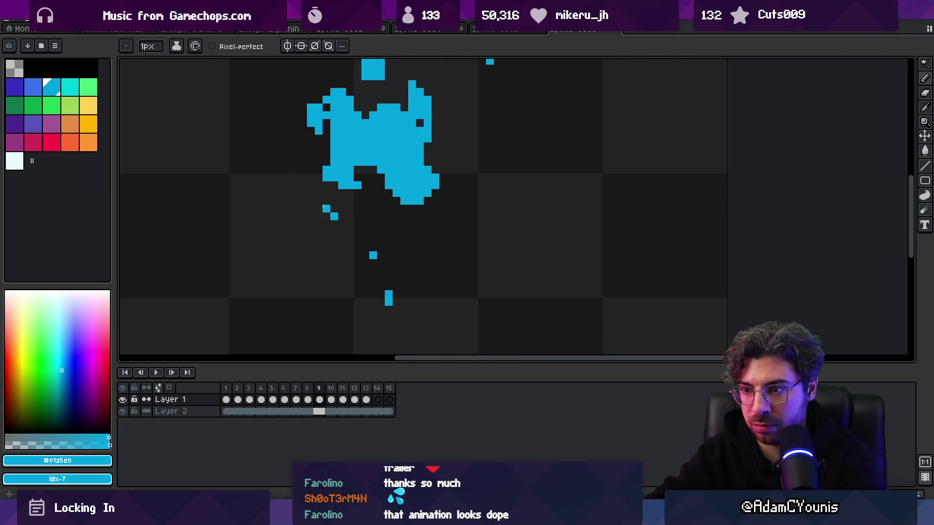
Step: Zoom out and play the animation to preview the reshaped splash
key("z")
scroll(286, 175, "down", 2)
key("shift+Return")
scroll(357, 182, "down", 2)
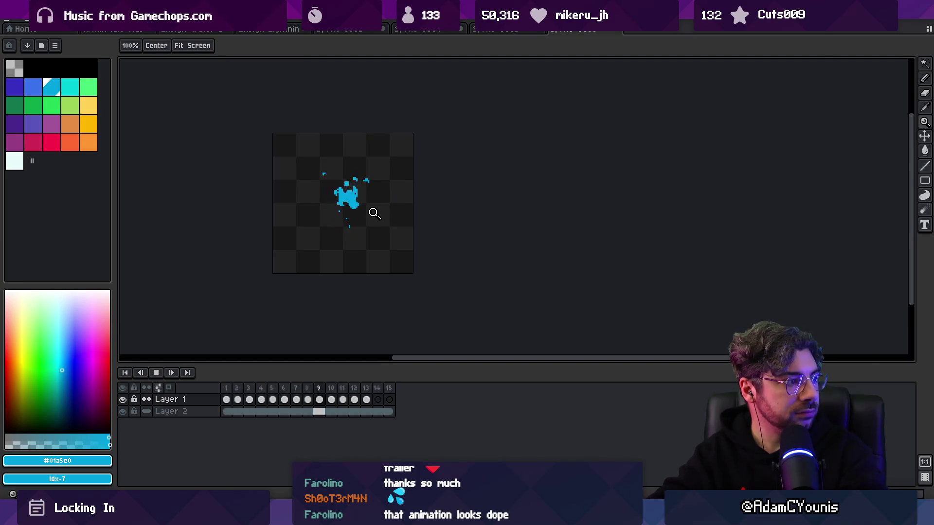
Step: Pick the darker blue and paint shading inside the splash on frame 2
scroll(374, 213, "up", 2)
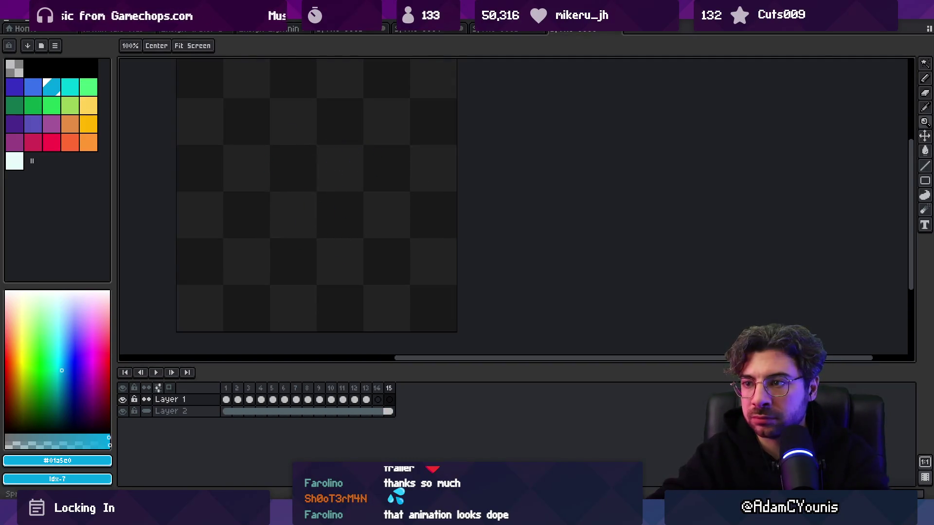
left_click(33, 88)
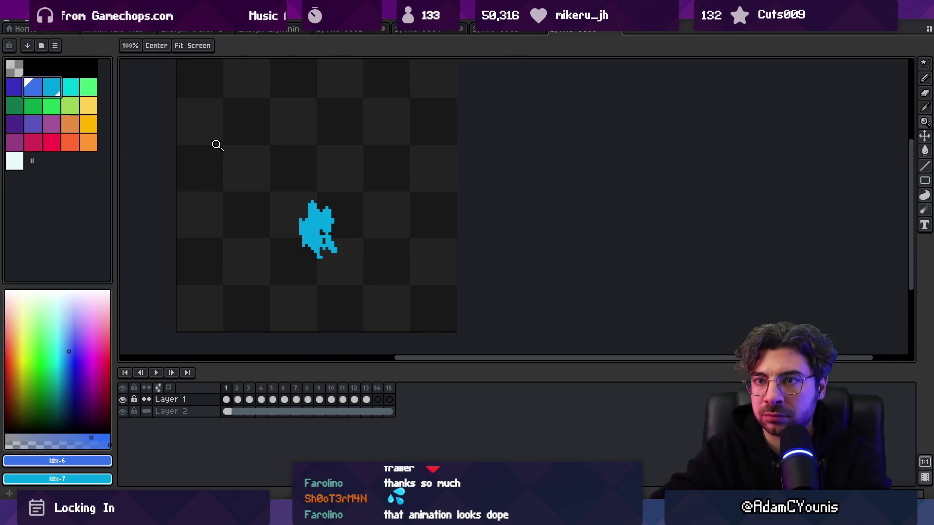
key("b")
key("Left")
key("Right")
key("Right")
mouse_move(305, 207)
left_mouse_down()
mouse_move(305, 227)
mouse_move(322, 214)
mouse_move(305, 241)
left_mouse_up()
Step: Shade frame 3 in darker blue, turning on onion skinning to see the previous frame
key("x")
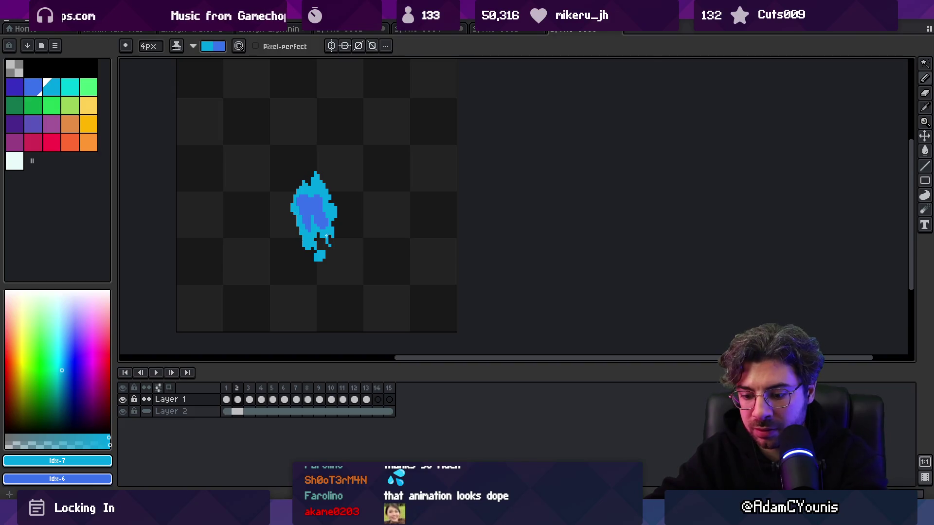
key("Right")
key("x")
mouse_move(299, 185)
left_mouse_down()
mouse_move(302, 209)
mouse_move(316, 181)
mouse_move(314, 194)
mouse_move(321, 180)
mouse_move(338, 182)
mouse_move(326, 200)
left_mouse_up()
left_click(169, 388)
key("Right")
key("x")
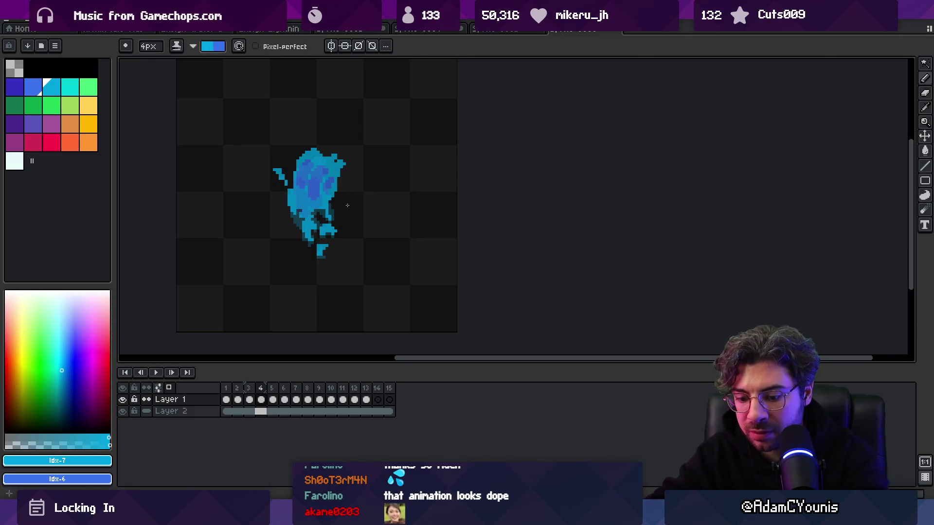
Step: On frame 5, dab a darker blue dot and paint two blobs on the splash top with a 3px brush
key("Right")
key("b")
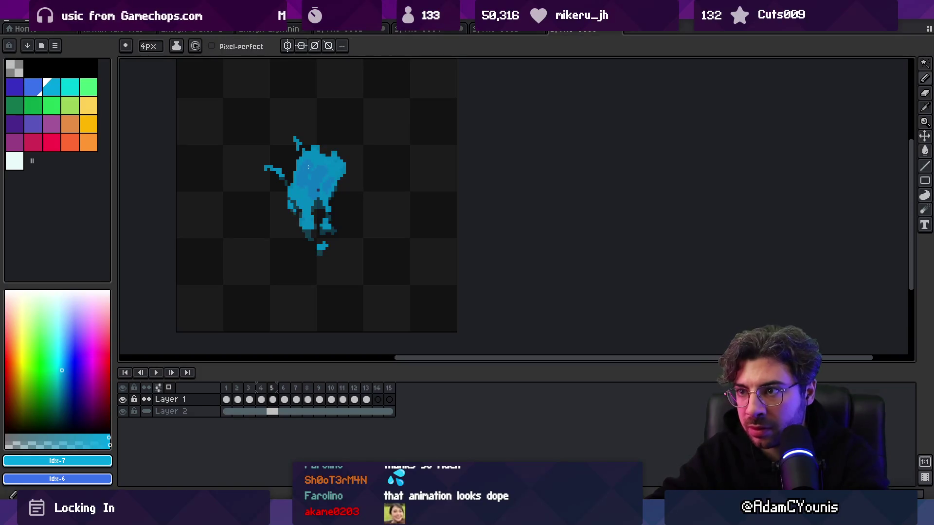
scroll(312, 169, "up", 1)
left_click(308, 160)
key("x")
key("minus")
mouse_move(318, 142)
left_mouse_down()
mouse_move(303, 152)
mouse_move(326, 186)
mouse_move(343, 194)
mouse_move(358, 183)
mouse_move(308, 165)
mouse_move(363, 175)
mouse_move(322, 161)
mouse_move(360, 175)
mouse_move(359, 187)
mouse_move(331, 184)
left_mouse_up()
Step: Add darker blue shading on the following frames, then zoom out
key("period")
key("period")
key("period")
key("period")
mouse_move(369, 214)
left_mouse_down()
mouse_move(336, 193)
mouse_move(360, 199)
mouse_move(368, 215)
mouse_move(354, 199)
mouse_move(329, 209)
left_mouse_up()
key("period")
key("period")
key("z")
scroll(267, 256, "down", 6)
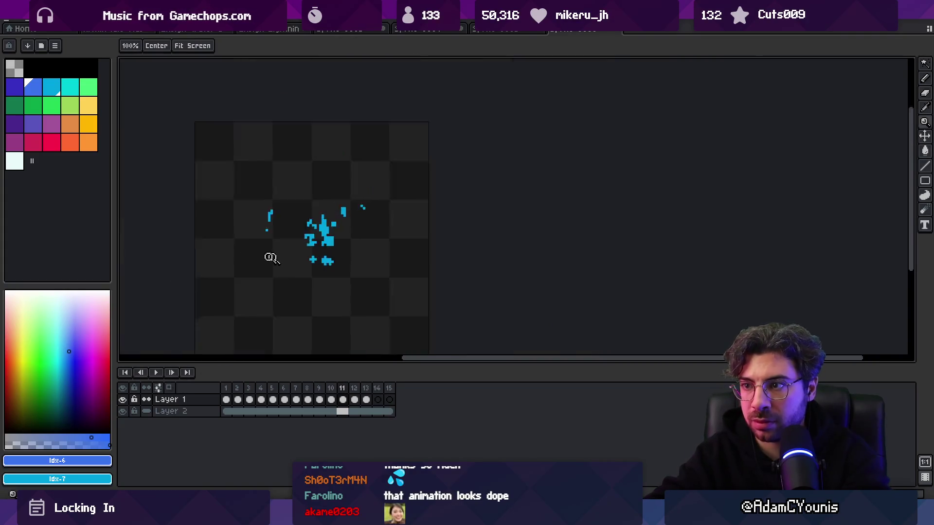
Step: Play the animation to preview the shading, stopping on frame 4
key("Return")
scroll(352, 228, "down", 2)
scroll(349, 256, "up", 3)
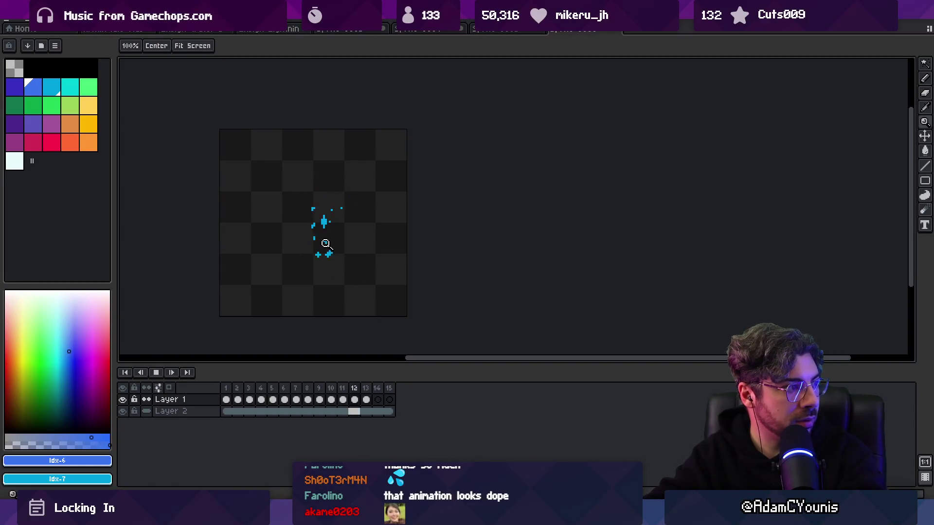
scroll(378, 206, "up", 1)
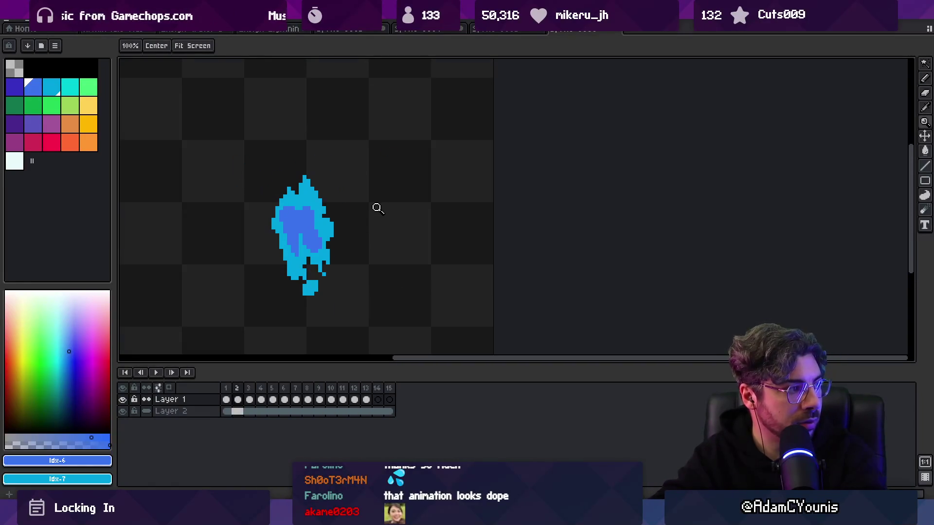
key("Return")
Step: Pick white and add a new layer for the highlights, starting on frame 1
left_click_drag(15, 87, 70, 86)
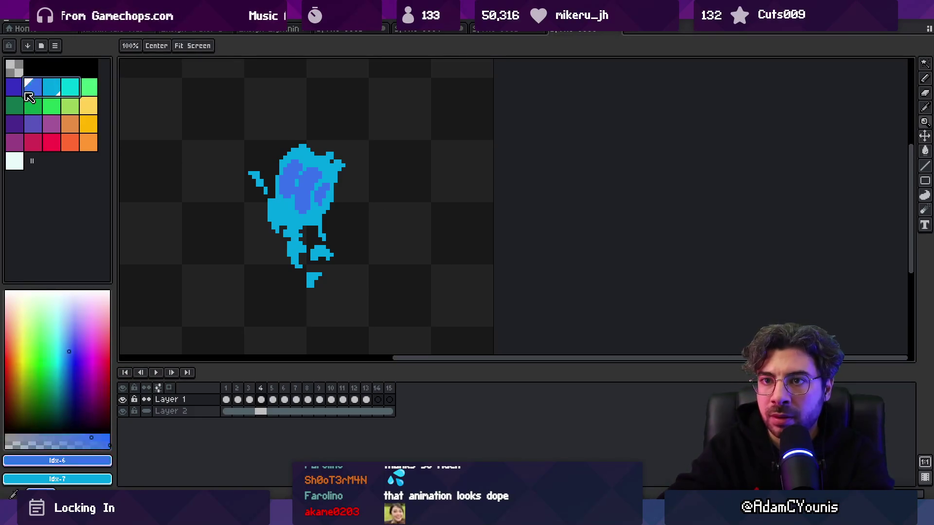
key("b")
left_click(14, 161)
key("shift+n")
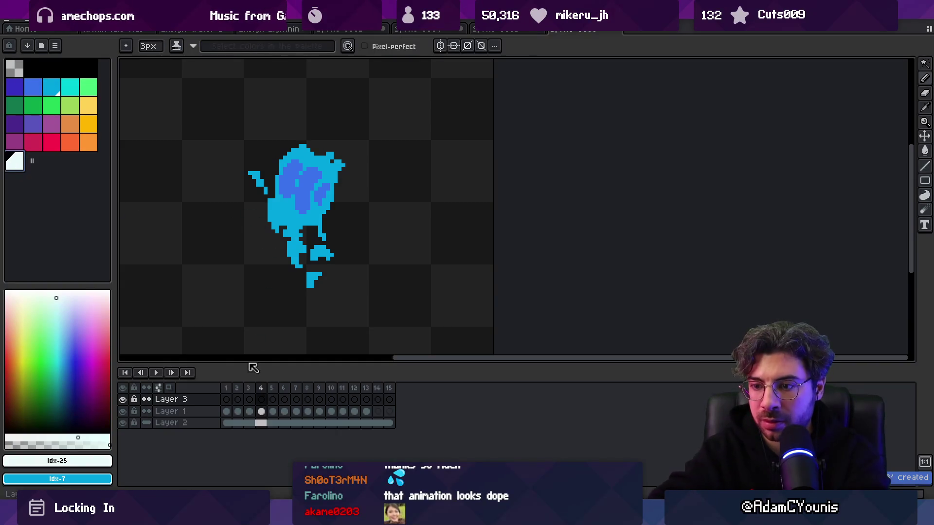
left_click(226, 399)
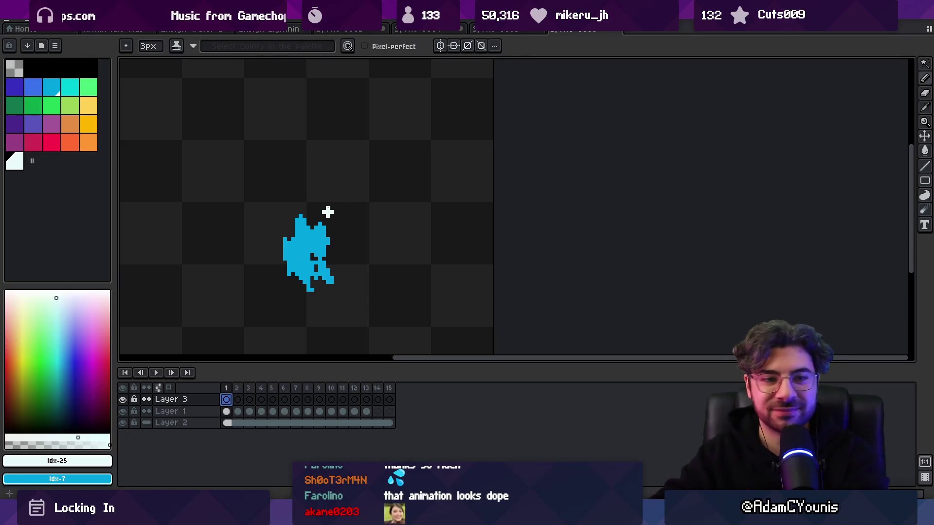
Step: Paint 1px white highlights along the upper-left and top-right edges on frames 1 and 2
key("e")
left_click_drag(290, 243, 292, 243)
key("minus")
key("minus")
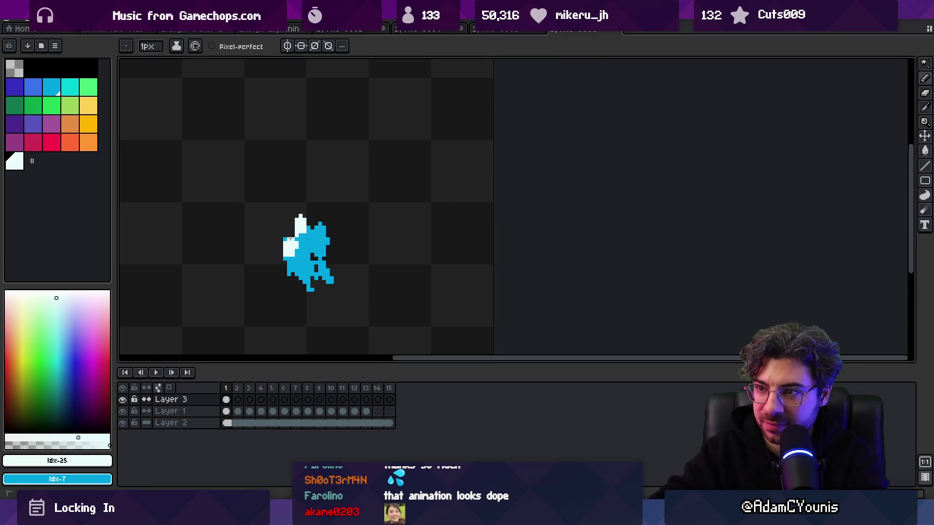
left_click_drag(286, 238, 291, 240)
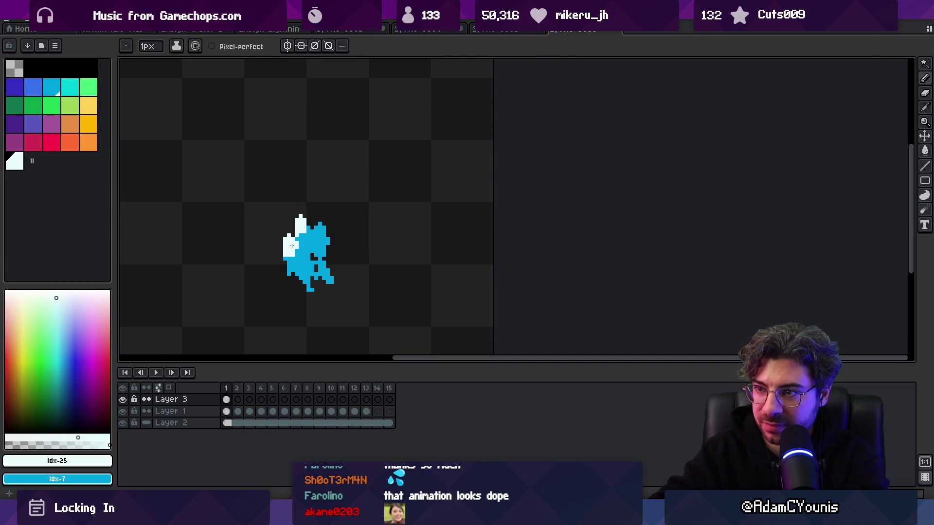
left_click(323, 226)
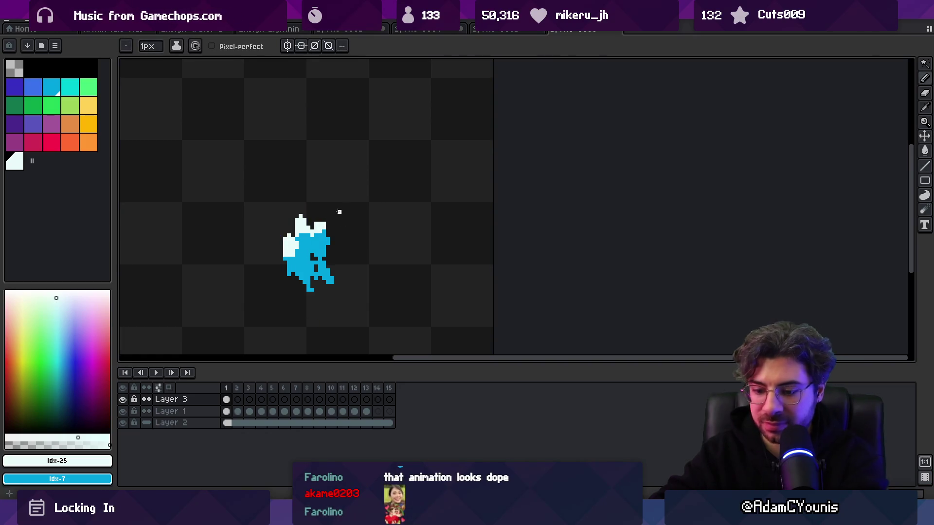
key("Right")
key("Left")
key("Right")
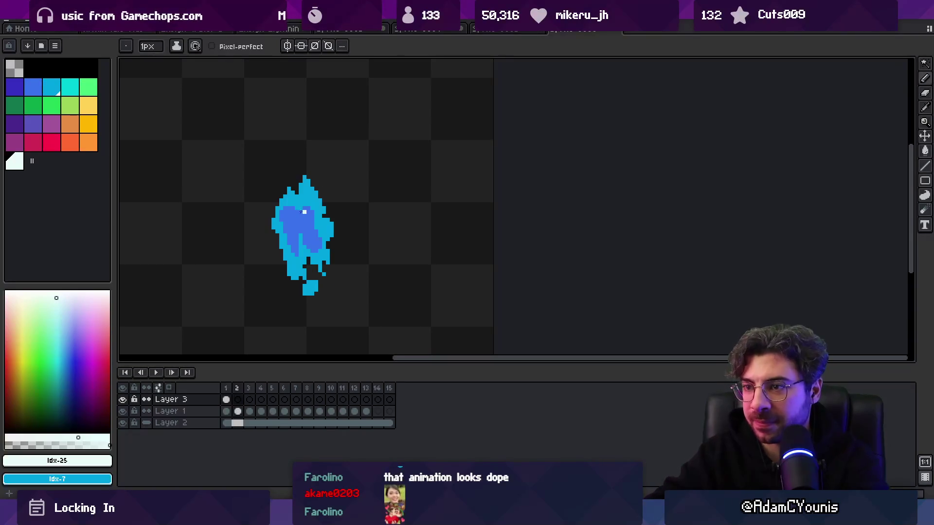
left_click_drag(277, 209, 285, 197)
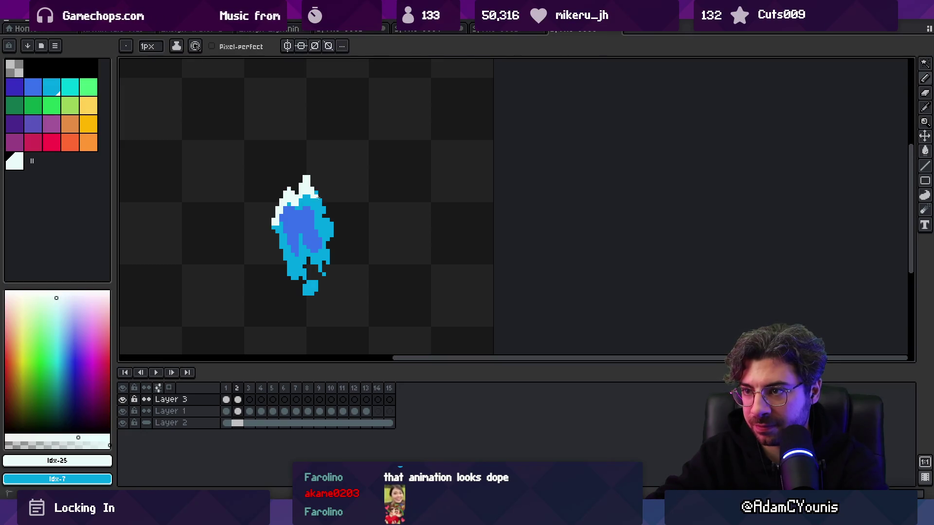
Step: Add white highlights to the top right of the splash on frame 4
key("Right")
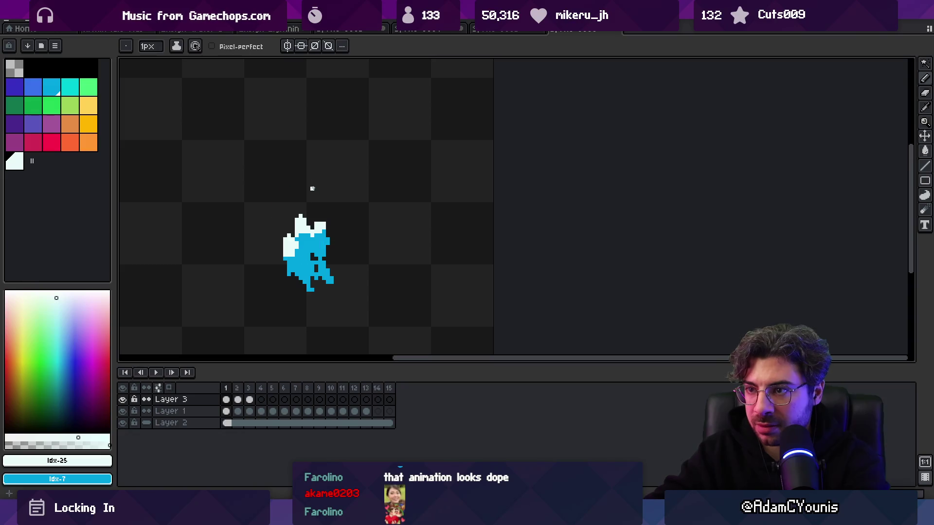
key("Right")
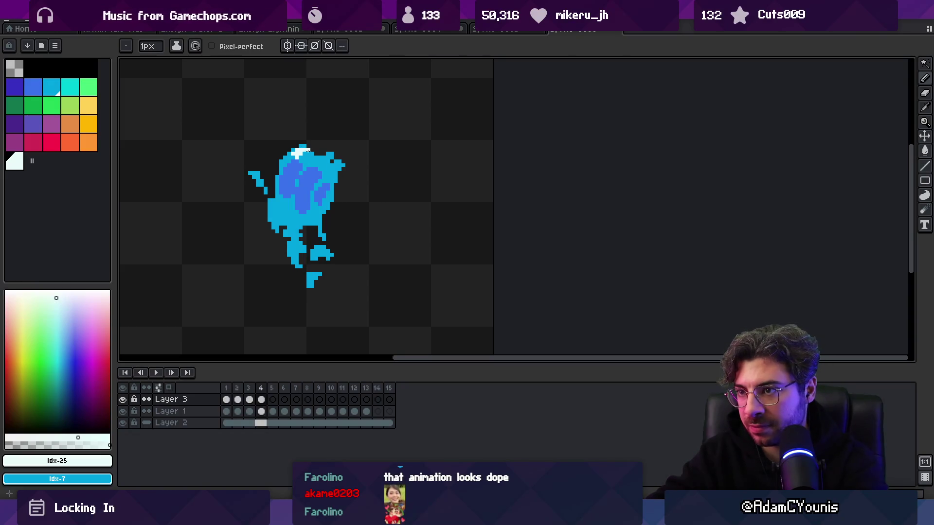
left_click_drag(319, 157, 324, 162)
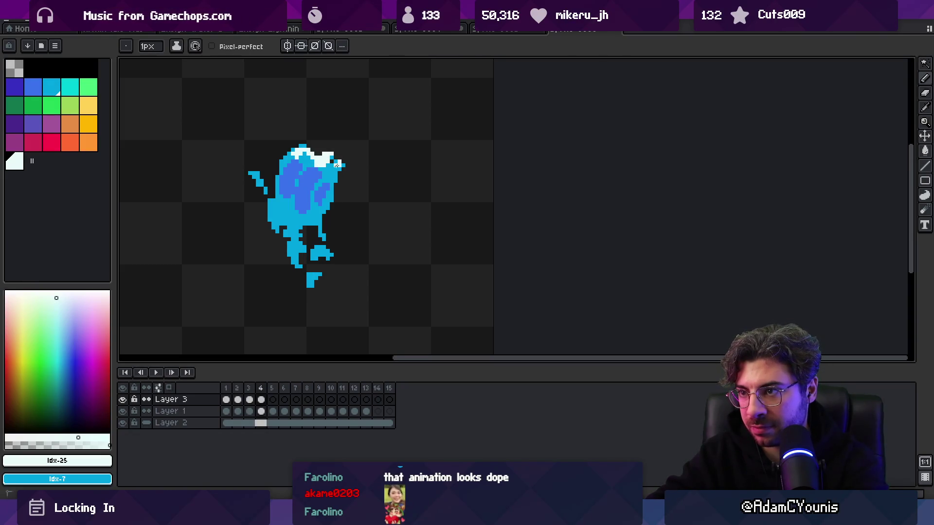
key("Left")
key("Right")
key("Left")
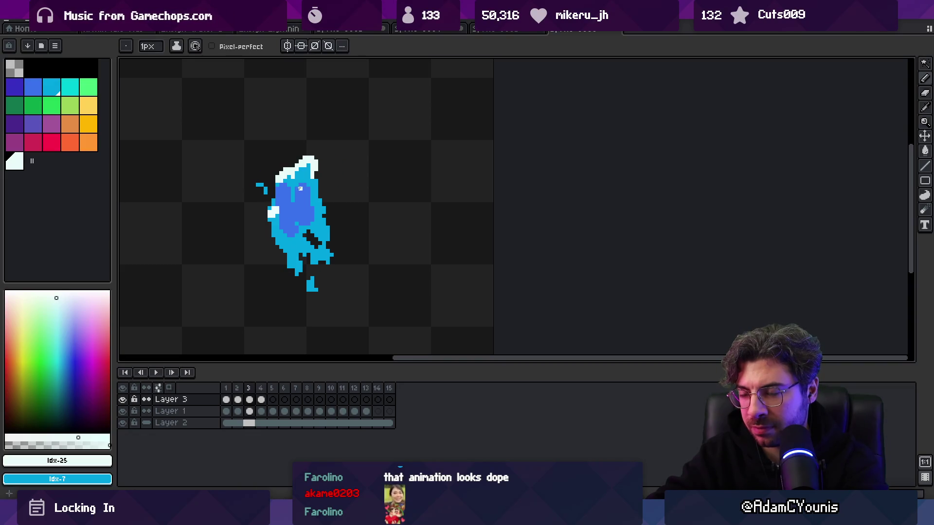
key("Right")
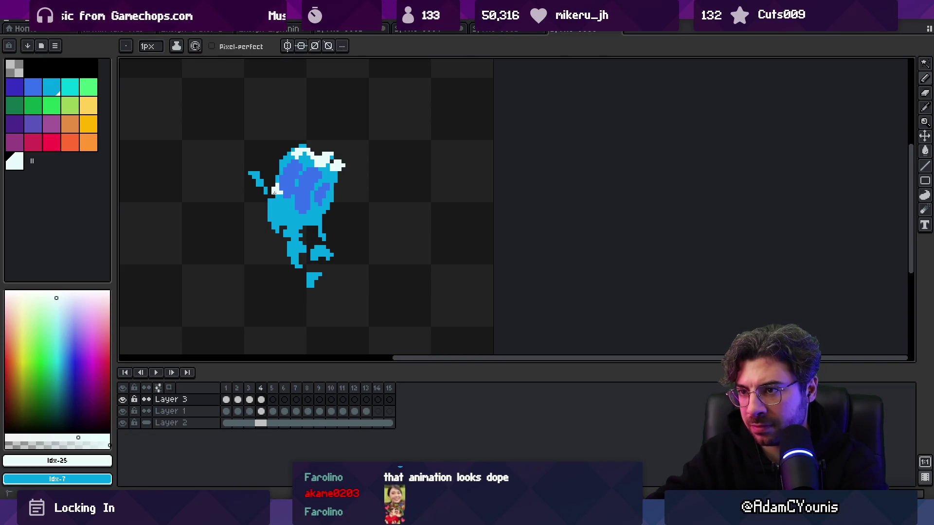
Step: Add a white highlight to frame 5's top and play the animation
key("Left")
key("Right")
key("Right")
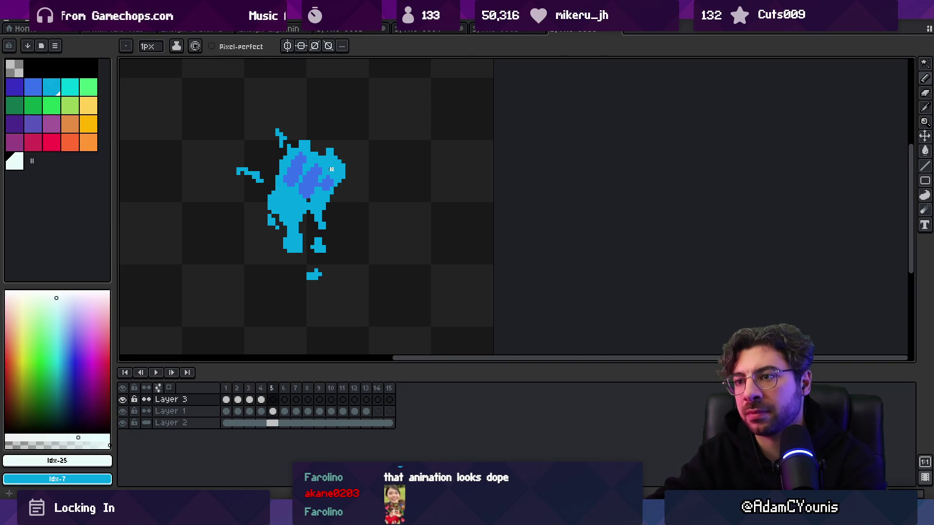
left_click_drag(331, 154, 324, 156)
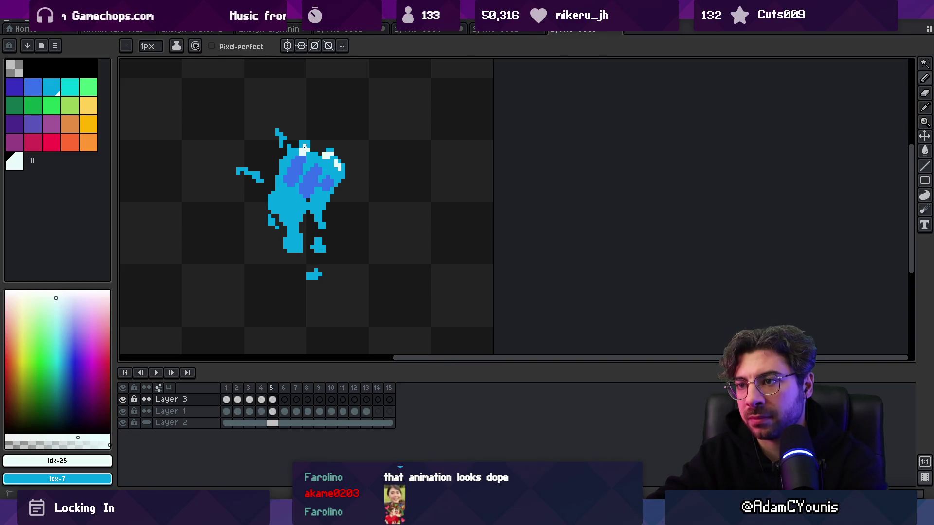
key("Return")
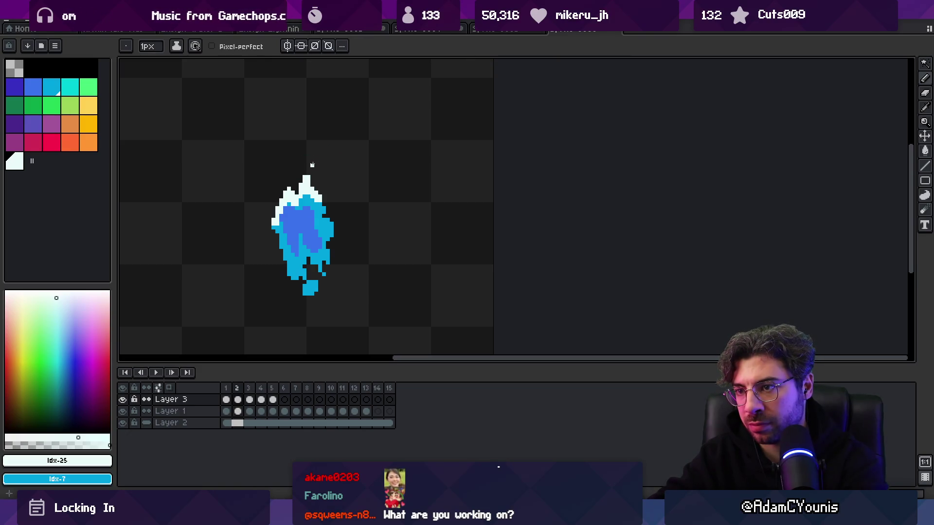
Step: Zoom the view out and in while playing the animation back twice
key("b")
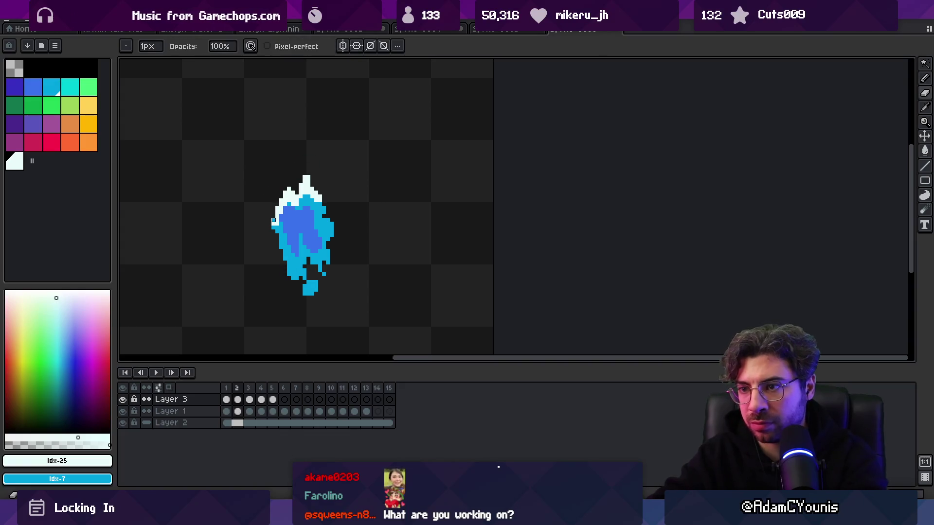
key("z")
scroll(302, 129, "down", 4)
key("Return")
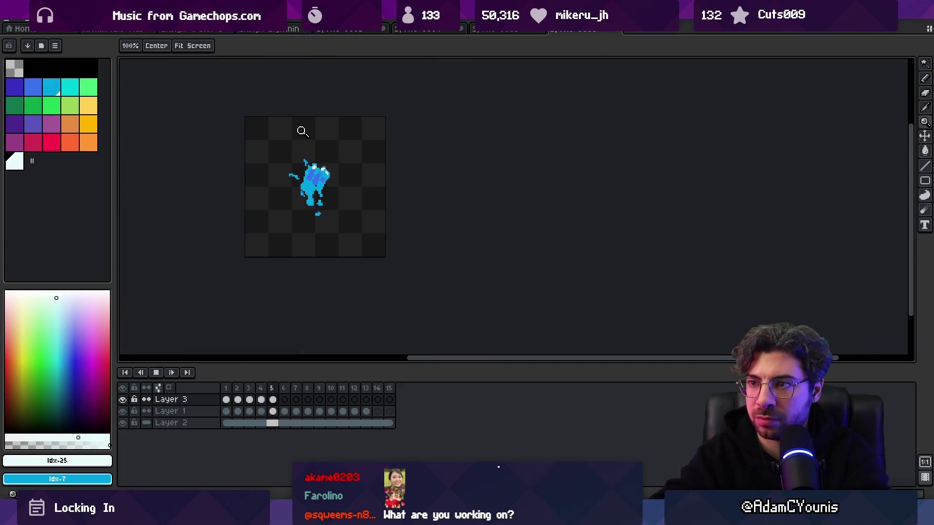
scroll(360, 197, "down", 2)
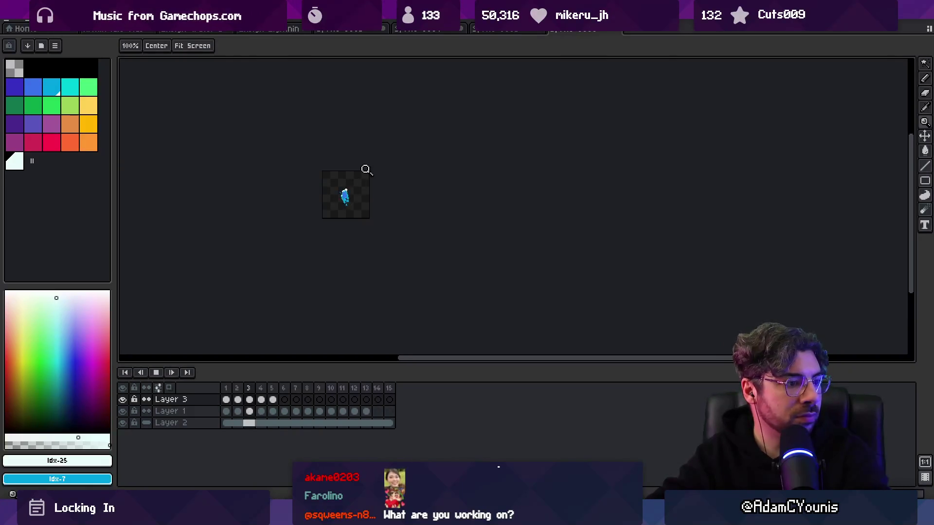
scroll(350, 192, "up", 4)
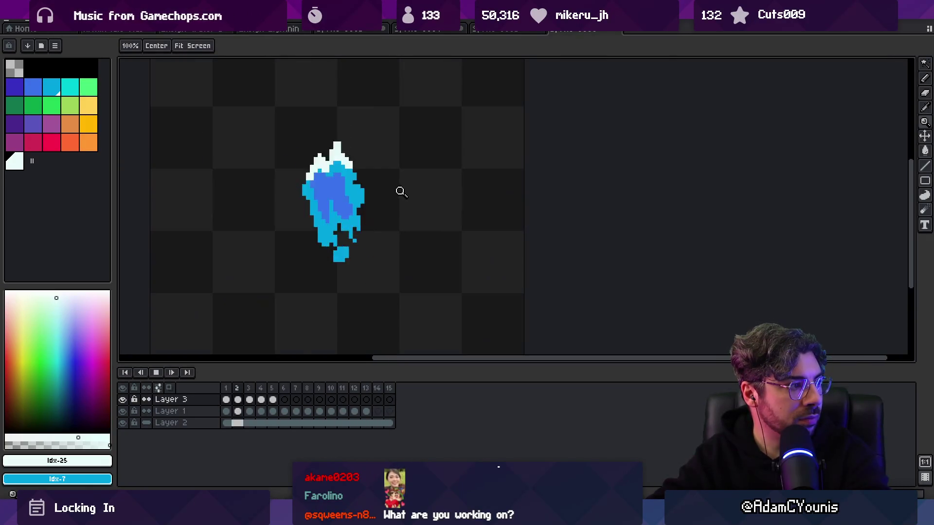
key("Return")
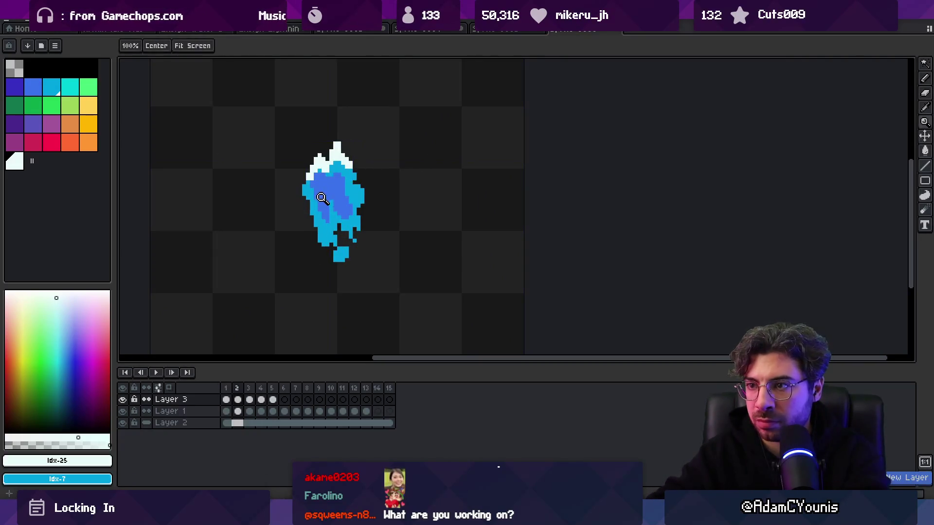
Step: Draw a white diagonal highlight across frame 2's middle, redoing the first stroke, then play it
key("v")
key("b")
mouse_move(321, 194)
left_mouse_down()
mouse_move(307, 193)
mouse_move(355, 212)
mouse_move(370, 205)
left_mouse_up()
key("ctrl+z")
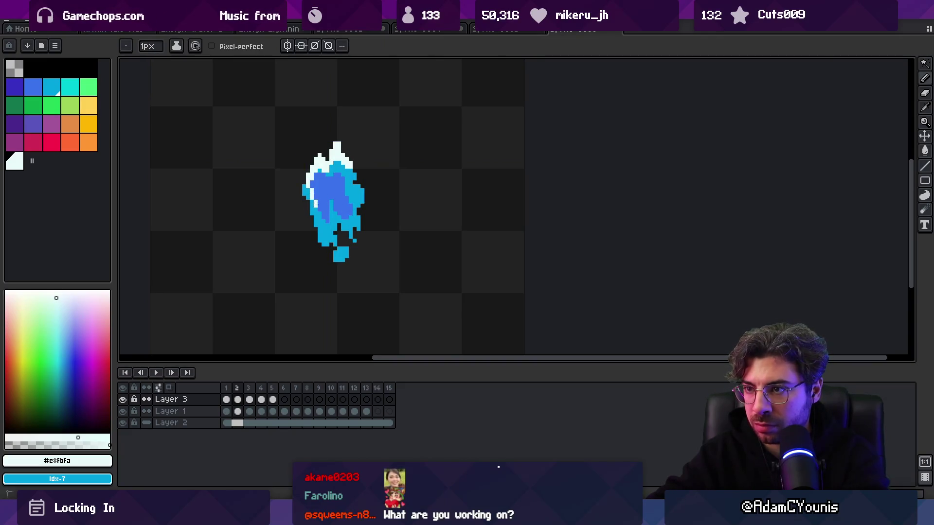
mouse_move(312, 195)
left_mouse_down()
mouse_move(304, 192)
mouse_move(359, 213)
left_mouse_up()
key("e")
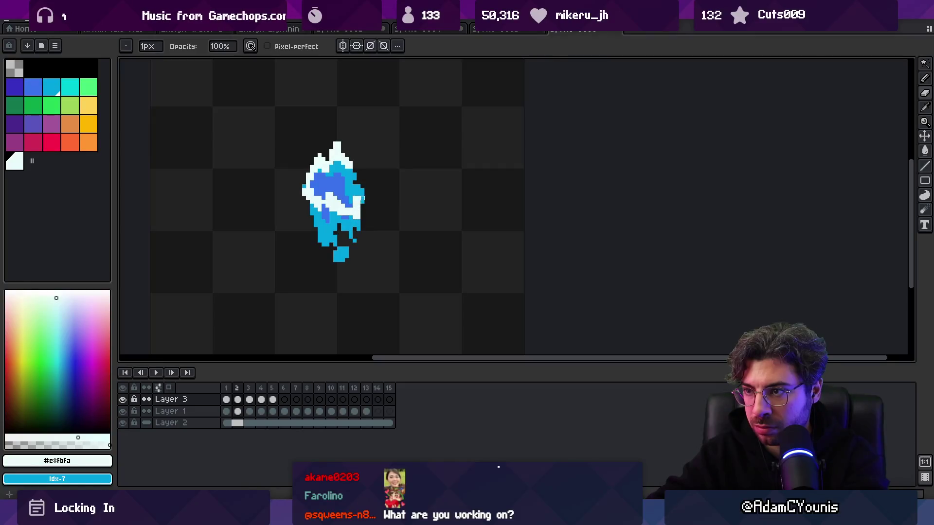
key("b")
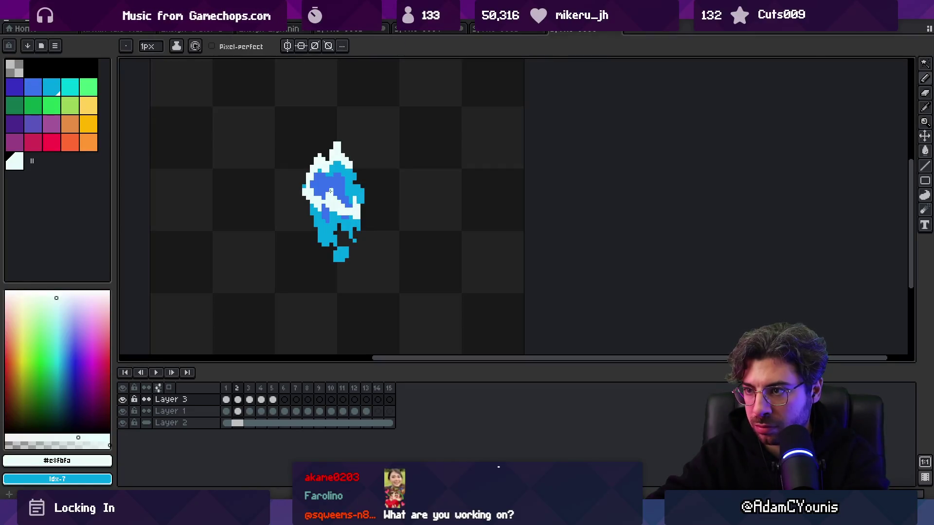
key("Return")
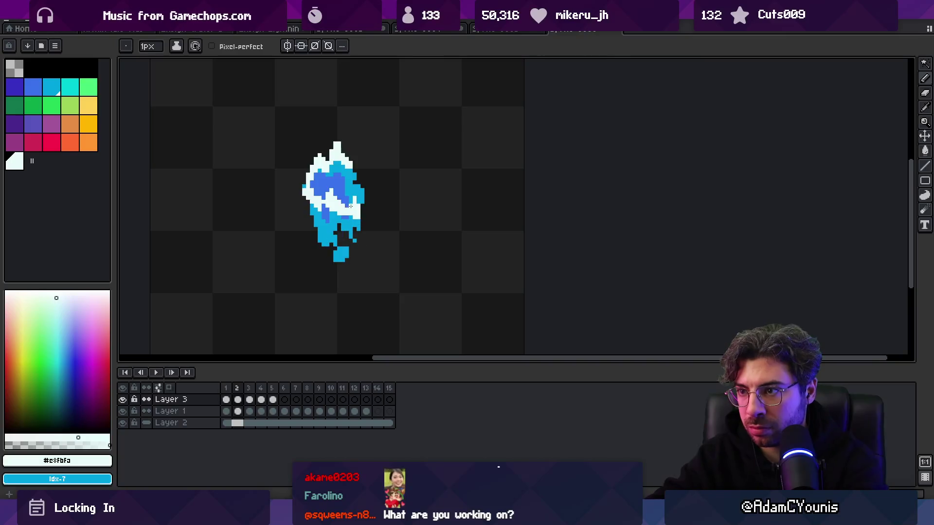
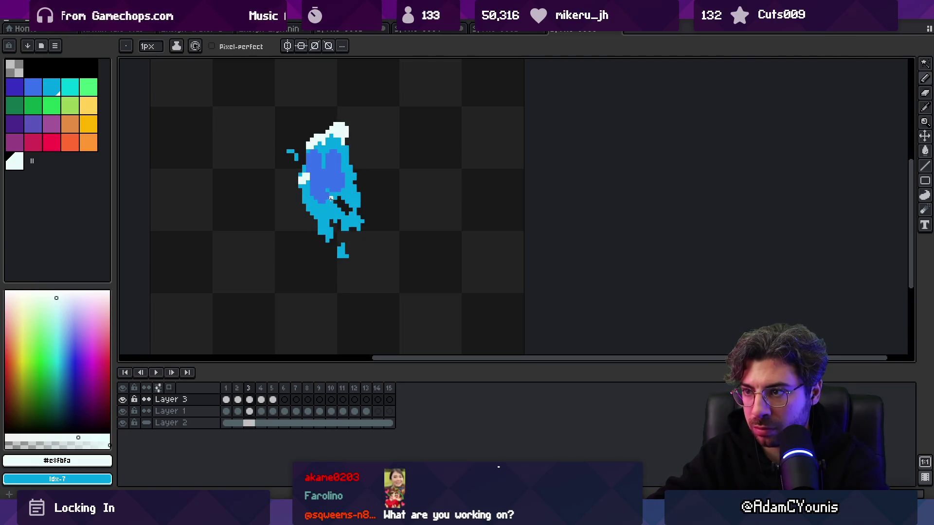
Step: Add white highlight pixels to the creature on frame 3 with onion skin turned on
left_click_drag(313, 189, 311, 197)
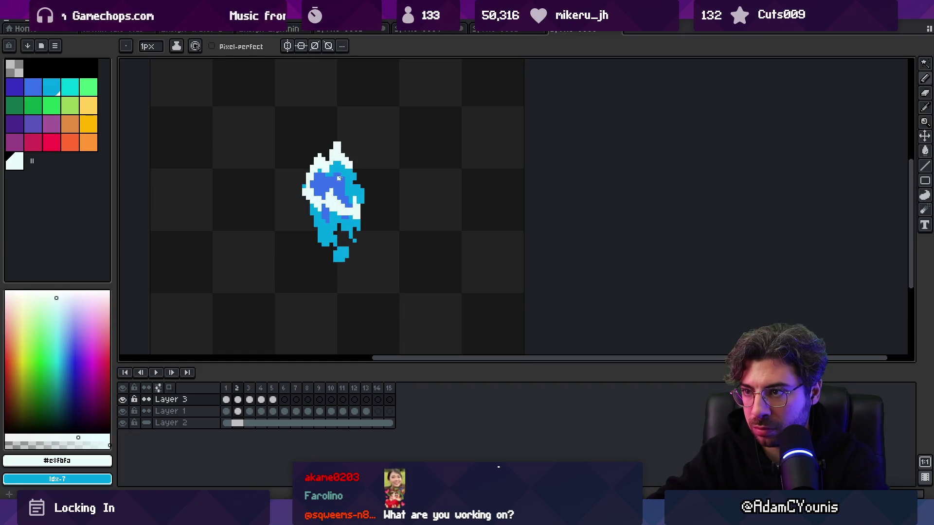
left_click(169, 388)
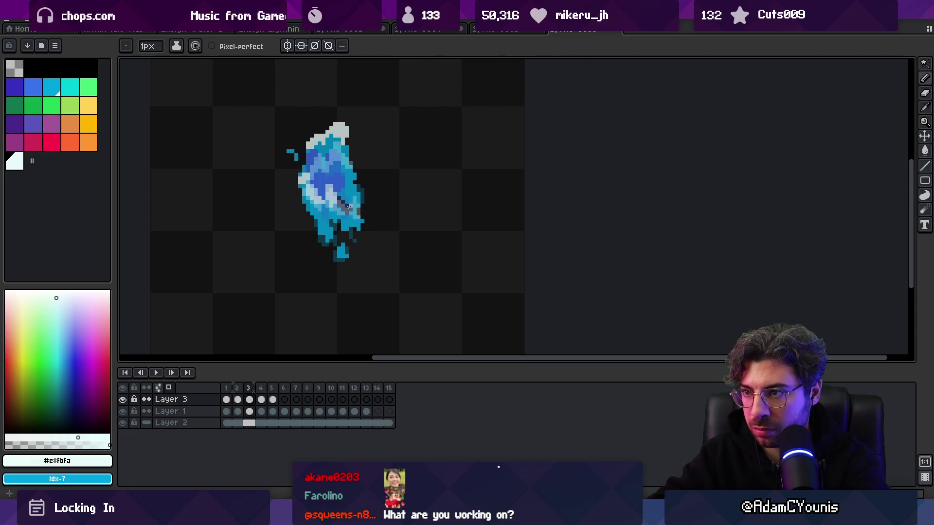
key("Right")
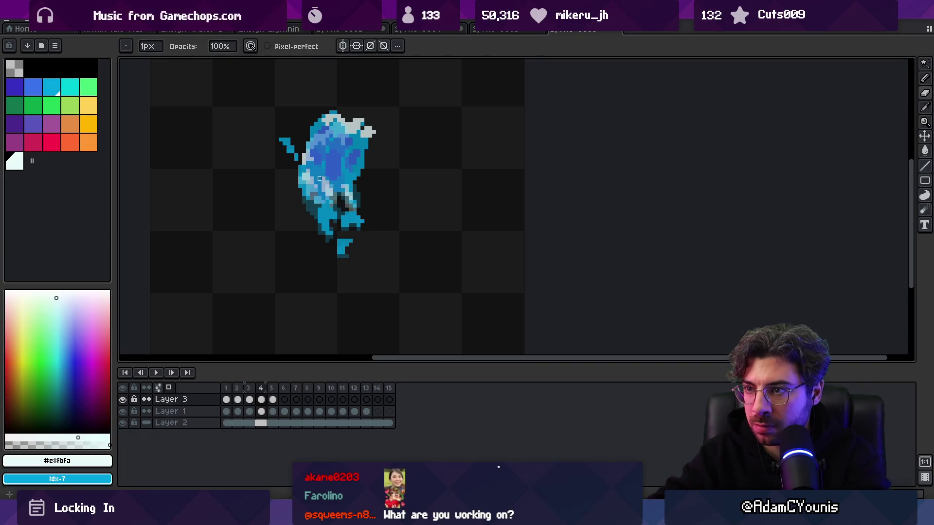
key("e")
Step: Paint white highlights on frame 5's creature, then turn onion skin off and zoom out
left_click(272, 392)
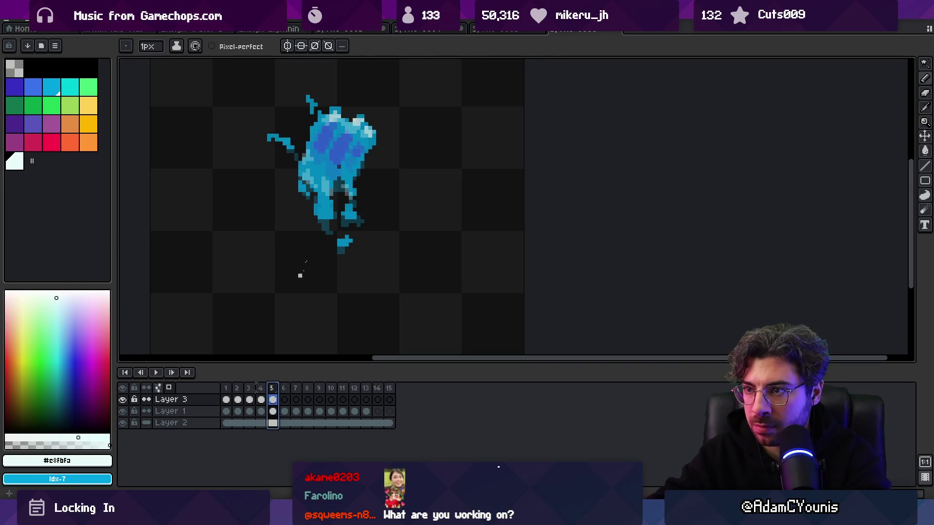
left_click_drag(323, 180, 329, 187)
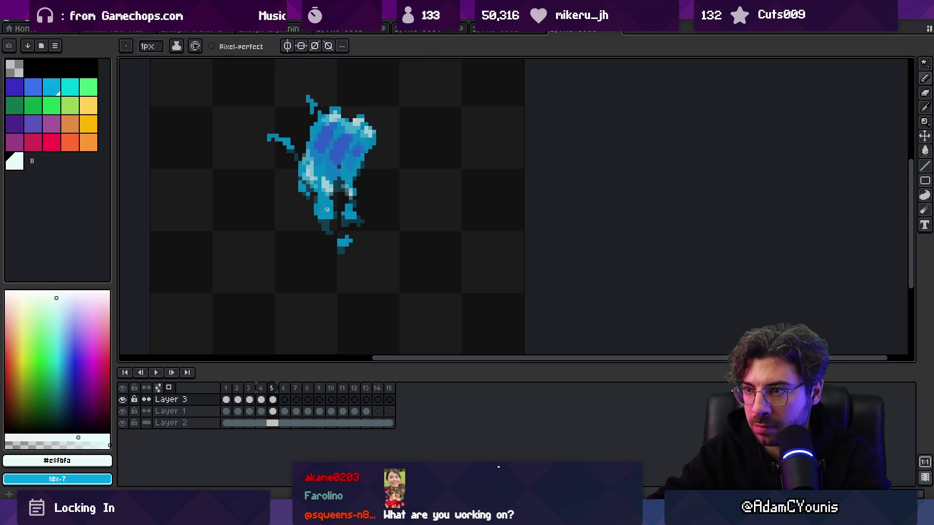
left_click(168, 387)
key("z")
scroll(349, 211, "down", 4)
Step: Play the splash animation to preview it, then stop playback
key("F5")
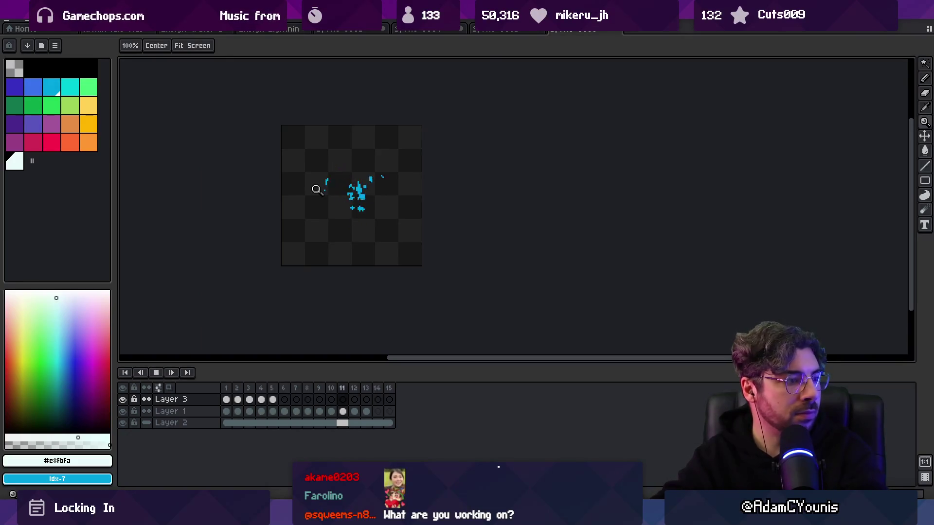
scroll(376, 186, "down", 1)
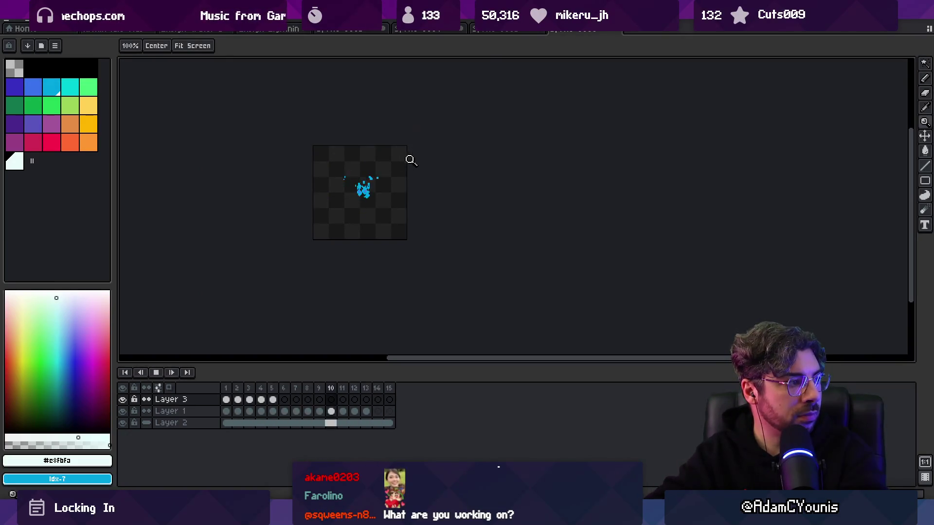
scroll(397, 190, "up", 2)
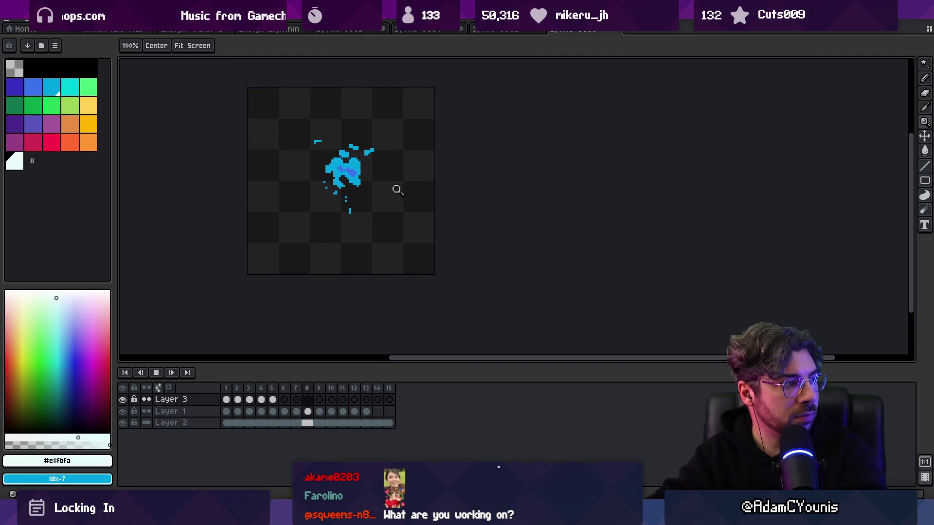
scroll(409, 157, "up", 1)
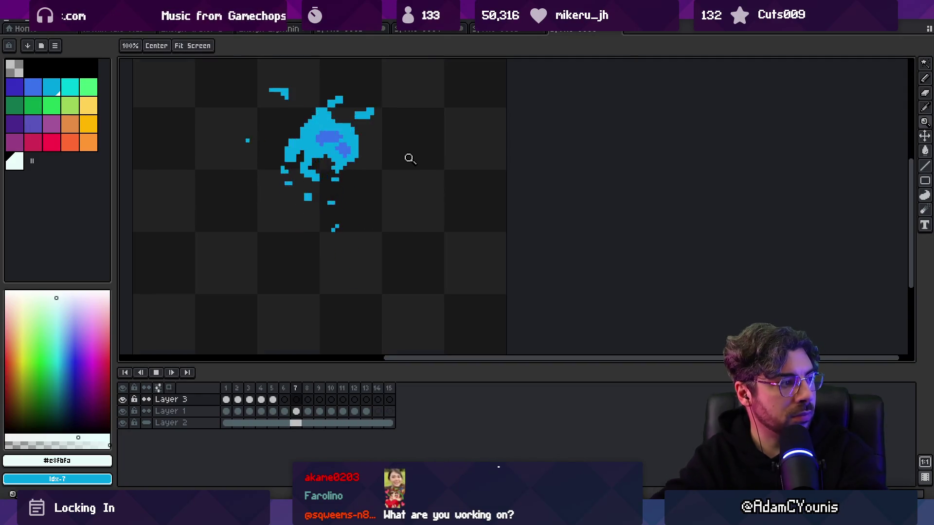
key("F5")
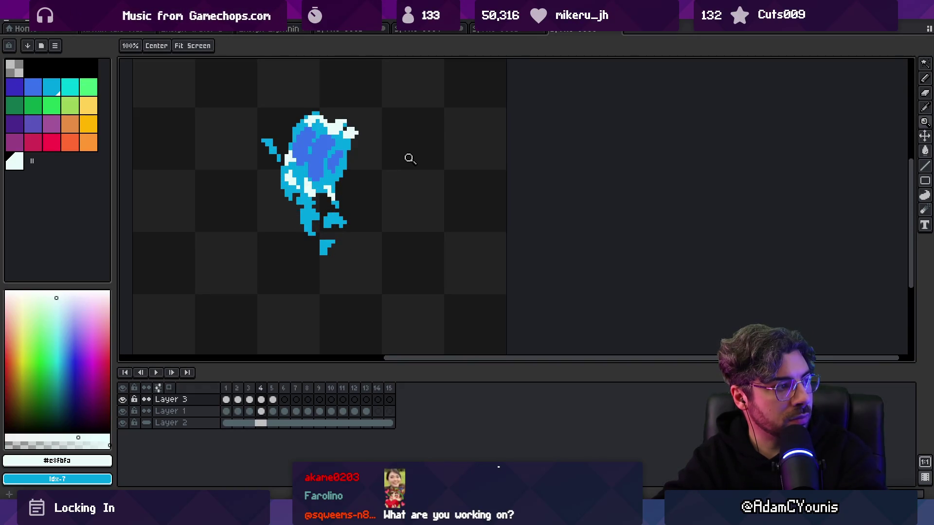
Step: Compare frames 3 and 4, then paint a white diagonal streak across the blue body on frame 4
key("b")
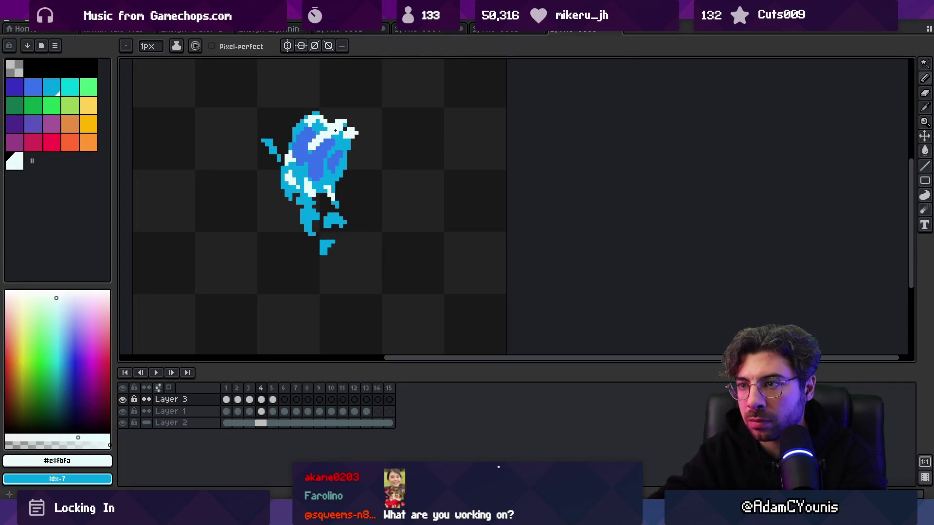
key("ctrl+Left")
key("ctrl+Right")
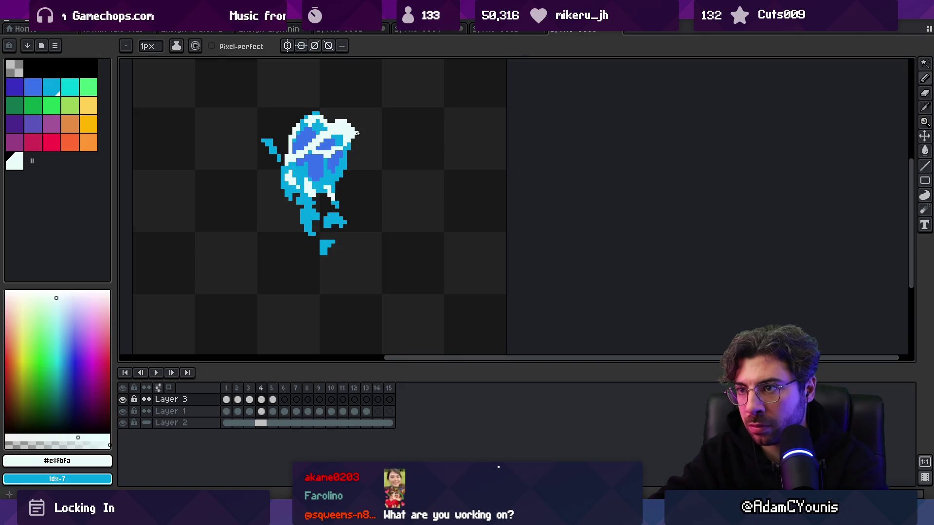
key("Left")
key("Left")
key("Left")
key("Right")
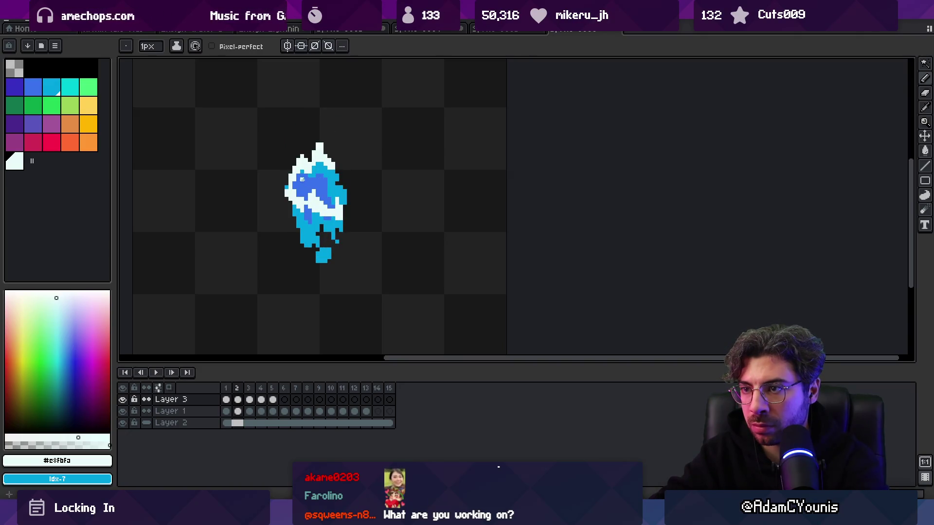
key("Right")
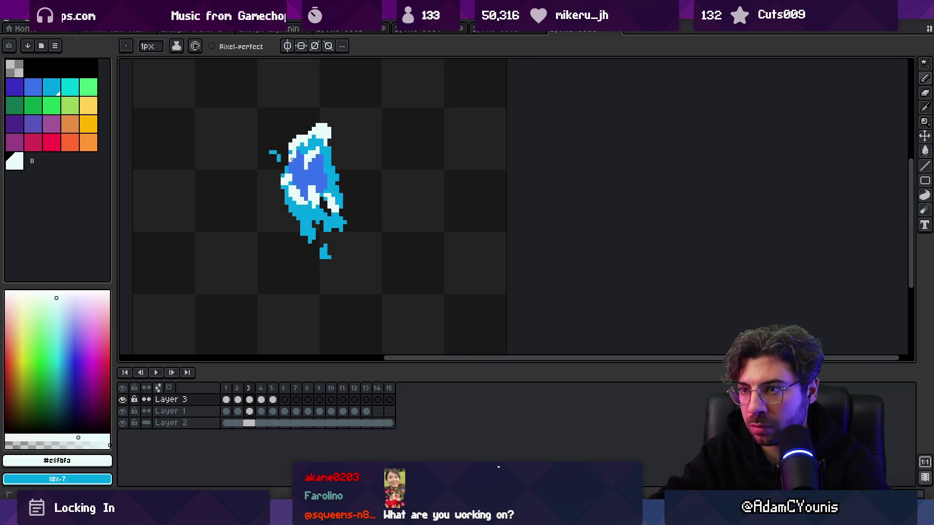
key("Right")
key("Left")
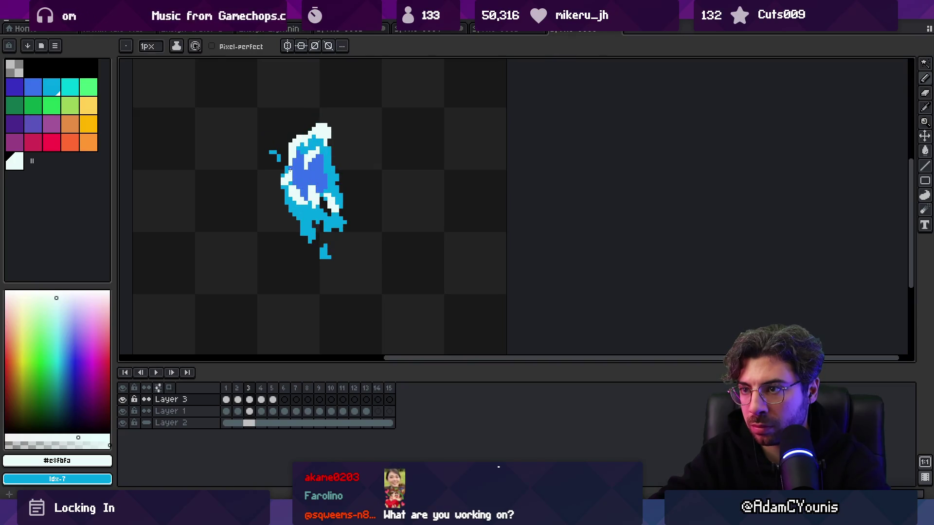
key("Left")
key("Right")
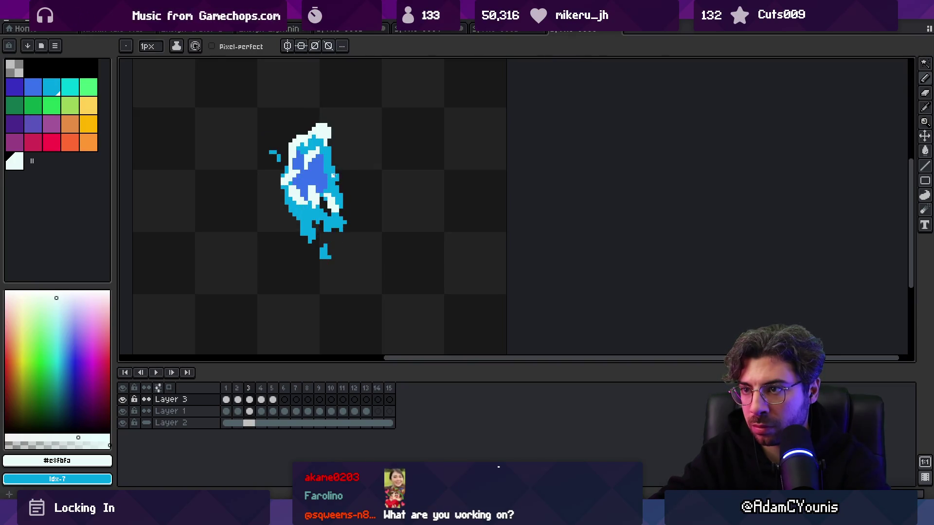
key("Right")
key("Right")
mouse_move(291, 148)
left_mouse_down()
mouse_move(329, 129)
mouse_move(317, 114)
mouse_move(336, 150)
mouse_move(340, 142)
left_mouse_up()
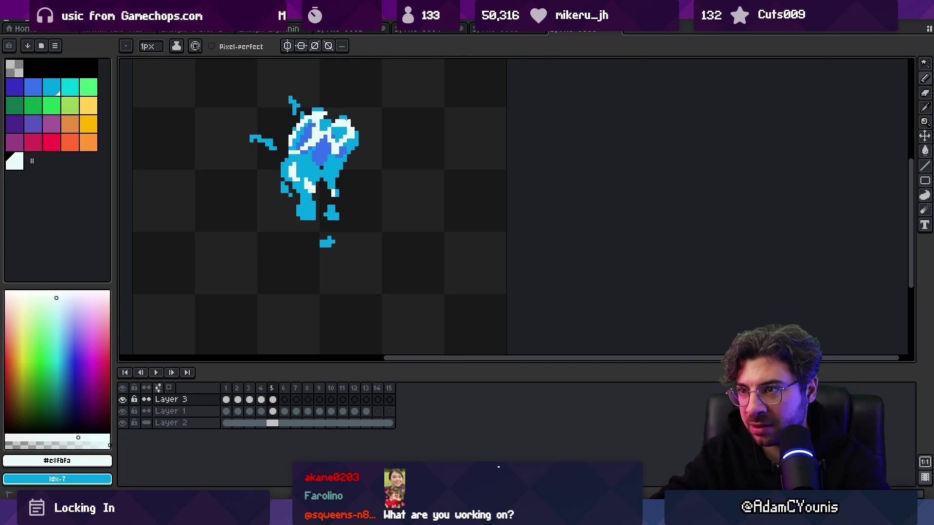
Step: Flip between neighbouring frames to check the streak's motion, ending on frame 6
key("Right")
key("Left")
key("Left")
key("Right")
key("Right")
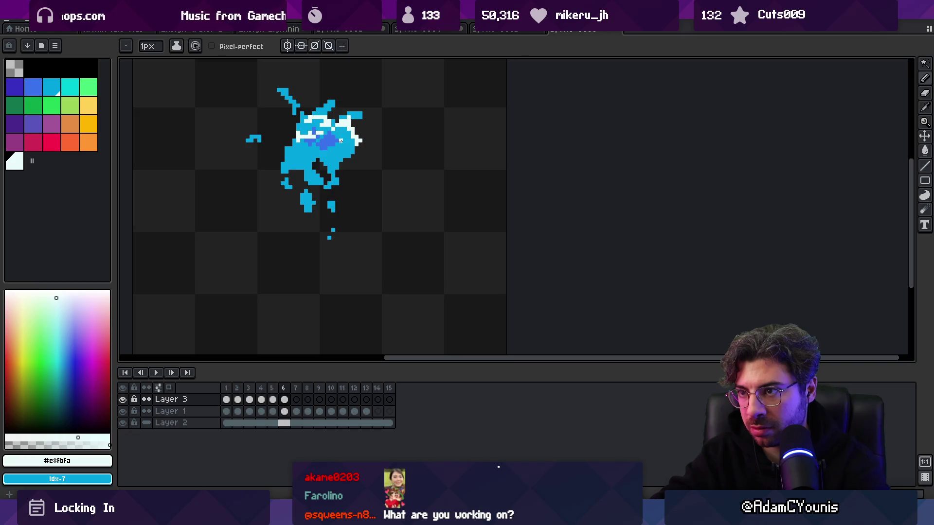
key("z")
scroll(308, 166, "down", 3)
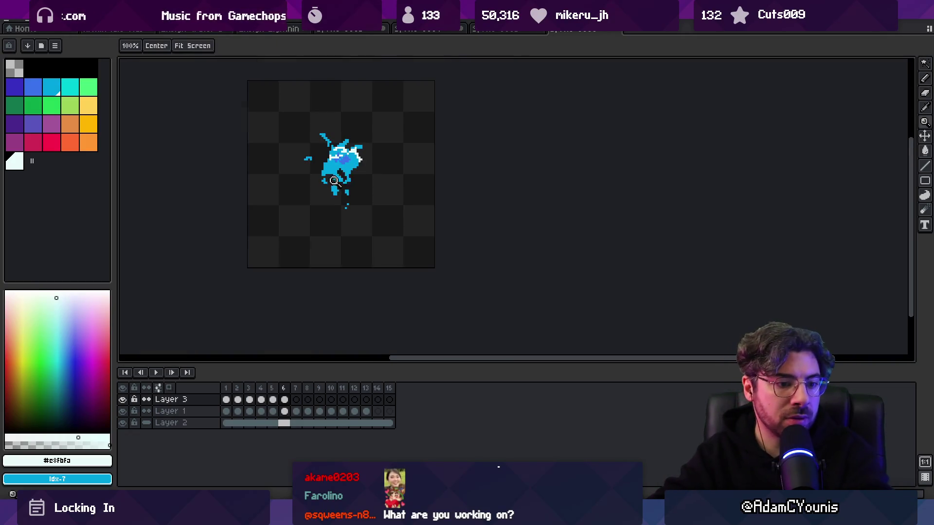
Step: Play the animation zoomed out to preview it, then stop playback
key("Return")
scroll(364, 218, "down", 1)
scroll(352, 234, "up", 1)
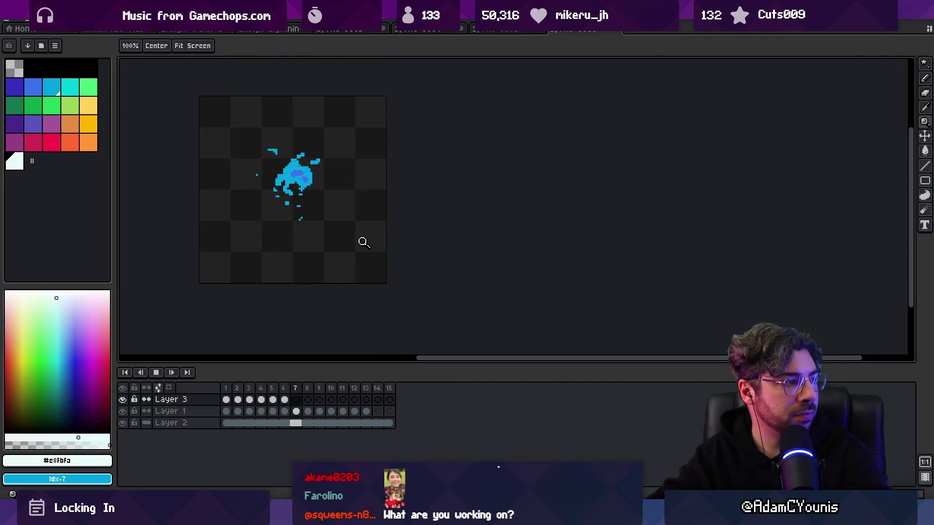
scroll(351, 202, "up", 1)
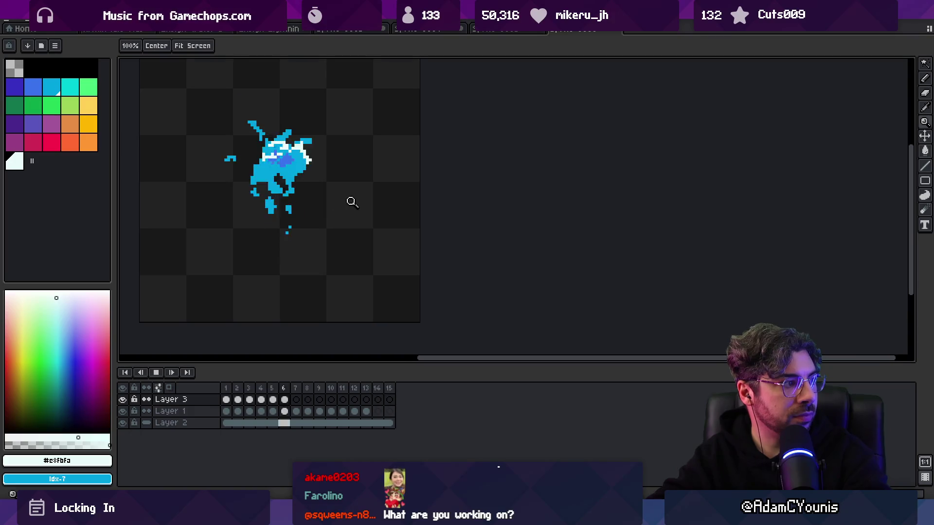
key("Return")
Step: Compare frames 3 and 4, zoom in on the creature, and switch from Layer 1 back to Layer 3
key("Right")
key("Right")
key("Left")
key("Right")
left_click(256, 127)
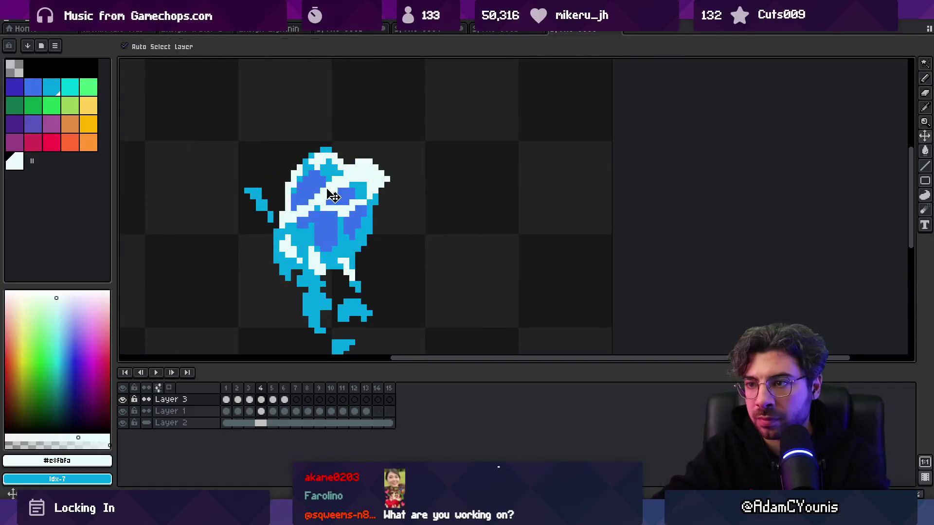
left_click(322, 205, "ctrl")
left_click(327, 207, "ctrl")
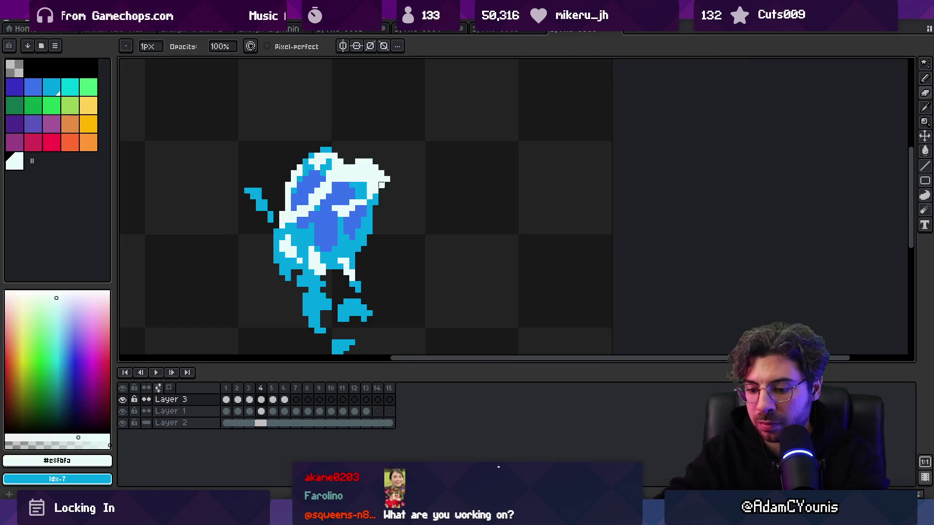
Step: Rework the white highlights on frame 3, undoing a stroke and swapping between eraser and pencil
key("Left")
key("Left")
key("Right")
key("Right")
key("Left")
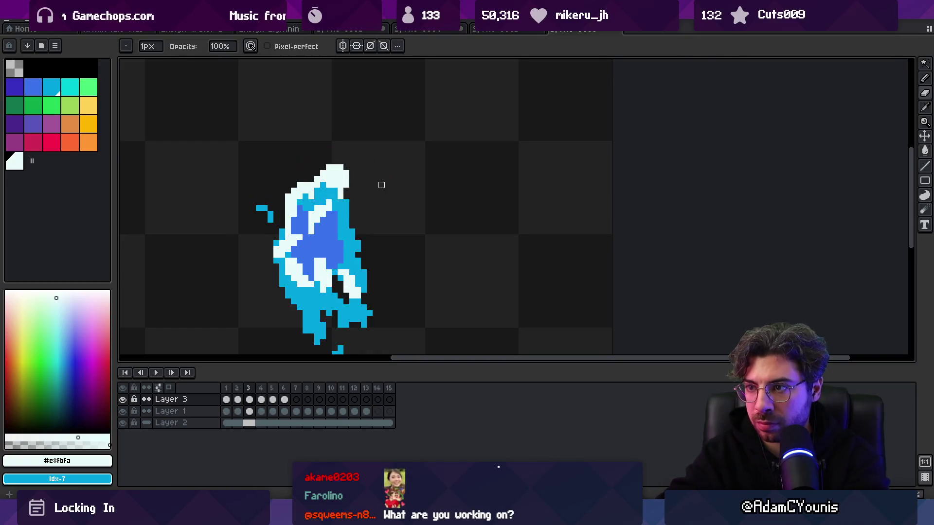
key("ctrl+z")
key("e")
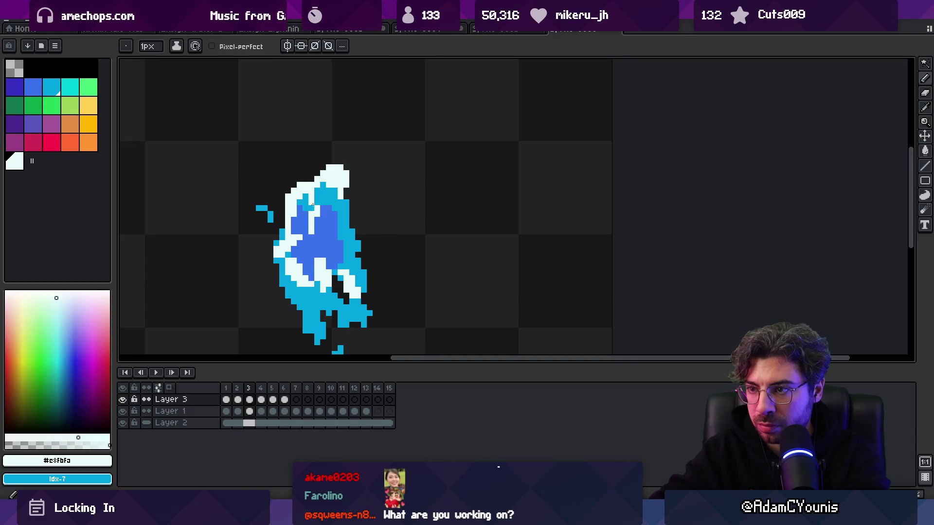
key("b")
key("e")
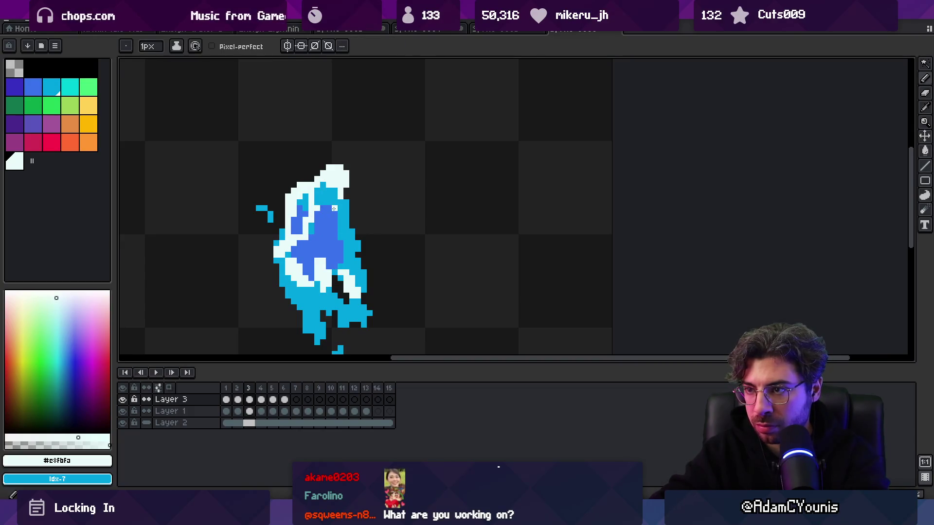
key("b")
Step: Paint the top-right white crest pixels blue on frame 4
key("Right")
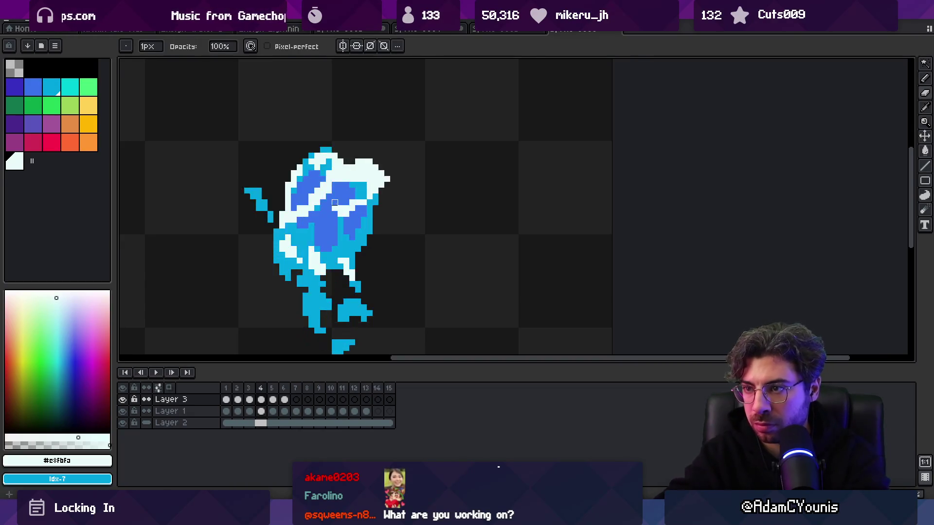
key("Left")
key("Right")
key("e")
key("b")
left_click_drag(384, 194, 375, 220)
Step: Toggle between Layer 1 and Layer 3, then zoom out and play the animation
left_click(387, 174, "ctrl")
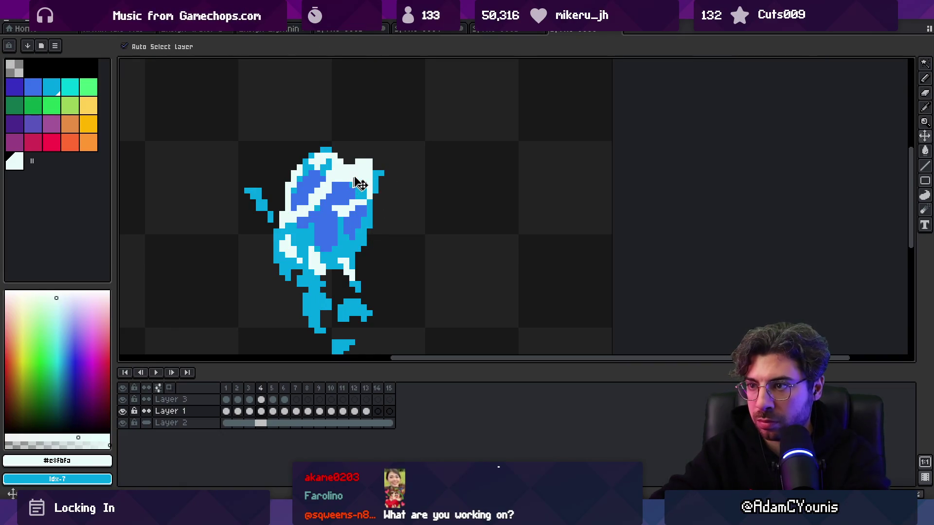
left_click(352, 179, "ctrl")
scroll(358, 179, "down", 4)
key("Return")
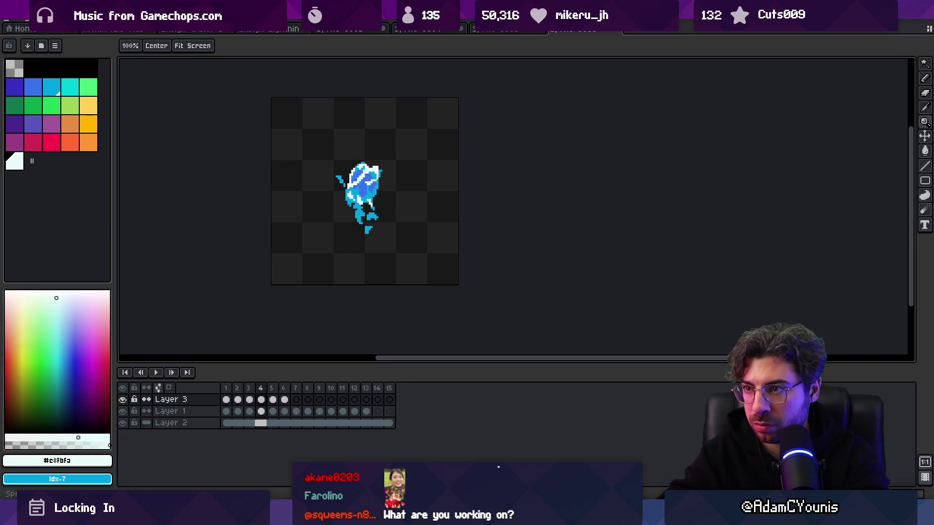
scroll(401, 161, "up", 3)
left_click(402, 166, "ctrl")
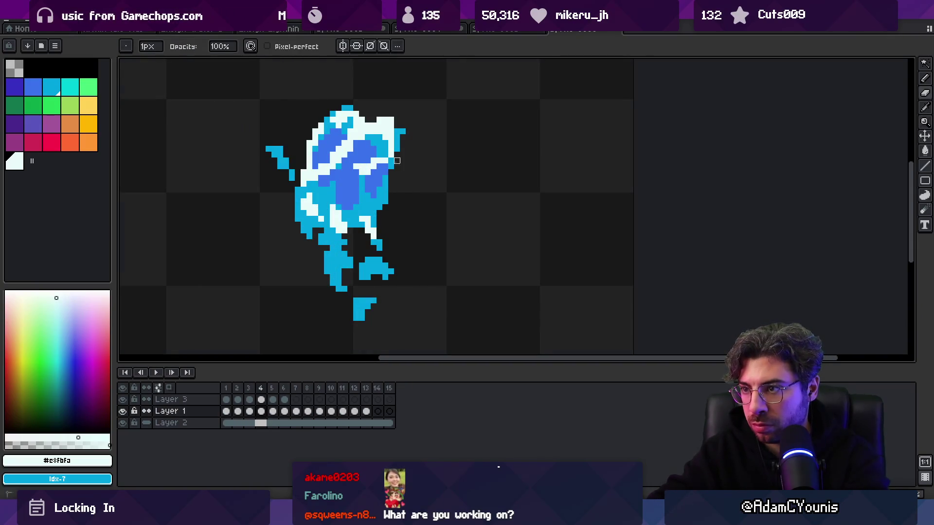
scroll(397, 160, "down", 4)
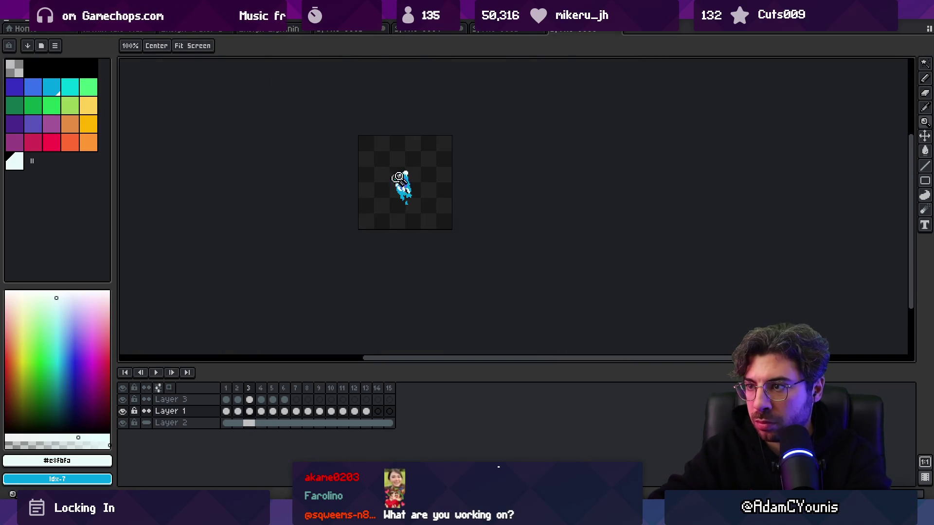
scroll(393, 182, "up", 3)
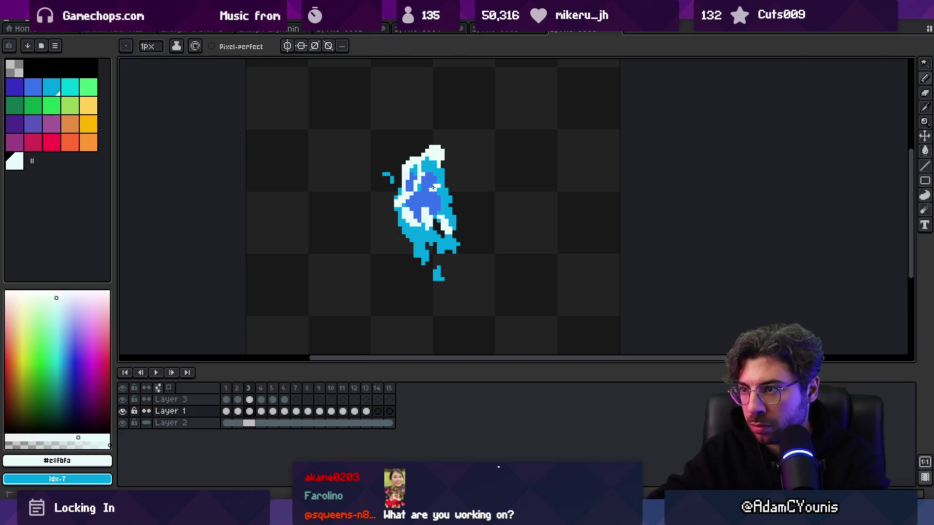
scroll(438, 182, "down", 2)
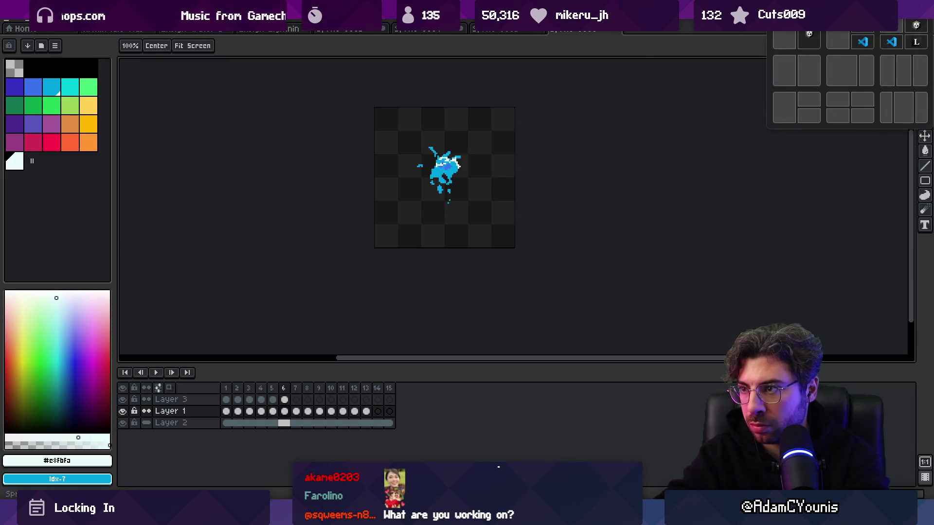
scroll(459, 160, "up", 3)
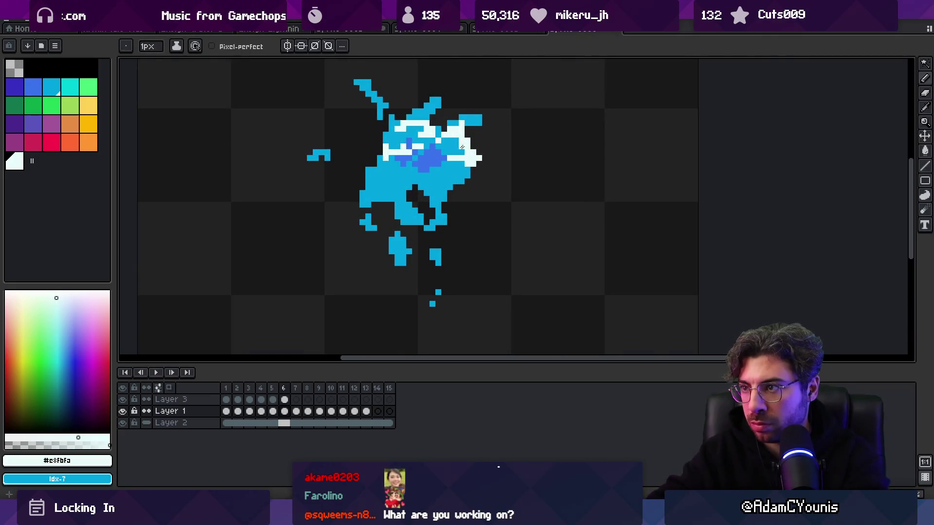
key("v")
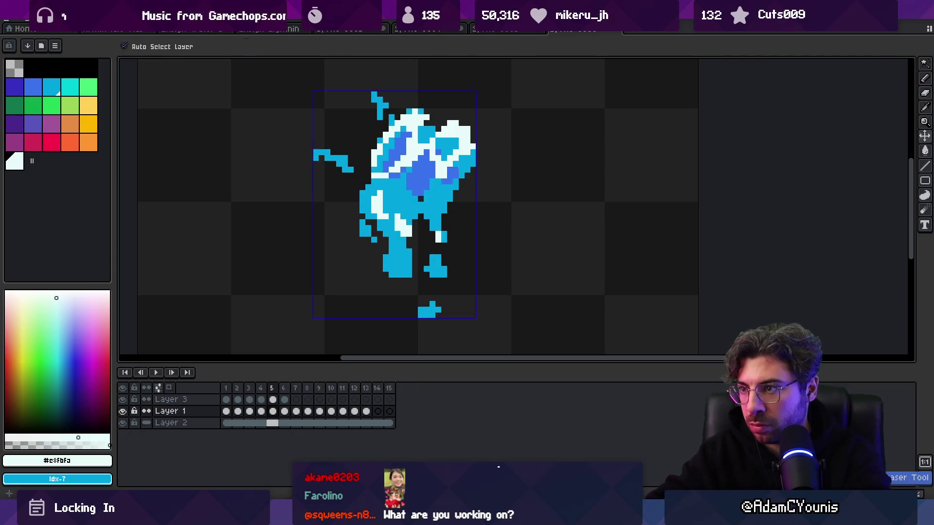
left_click(444, 176)
key("b")
key("e")
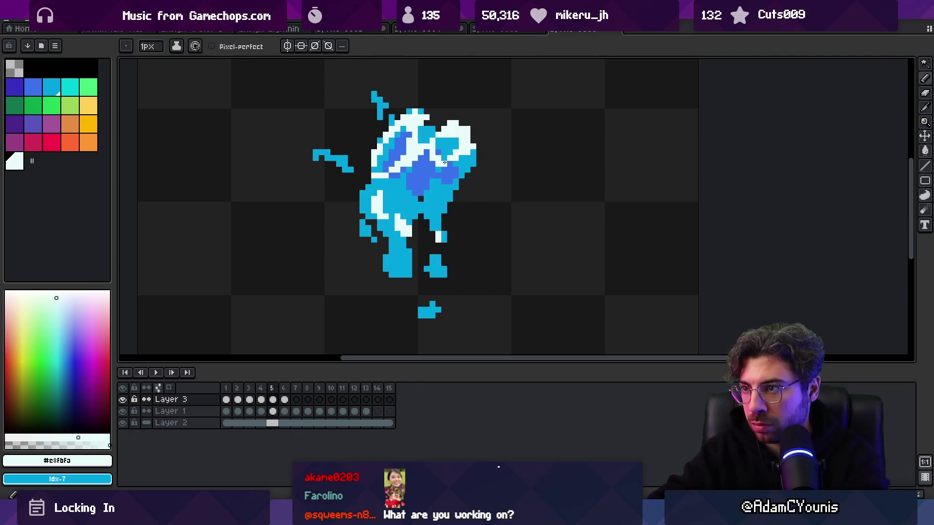
scroll(465, 153, "down", 3)
scroll(462, 146, "up", 3)
key("b")
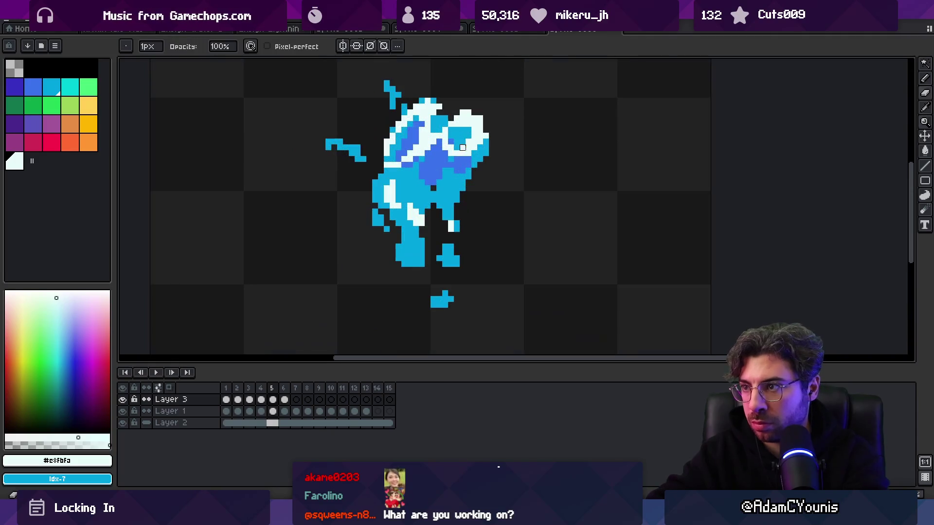
key("m")
scroll(416, 137, "down", 2)
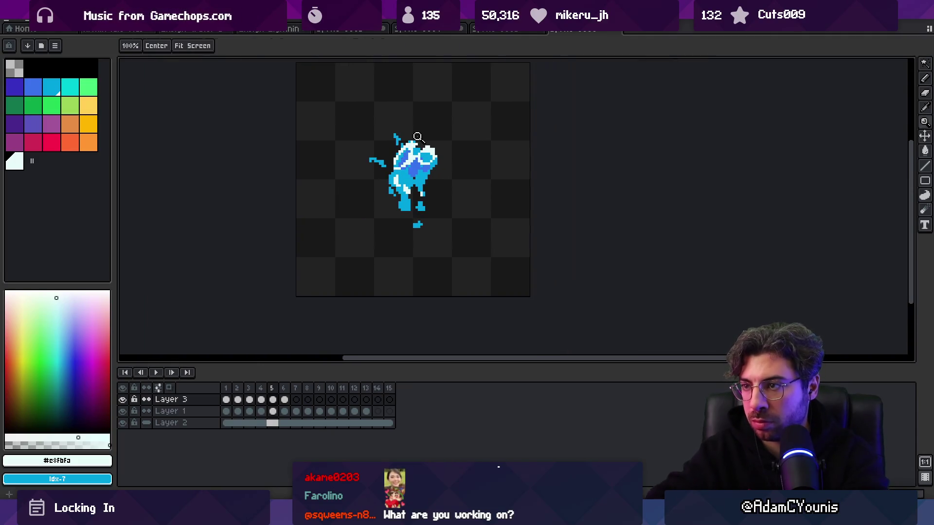
key("comma")
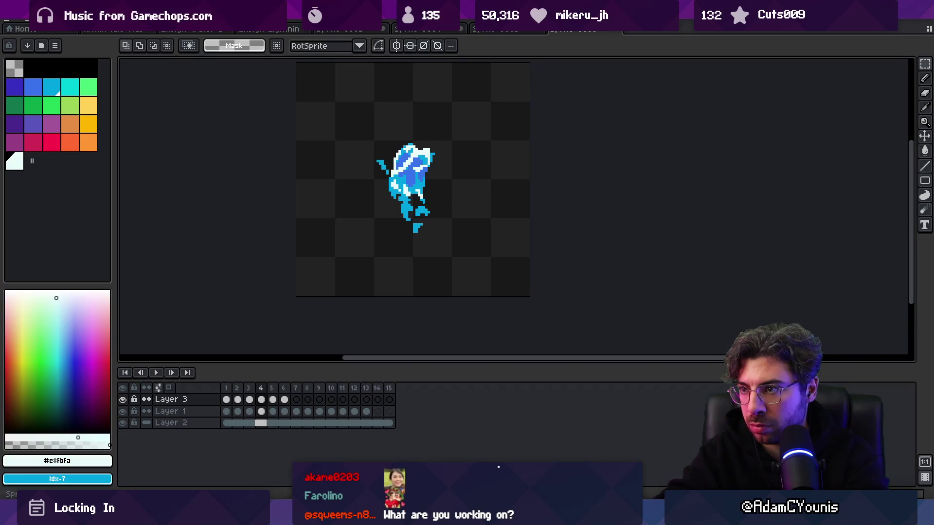
key("period")
key("period")
key("Return")
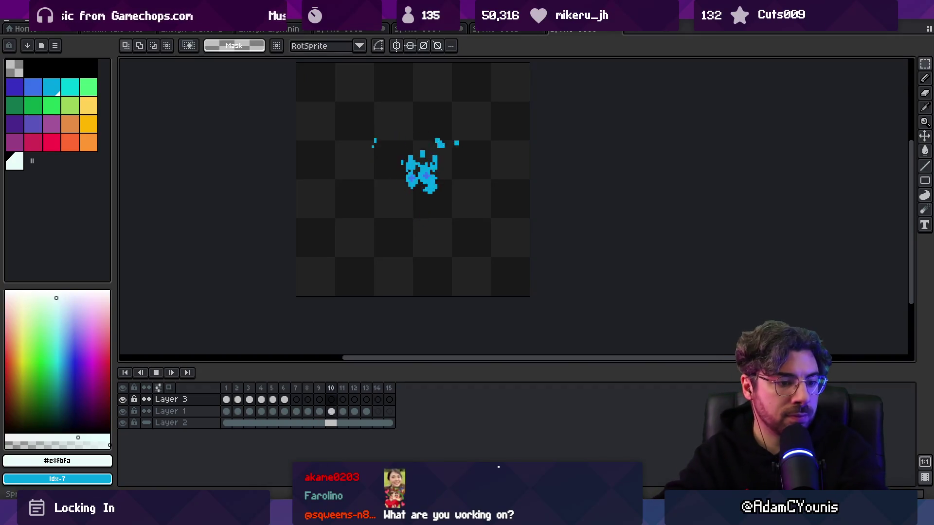
key("z")
key("minus")
key("minus")
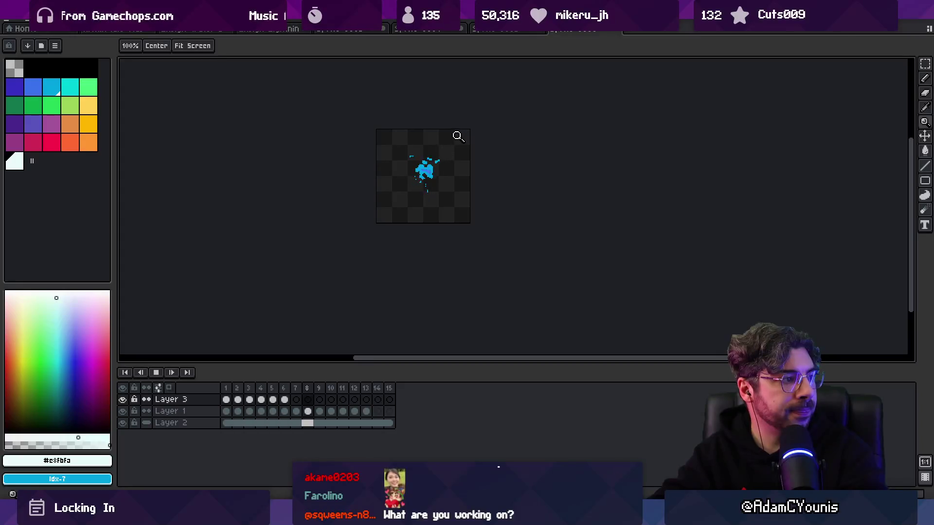
left_click(452, 177)
key("Return")
key("Right")
key("Right")
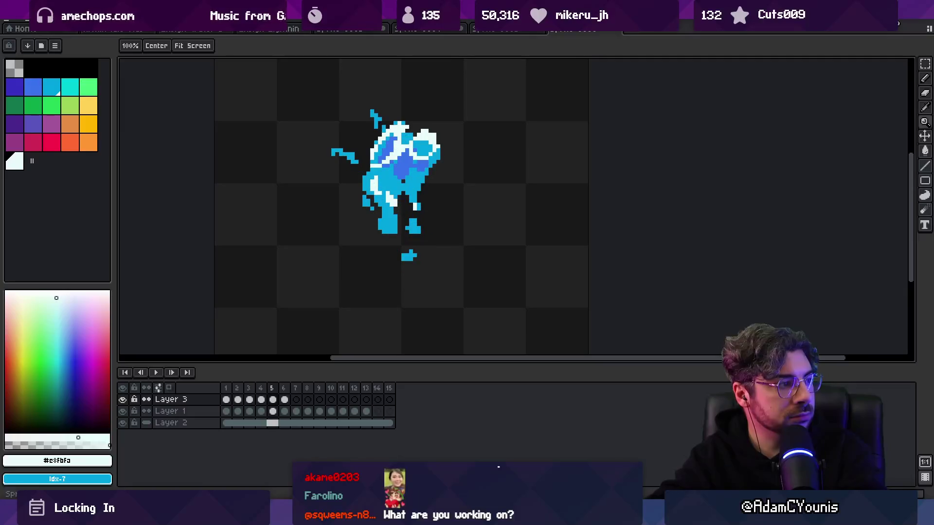
key("v")
left_click(387, 174)
Step: Pick the lighter cyan and repaint the lower body and legs on frames 4 to 6
left_click(51, 87)
key("b")
mouse_move(379, 197)
left_mouse_down()
mouse_move(368, 202)
mouse_move(411, 226)
mouse_move(418, 194)
mouse_move(389, 239)
mouse_move(433, 237)
left_mouse_up()
key("Left")
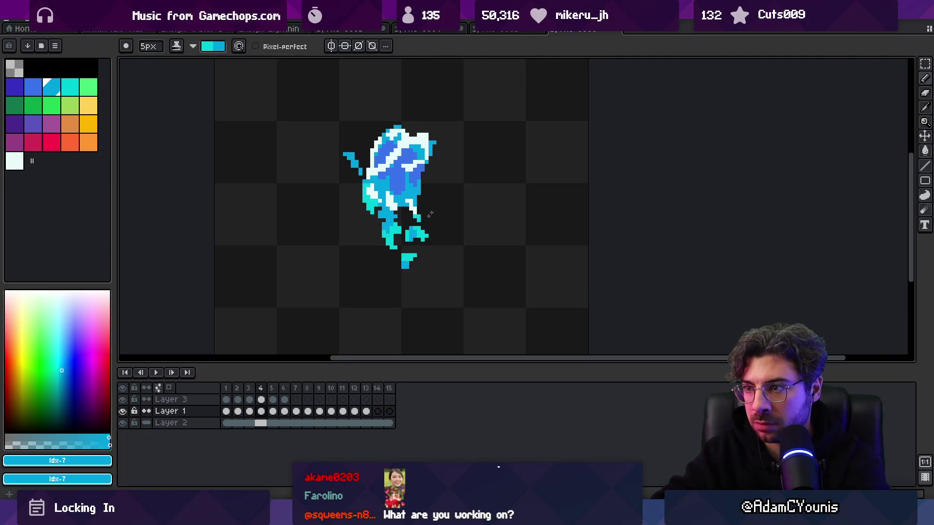
key("Right")
key("Right")
mouse_move(369, 192)
left_mouse_down()
mouse_move(413, 220)
mouse_move(424, 195)
left_mouse_up()
Step: Recolour the body edges, feet and top blob lighter cyan on frames 7 and 8
key("Right")
mouse_move(372, 163)
left_mouse_down()
mouse_move(390, 210)
mouse_move(389, 168)
mouse_move(372, 154)
left_mouse_up()
left_click_drag(420, 114, 434, 147)
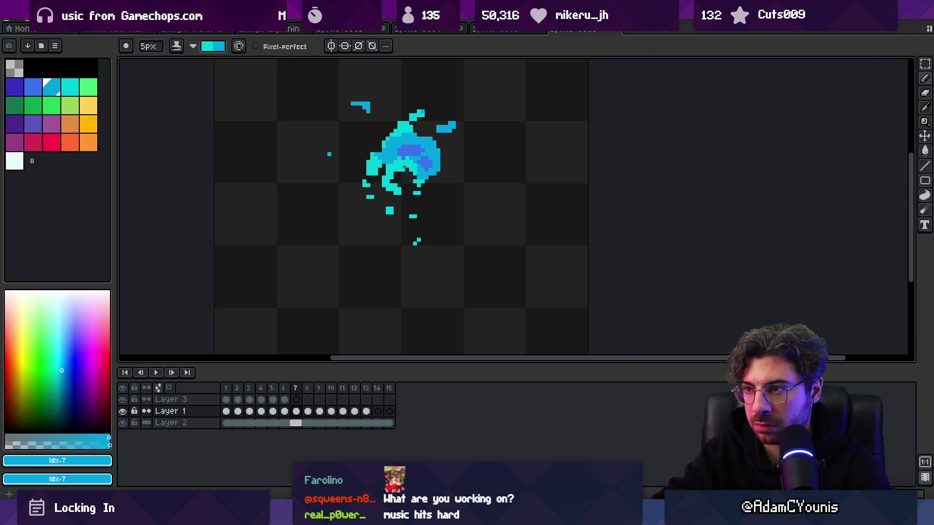
key("Right")
mouse_move(376, 154)
left_mouse_down()
mouse_move(388, 176)
mouse_move(438, 192)
mouse_move(419, 126)
mouse_move(435, 170)
left_mouse_up()
scroll(442, 132, "up", 3)
left_click_drag(397, 95, 435, 176)
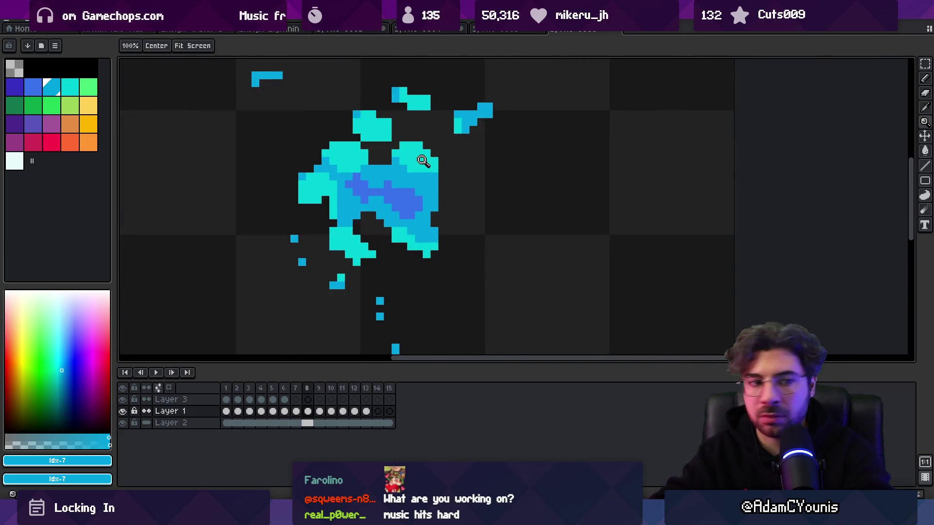
scroll(423, 158, "down", 3)
Step: Recolour the remaining darker cyan splash blobs lighter on frames 10 and 11
key("Right")
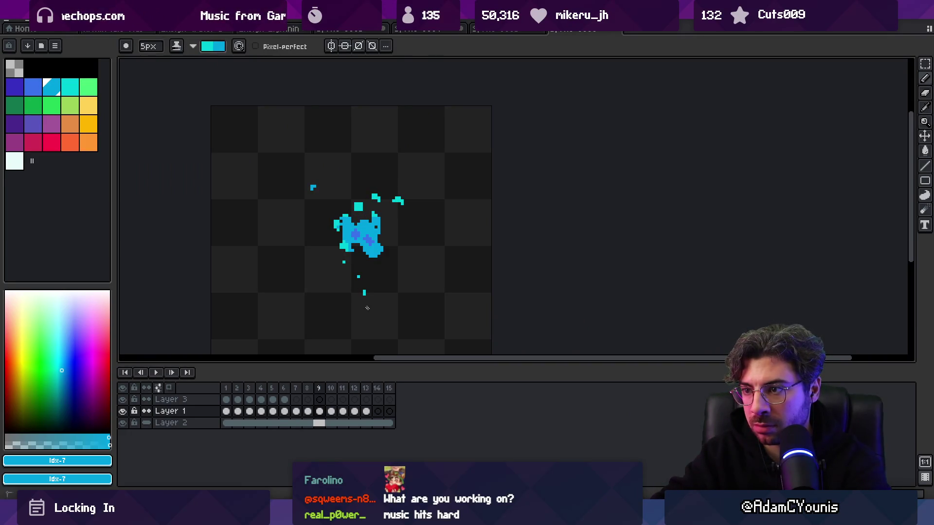
key("Right")
mouse_move(355, 228)
left_mouse_down()
mouse_move(366, 200)
mouse_move(372, 246)
left_mouse_up()
key("Right")
left_click_drag(389, 210, 389, 218)
left_click_drag(411, 206, 419, 210)
left_click_drag(371, 248, 350, 245)
key("Right")
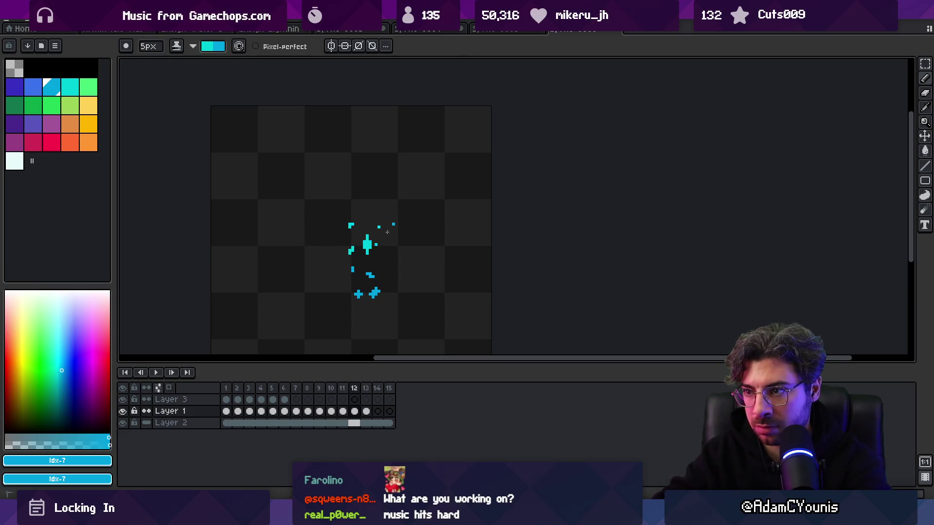
key("Right")
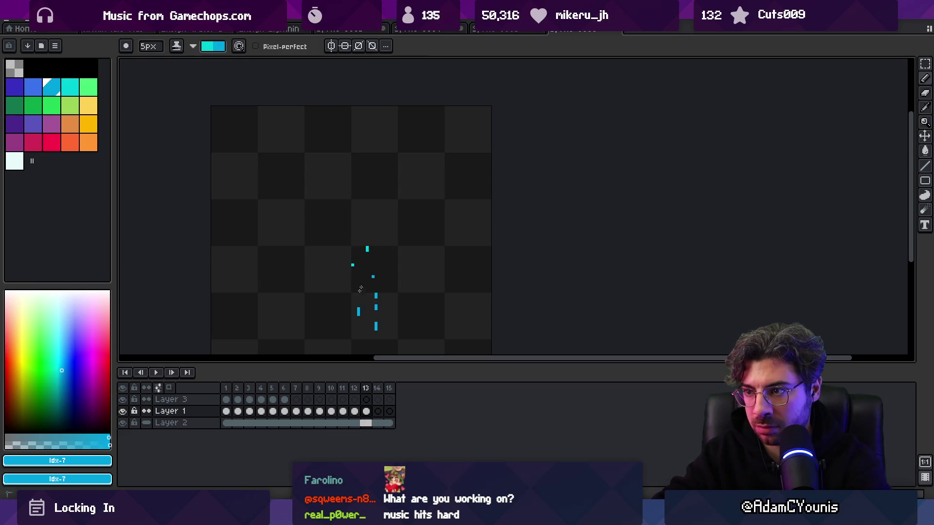
Step: Play the animation back to review the cyan repaint, then stop and step through frames
scroll(346, 229, "down", 4)
key("Return")
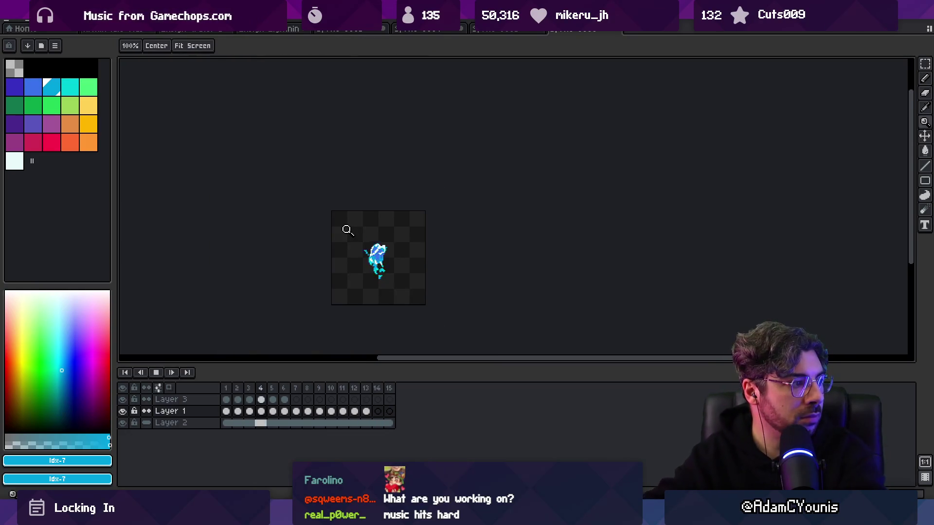
scroll(406, 256, "up", 1)
scroll(406, 256, "down", 1)
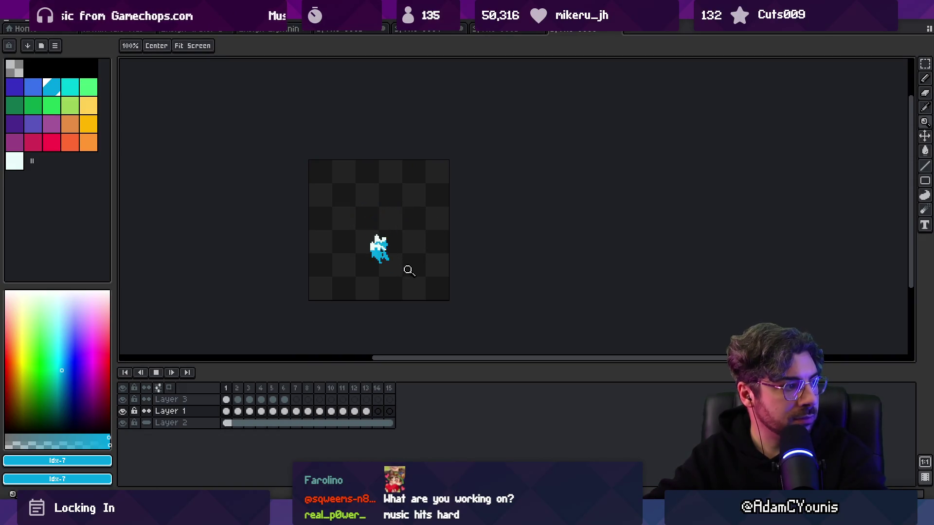
scroll(417, 250, "up", 1)
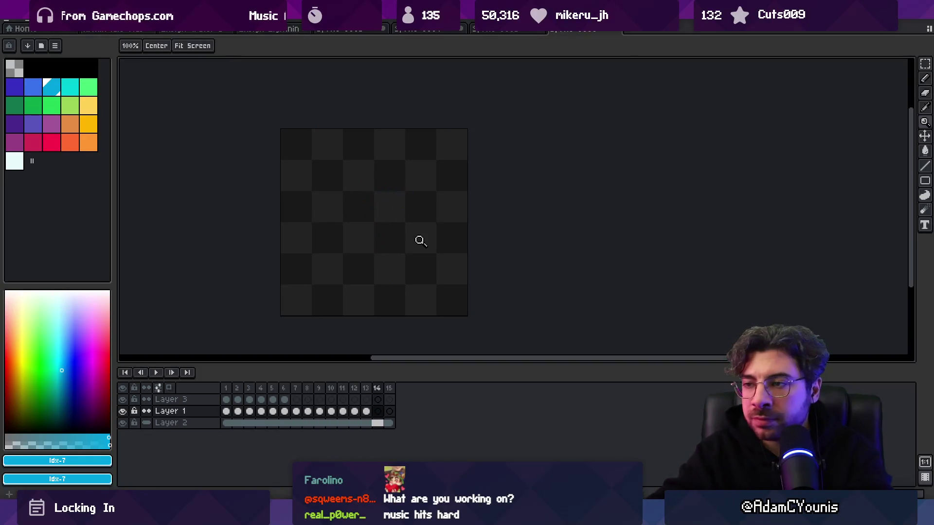
key("Return")
key("Right")
mouse_move(899, 10)
key("Left")
key("Right")
scroll(399, 220, "up", 1)
scroll(399, 219, "up", 1)
Step: Select Layer 3 and sample the pale cyan colour from the sprite on frame 3
key("b")
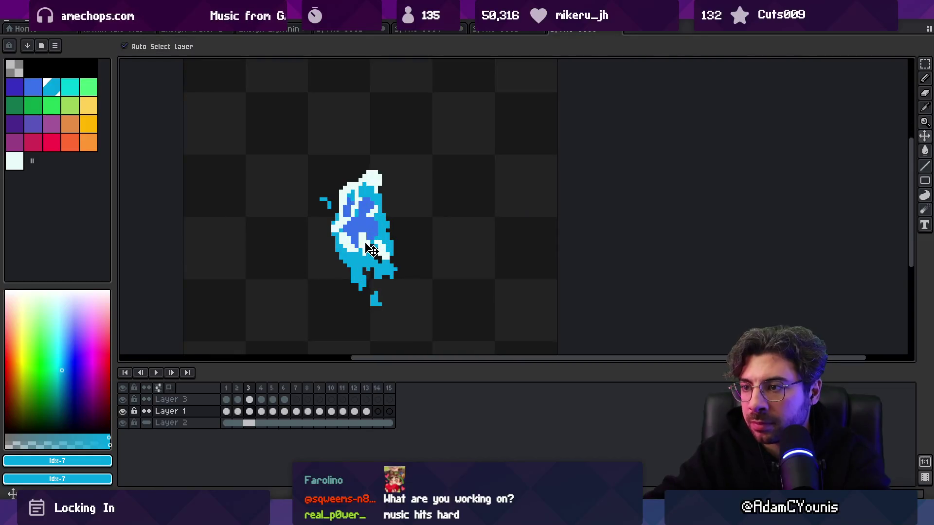
key("Up")
left_click(365, 246, "alt")
key("Left")
key("Right")
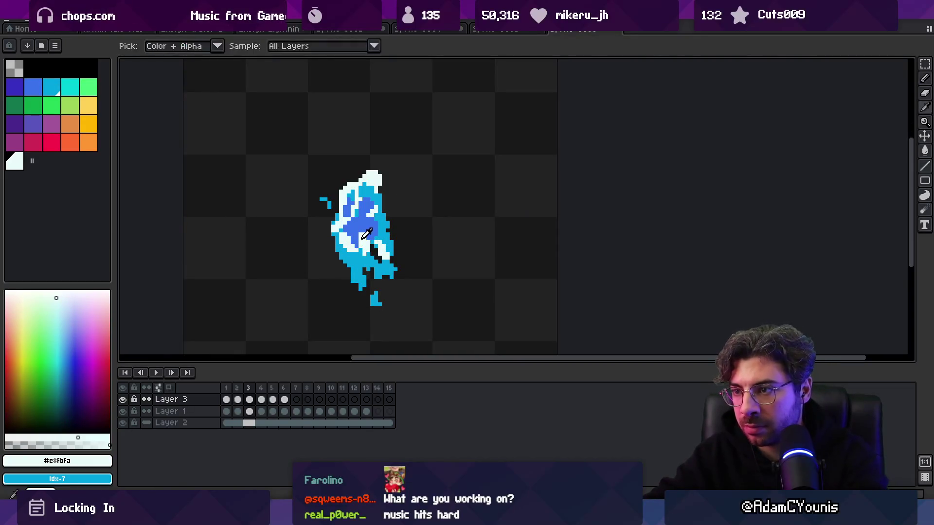
key("v")
key("b")
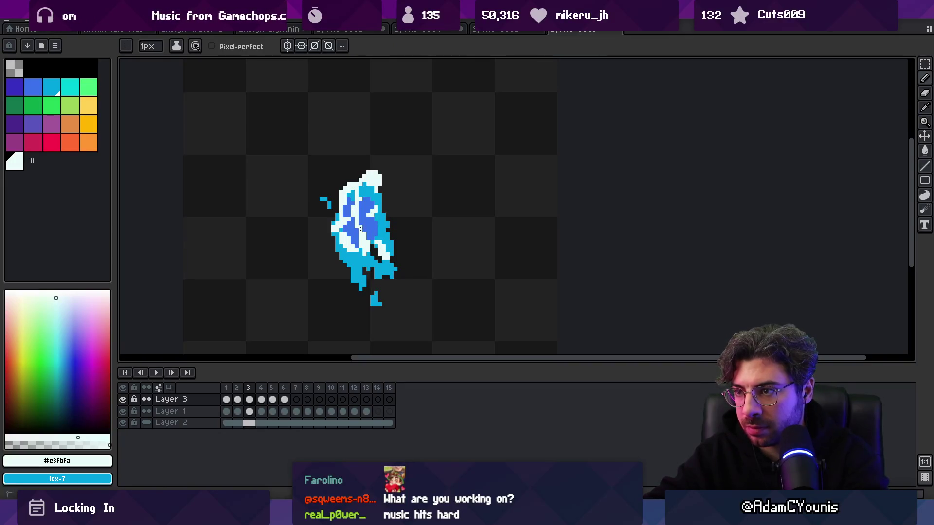
Step: Step to frame 6, sample the bright cyan from Layer 1, and zoom in on frame 7
key("Right")
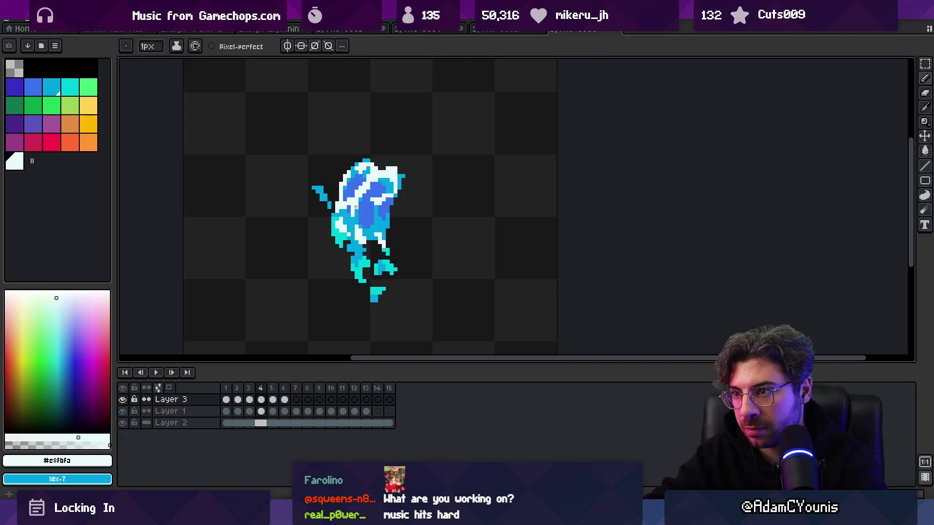
key("Right")
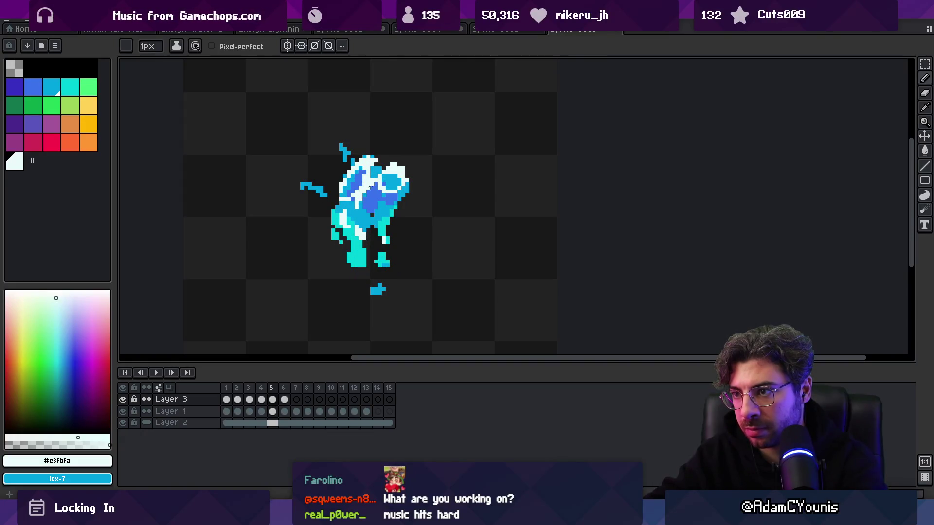
key("Right")
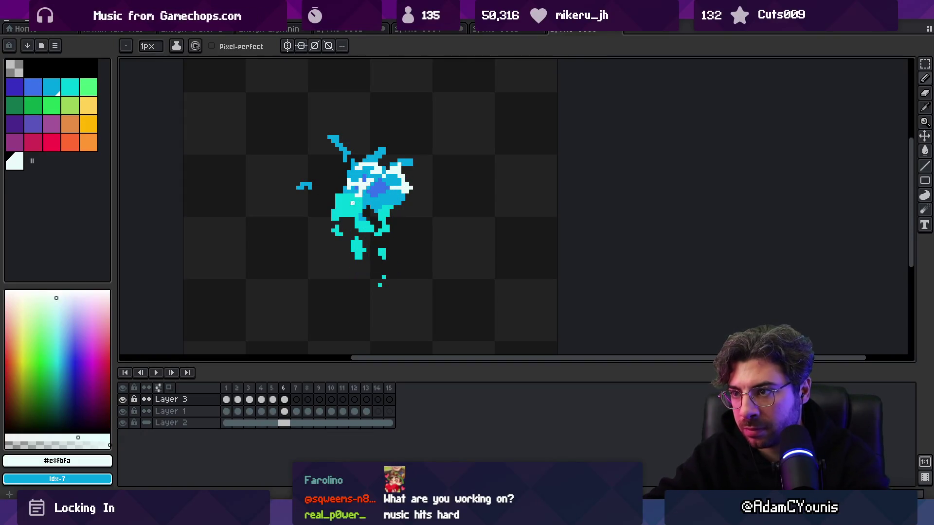
left_click(363, 197, "alt")
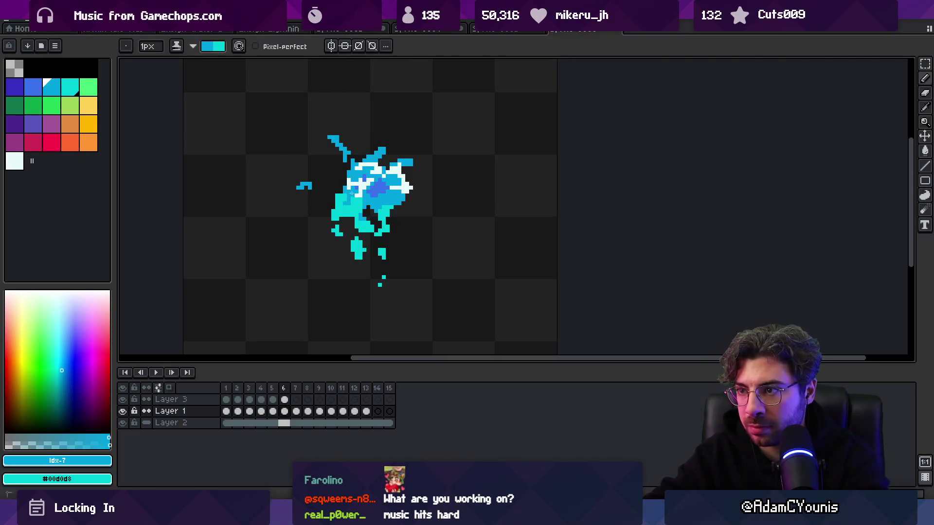
key("z")
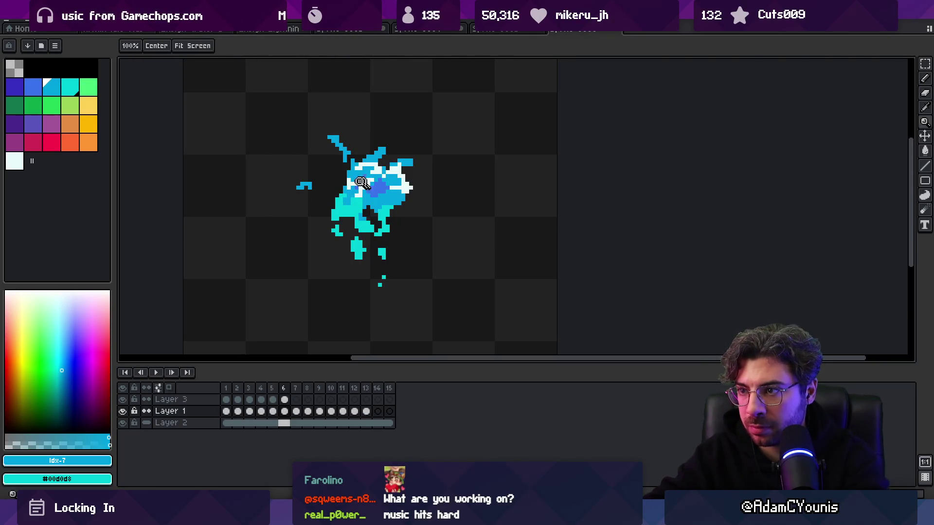
scroll(370, 184, "down", 4)
scroll(377, 183, "up", 2)
scroll(377, 183, "up", 1)
key("Right")
scroll(332, 198, "up", 1)
Step: Choose white for the pencil on Layer 3's frame 7
left_click(14, 161)
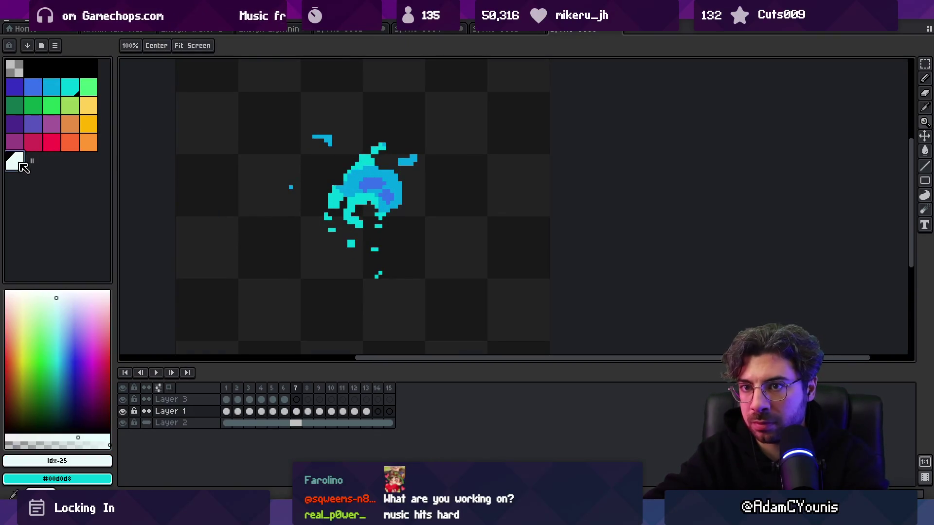
key("b")
key("Right")
key("Left")
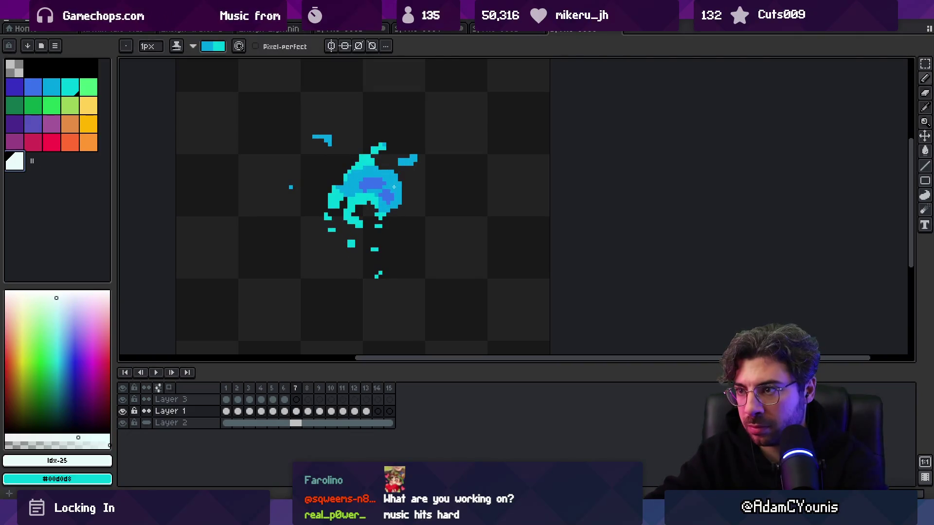
key("Up")
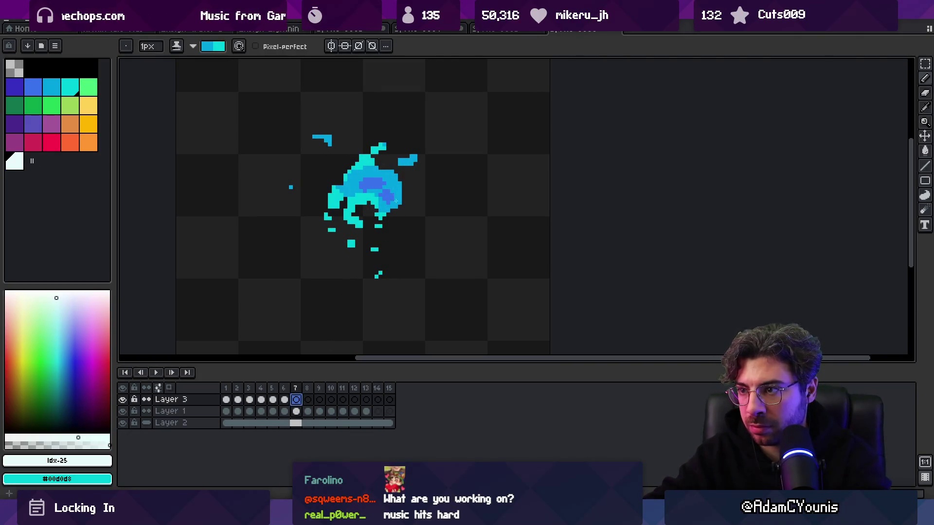
Step: Turn on onion skinning and flip repeatedly between frames 6 and 7 to compare them
left_click(158, 388)
key("Right")
key("Left")
key("Right")
key("Left")
key("Right")
key("Left")
key("Right")
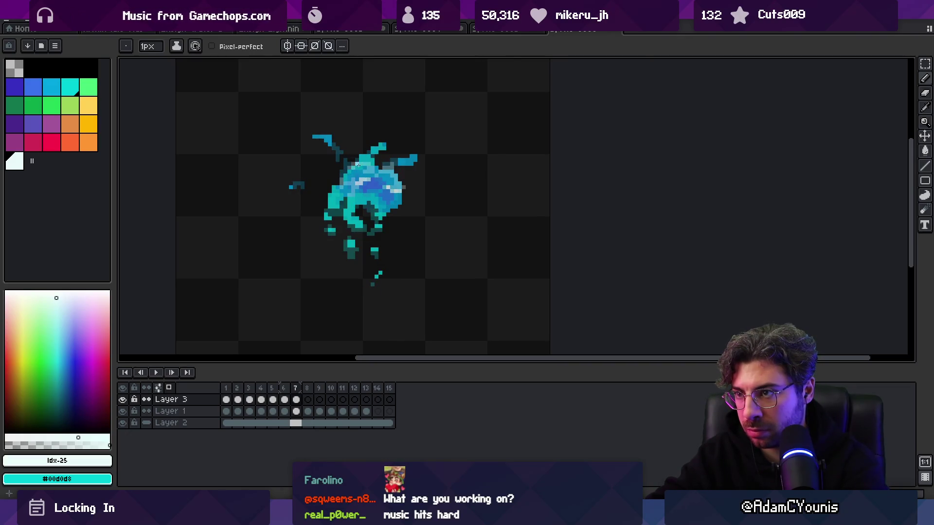
key("Left")
key("Right")
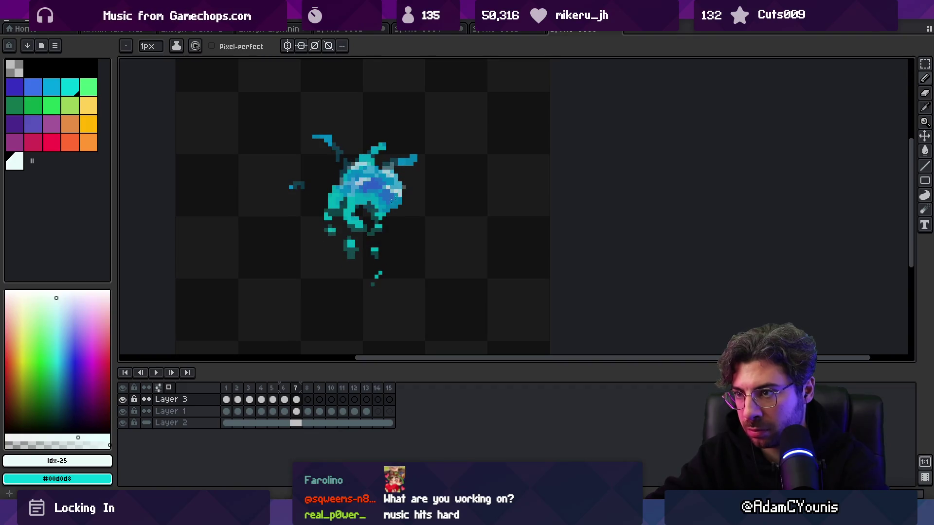
Step: Play the splash animation and zoom the view back out
left_click(156, 372)
key("z")
scroll(341, 194, "down", 4)
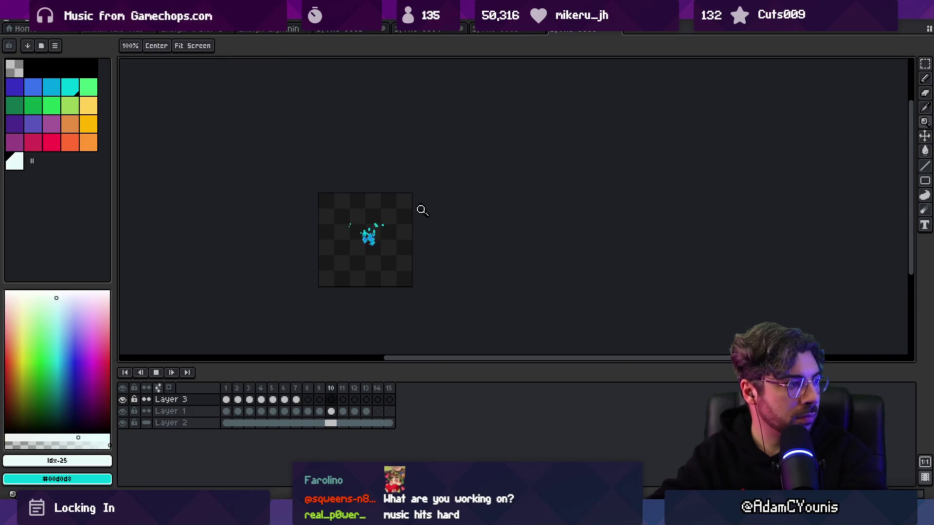
Step: Stop the playing animation and go to frame 12 on Layer 1
left_click(382, 249)
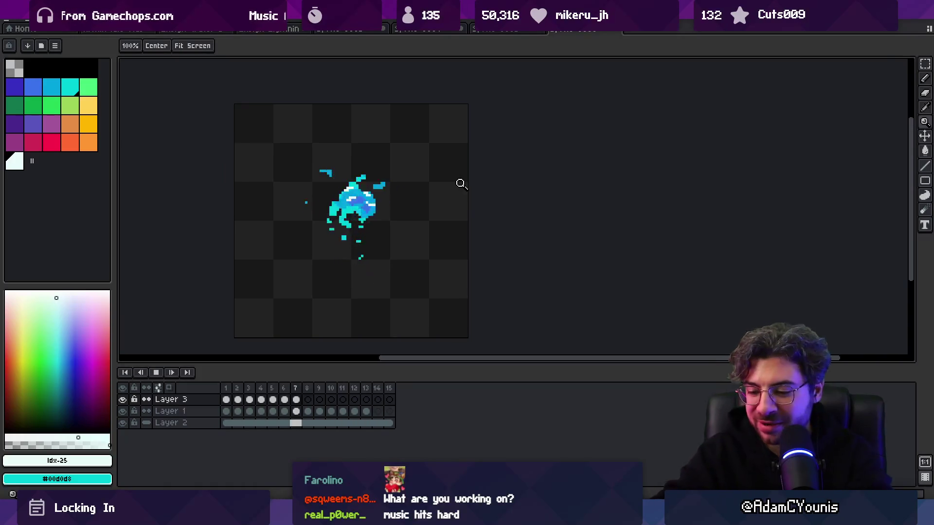
key("space")
key("Right")
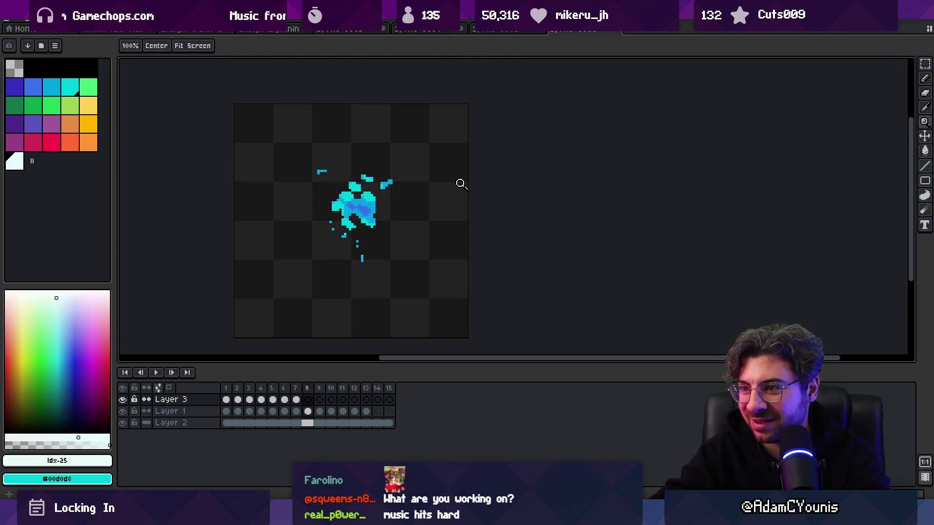
key("Right")
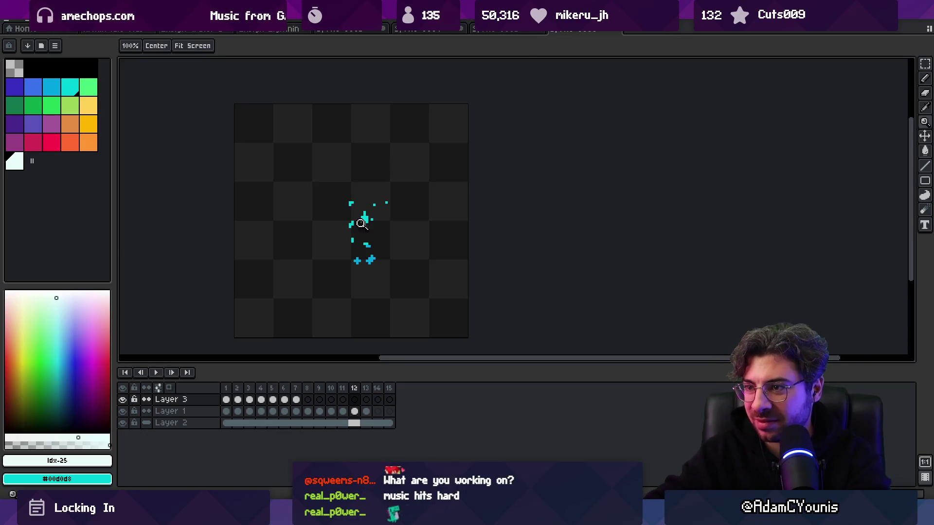
left_click(359, 190)
key("Down")
Step: Reshape the frame 12 cyan #00d0d8 droplets, comparing against frame 11
left_click(358, 233, "alt")
key("b")
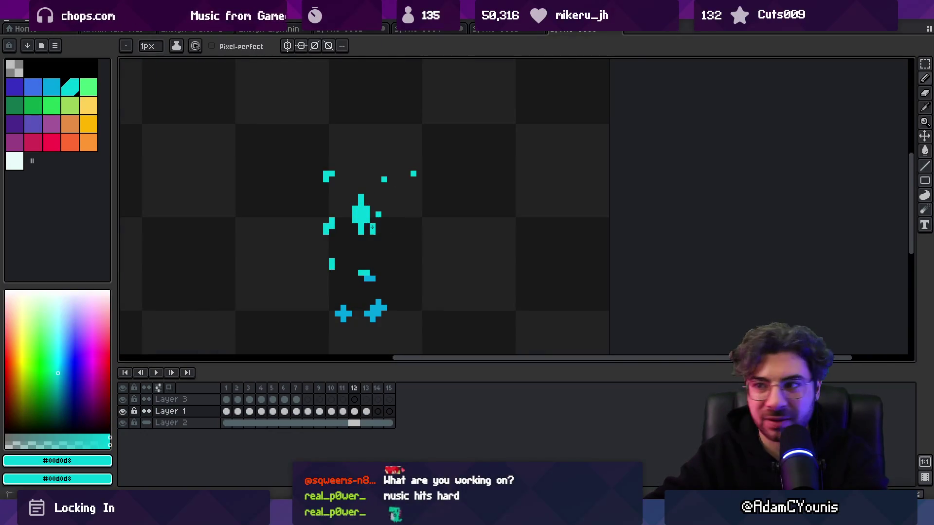
key("ctrl+z")
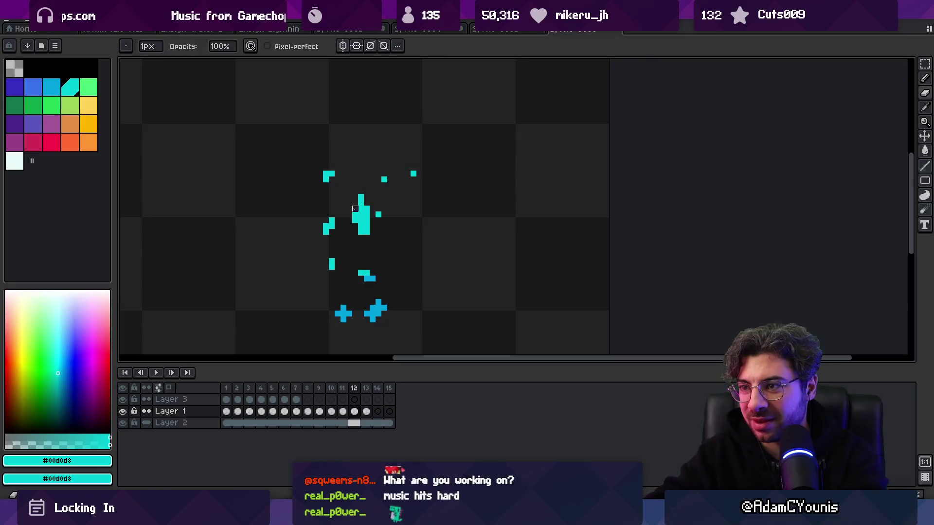
key("e")
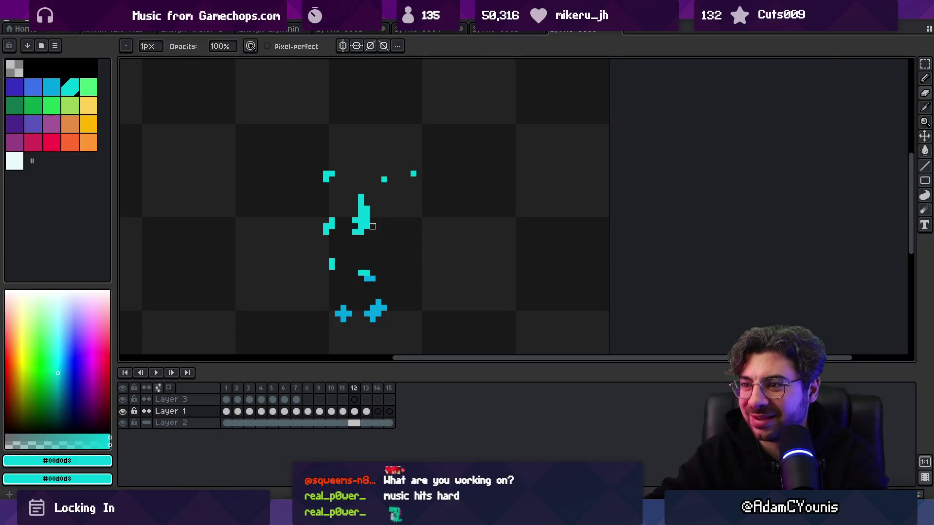
key("z")
key("Left")
key("Right")
key("Left")
key("Right")
key("b")
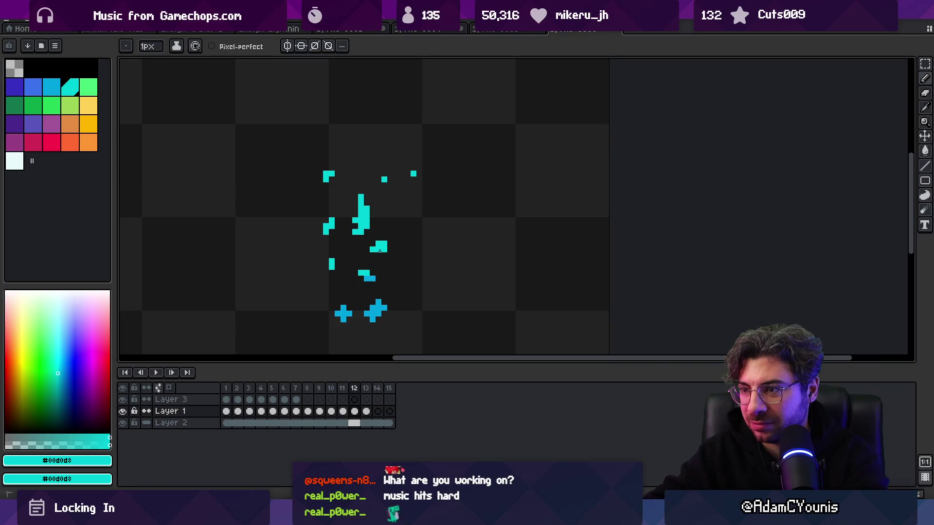
key("Left")
key("Right")
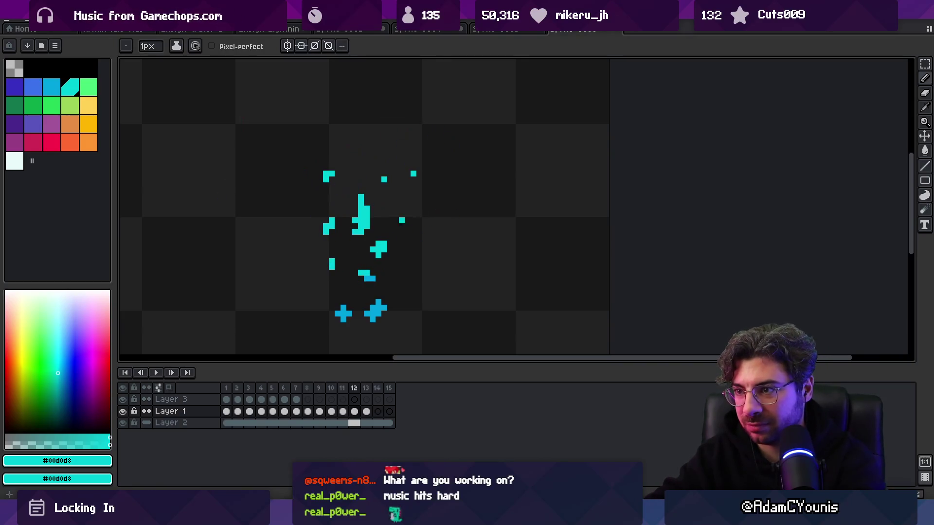
Step: Replay the splash animation, stop on frame 7, then step to frame 8
key("z")
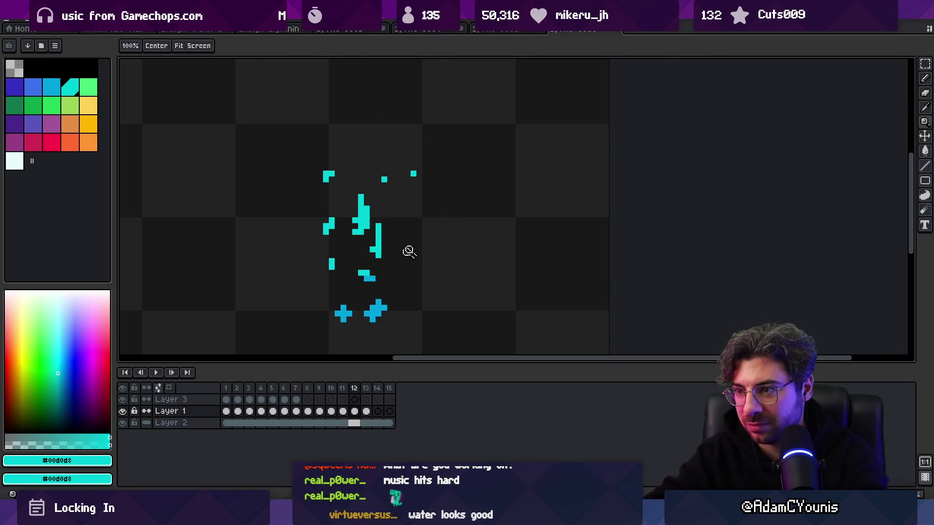
scroll(386, 207, "down", 4)
key("Return")
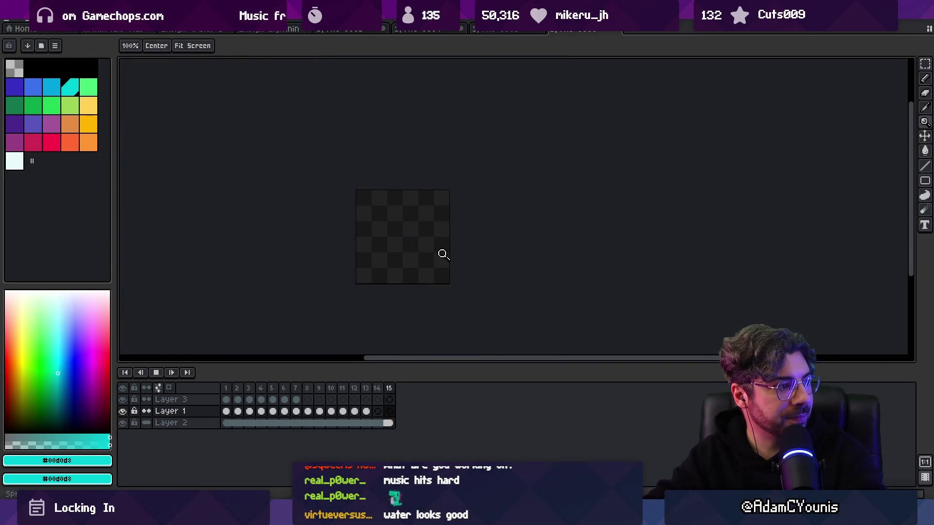
scroll(431, 246, "up", 3)
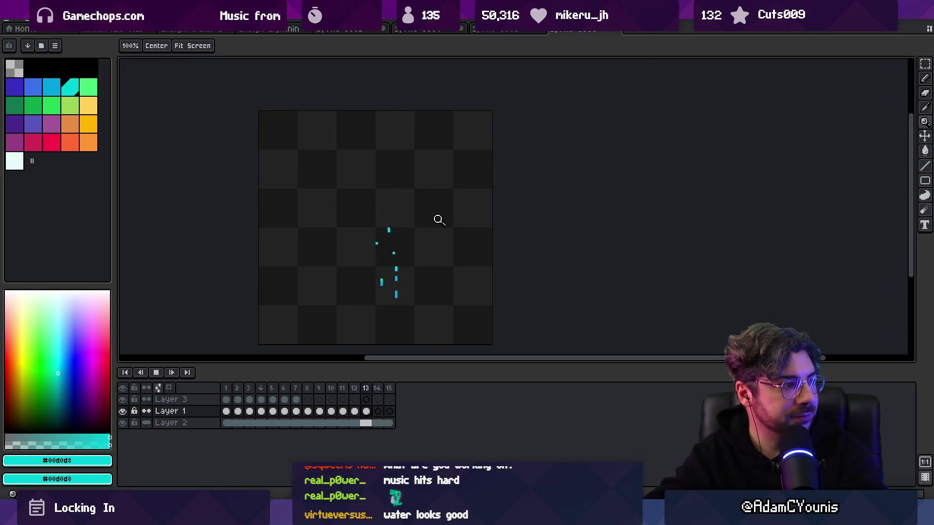
key("Return")
key("Right")
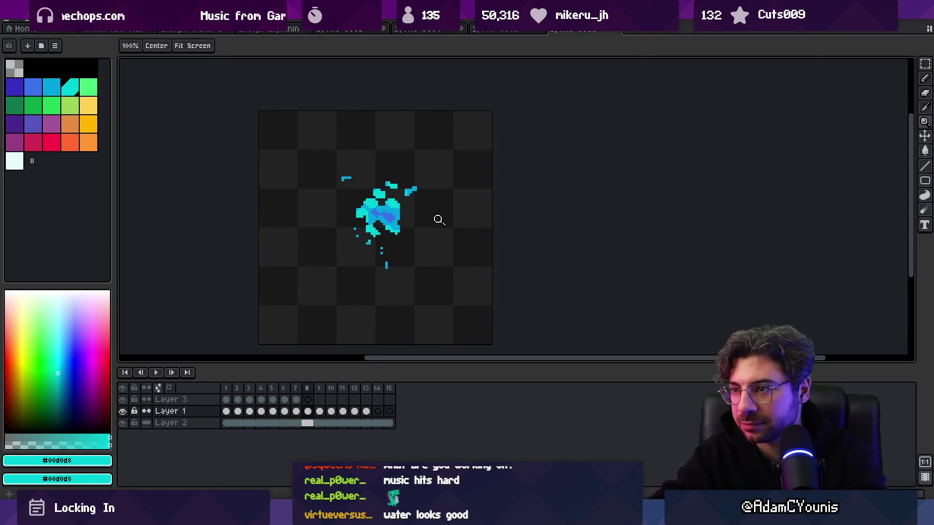
left_click(413, 192)
Step: Erase the top-right pixels of the small droplet cluster on frame 8
key("b")
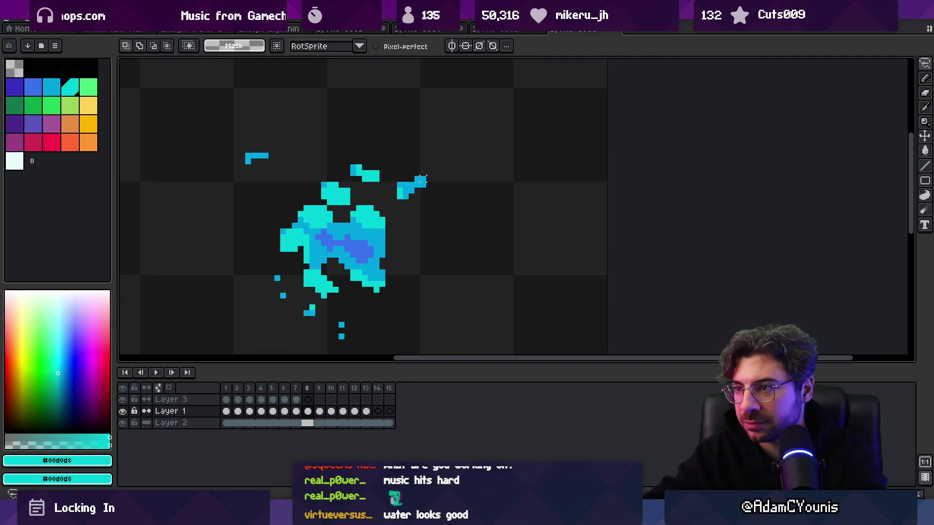
left_click(417, 197, "alt")
key("e")
mouse_move(411, 185)
left_mouse_down()
mouse_move(423, 173)
mouse_move(432, 216)
left_mouse_up()
Step: Lasso-select the droplet cluster on frames 9 and 10 and move it lower
key("Right")
key("q")
key("Left")
key("Right")
key("b")
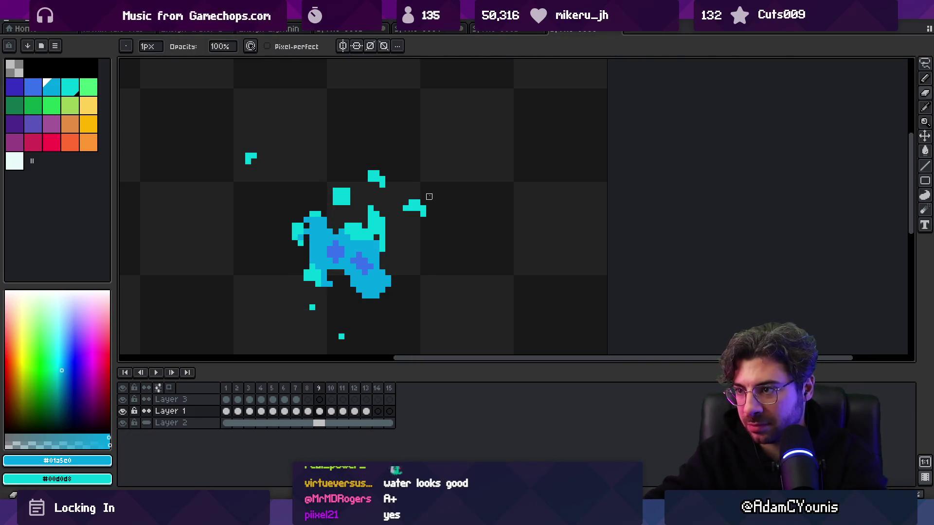
key("Right")
key("q")
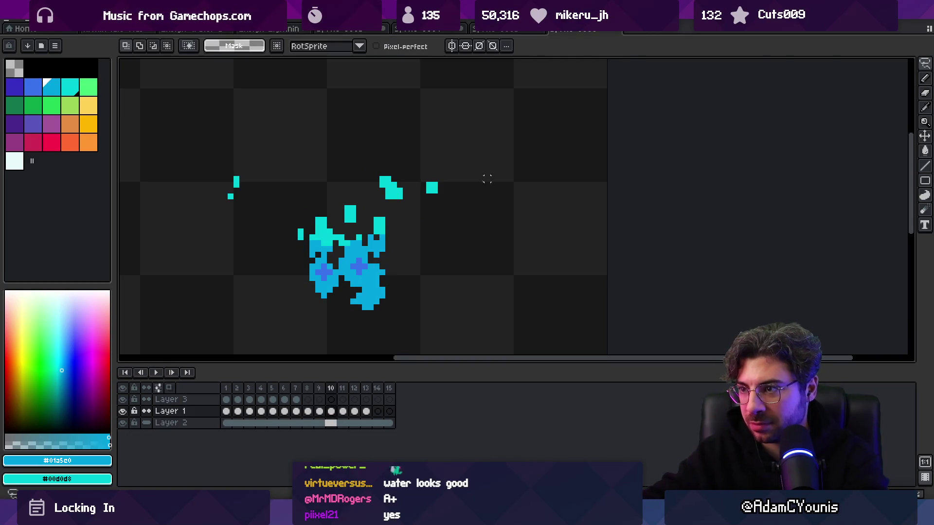
left_click_drag(445, 183, 442, 221)
key("Return")
Step: Advance to frame 11 and play the splash animation
key("Right")
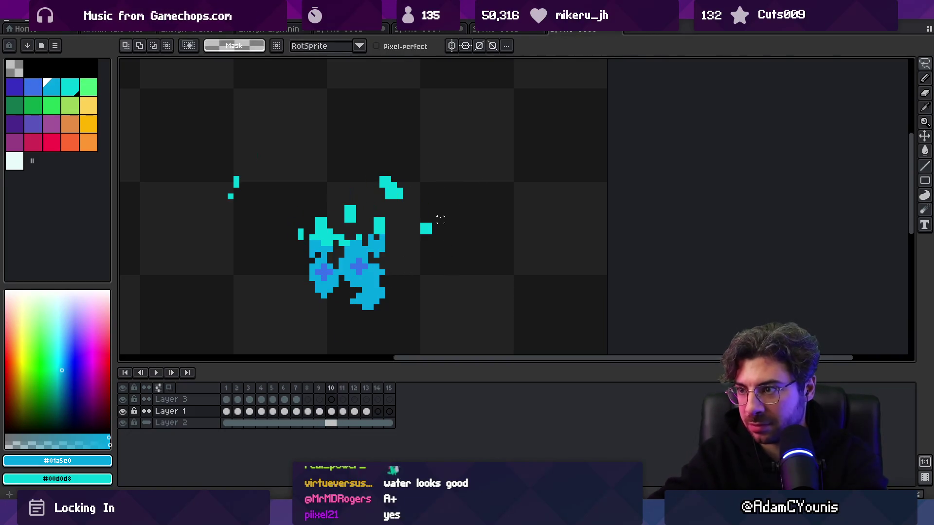
key("Return")
key("z")
scroll(419, 214, "down", 6)
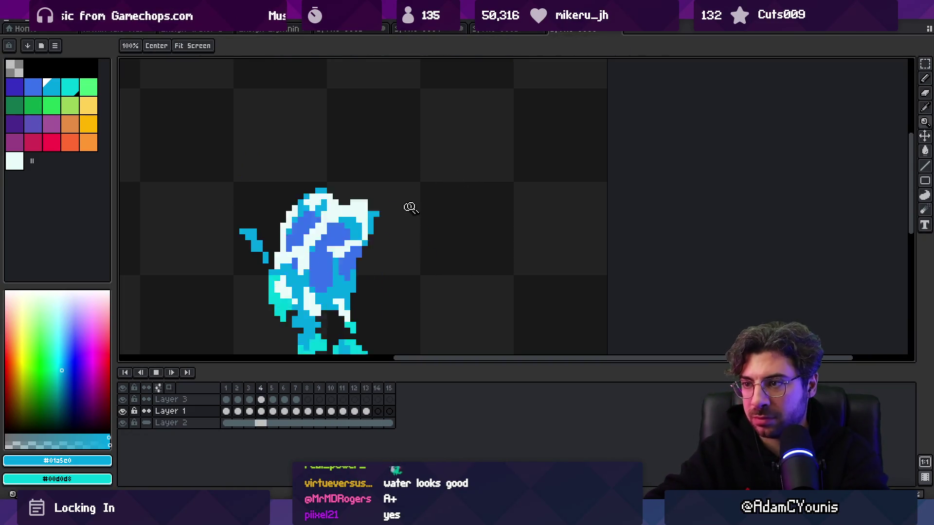
Step: Pick the darker blue with the Pencil and step through frames 4 to 7
scroll(452, 180, "up", 4)
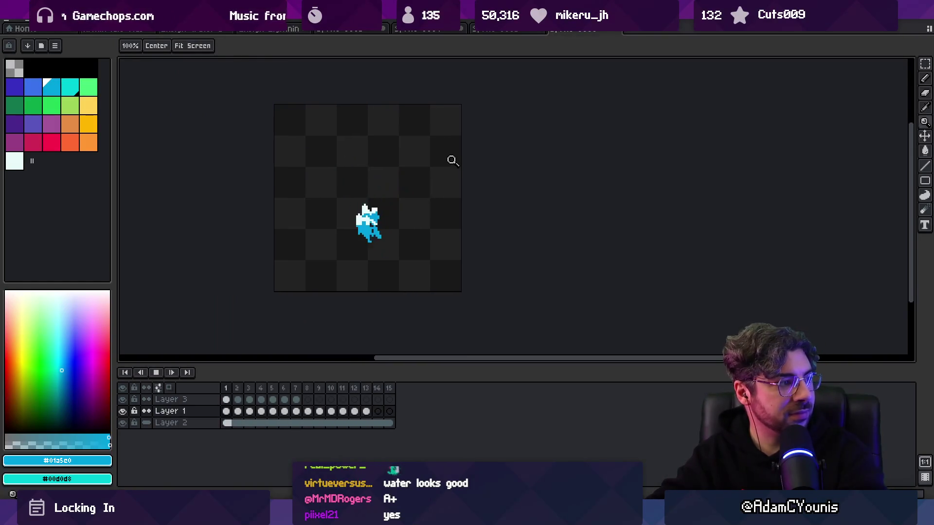
scroll(435, 184, "down", 1)
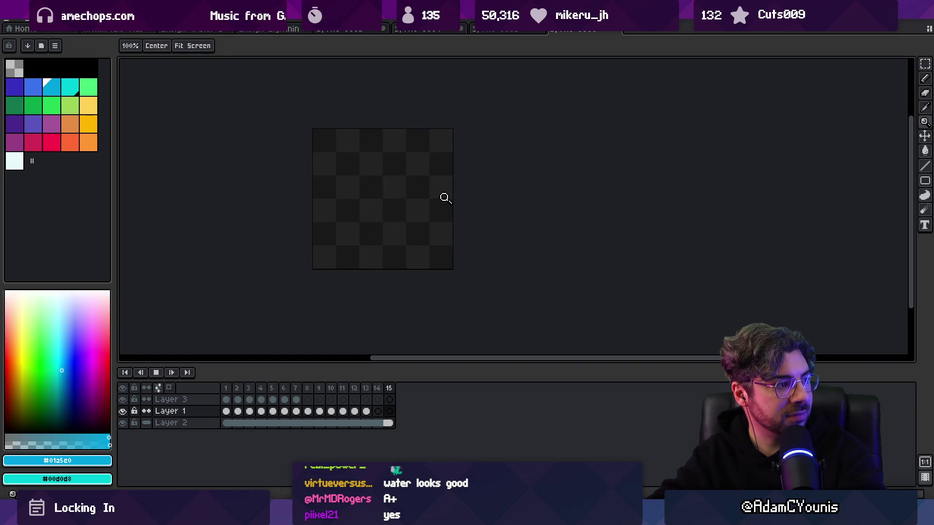
scroll(455, 182, "up", 3)
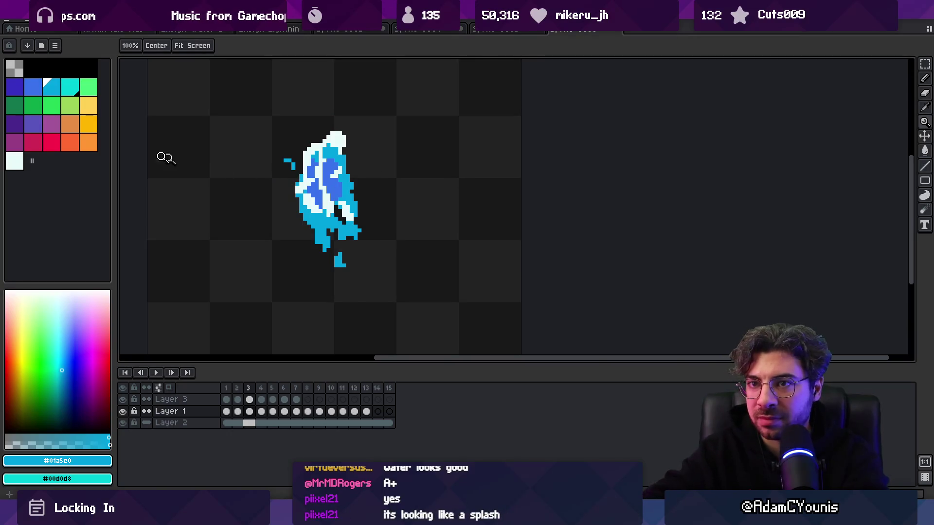
key("bracketleft")
key("b")
key("b")
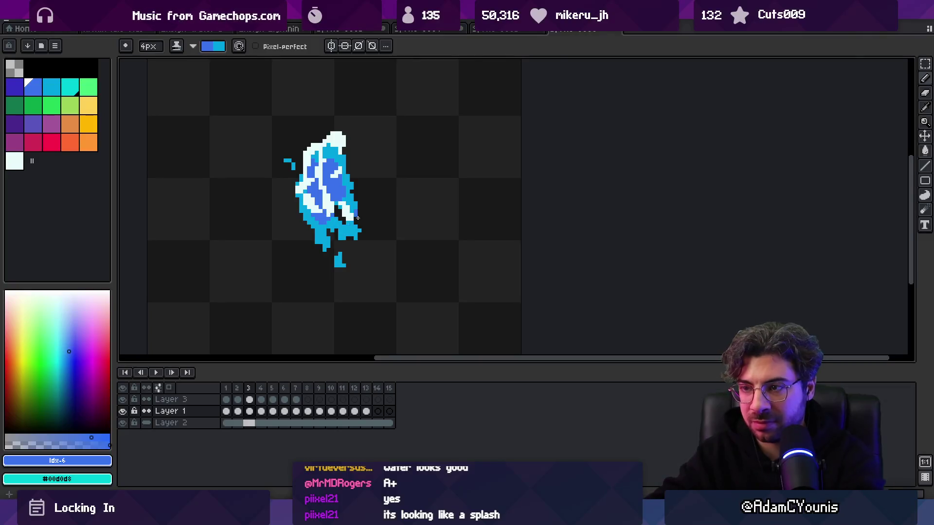
key("period")
key("period")
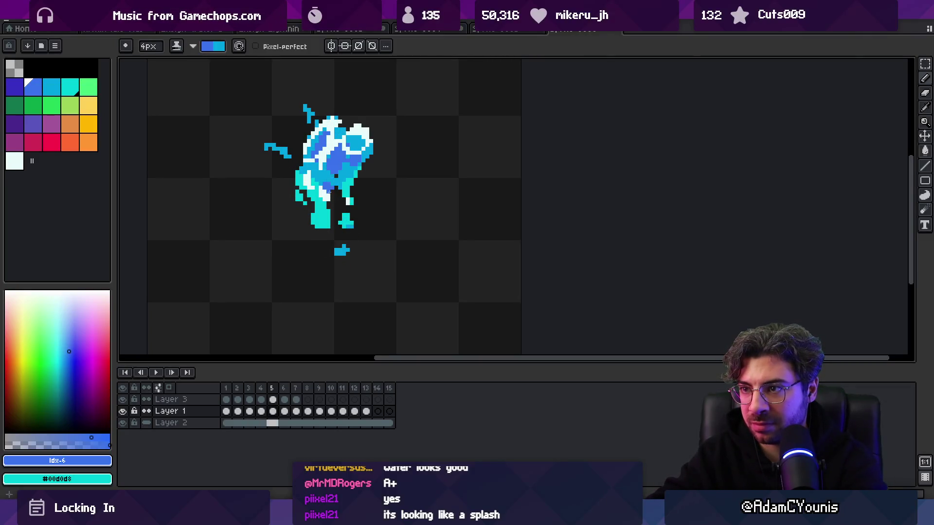
key("period")
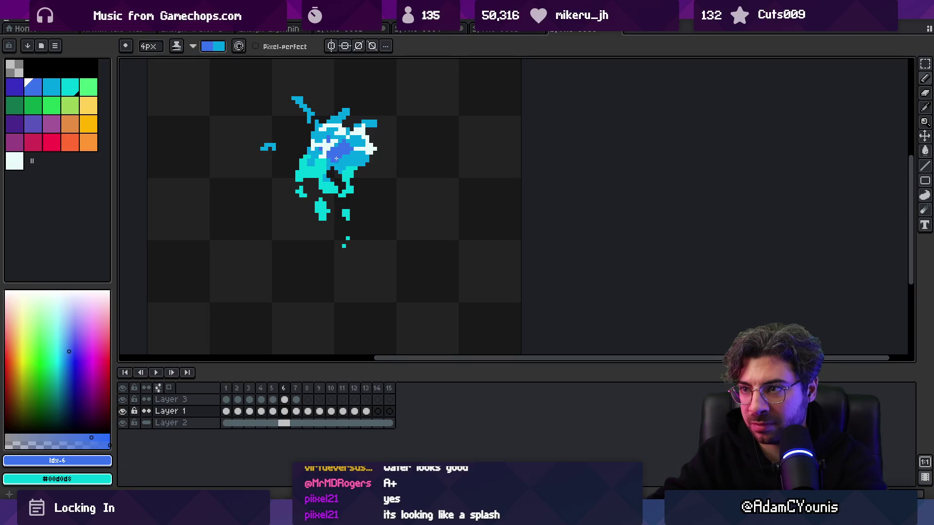
key("period")
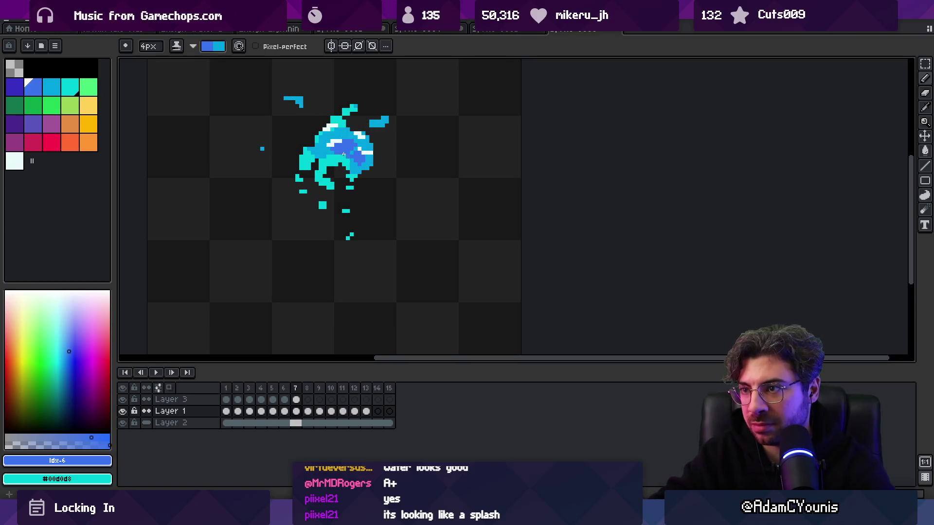
key("period")
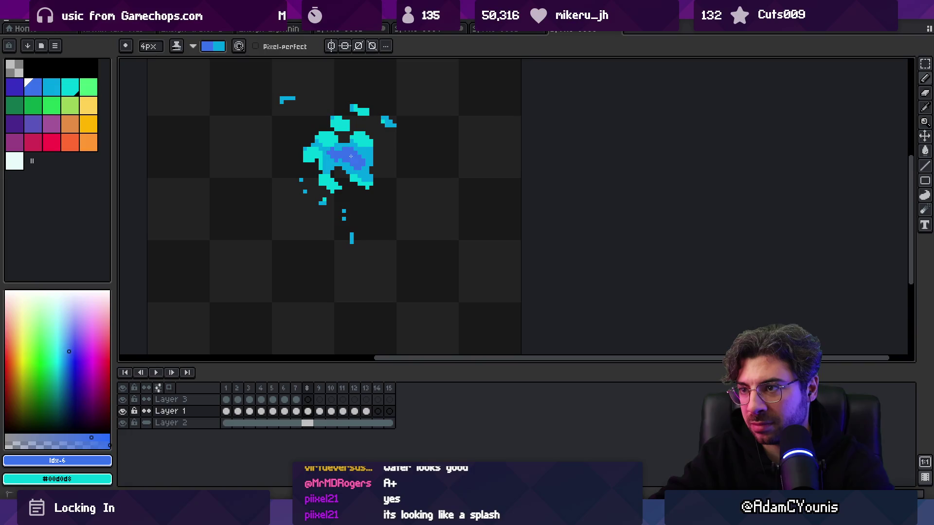
Step: Play the character animation and stop it on frame 13
scroll(379, 181, "down", 5)
key("Return")
scroll(406, 180, "up", 3)
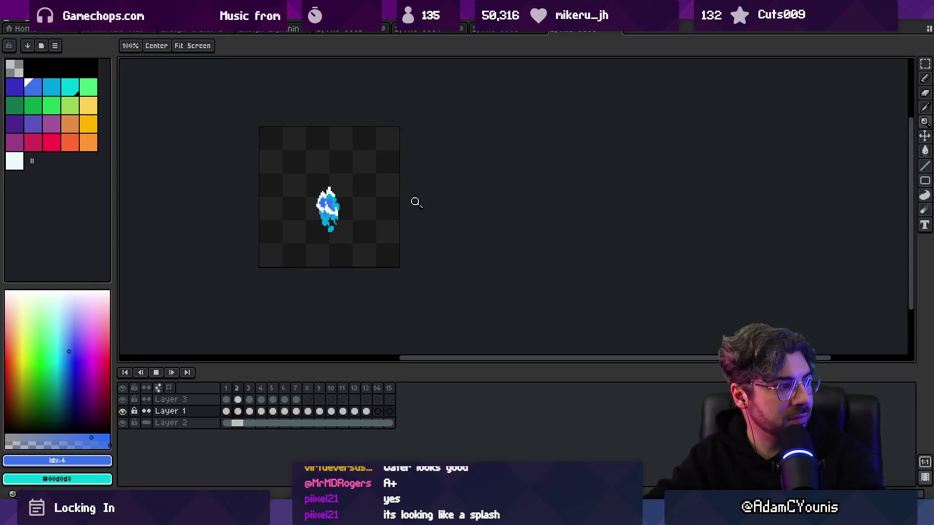
scroll(407, 193, "up", 1)
key("Return")
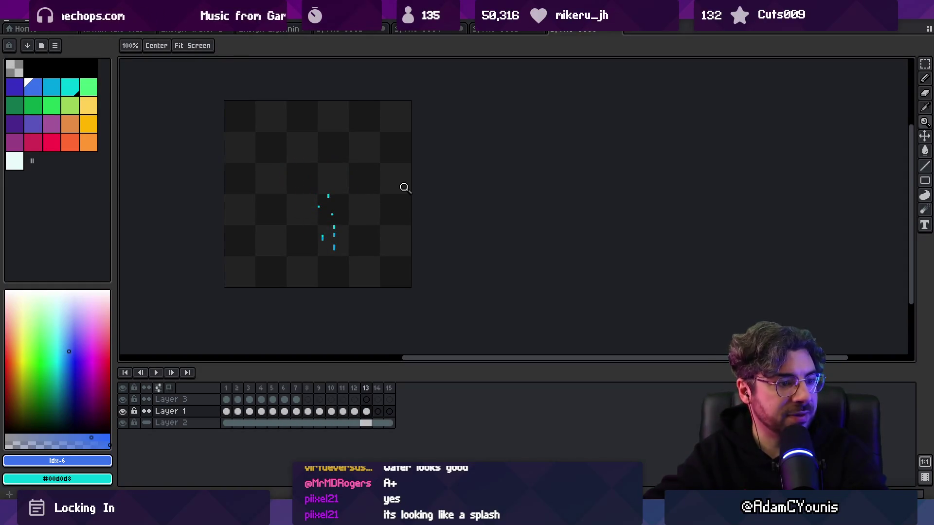
Step: Bring up Layer 1's context menu and select all 13 frames
right_click(185, 400)
left_click(129, 427)
right_click(202, 402)
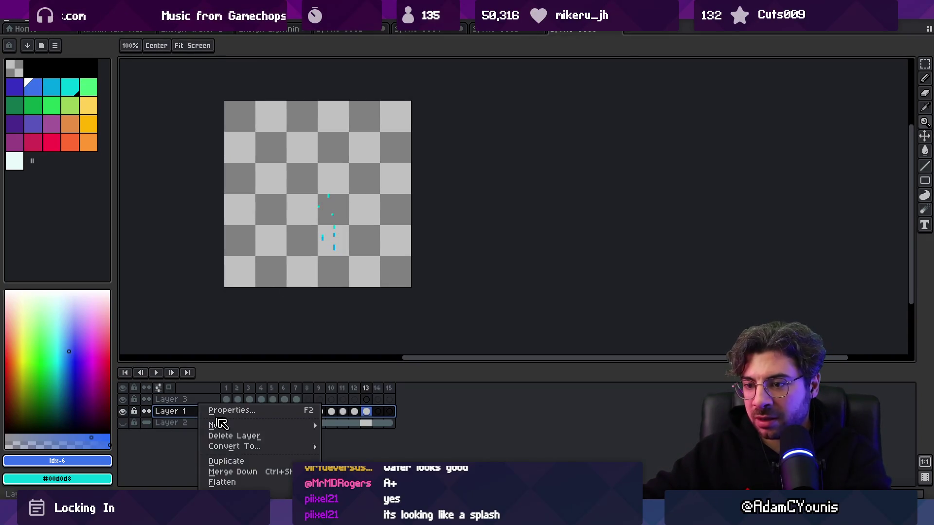
left_click(260, 483)
left_click_drag(368, 398, 228, 395)
Step: Paste the copied character frames into a new Layer 9 of the water-splash sprite
left_click(497, 30)
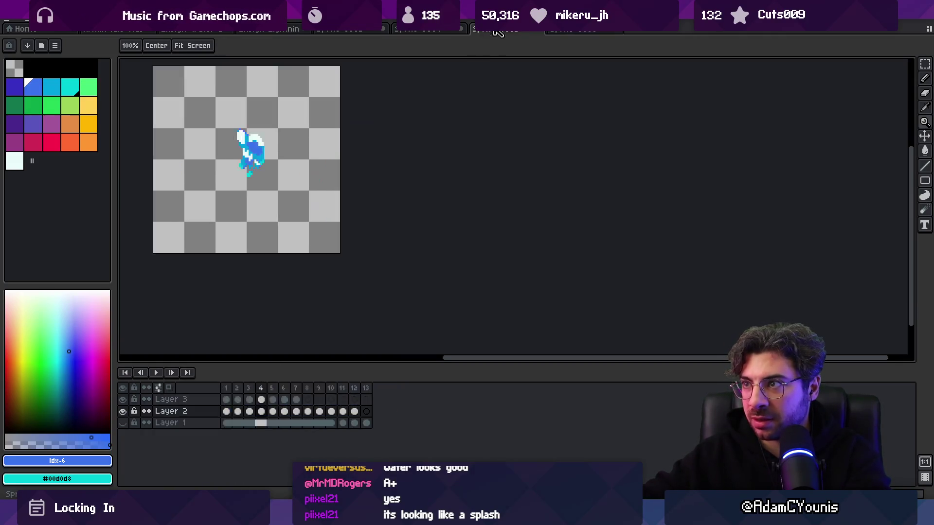
left_click(447, 30)
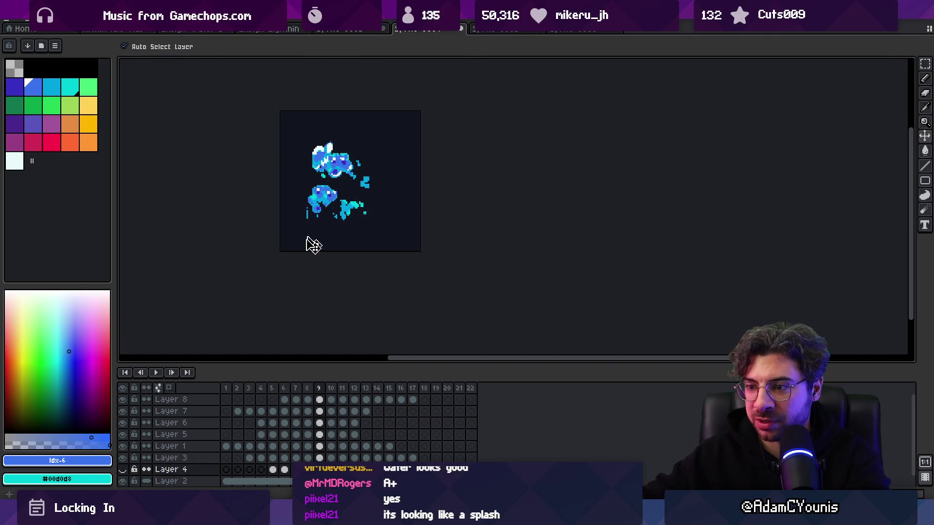
key("shift+n")
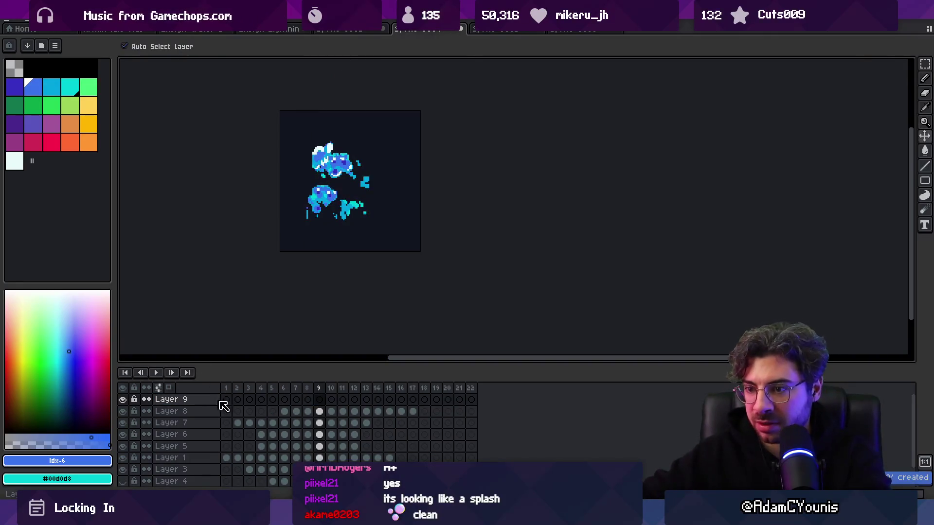
left_click(225, 399)
key("ctrl+v")
left_click(366, 400)
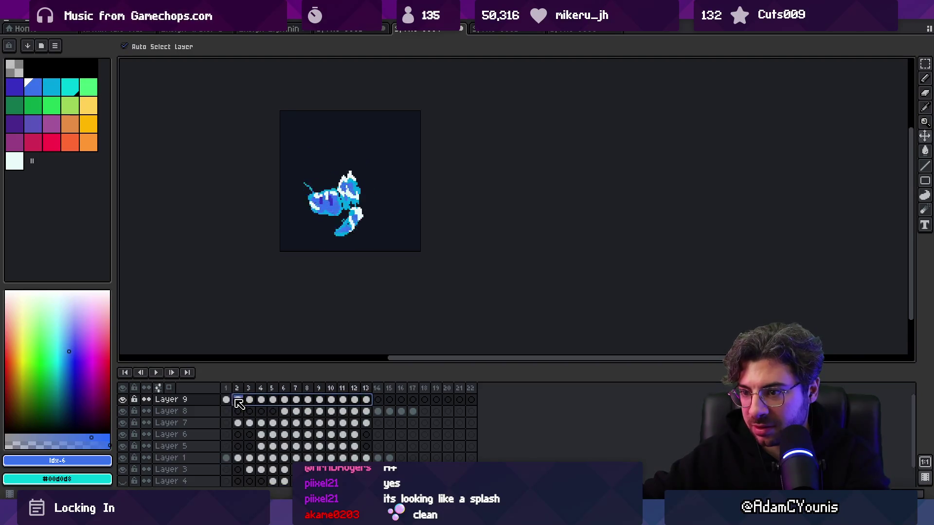
Step: Review the character sprite's frames with the background layer hidden, then return to the splash
left_click(578, 30)
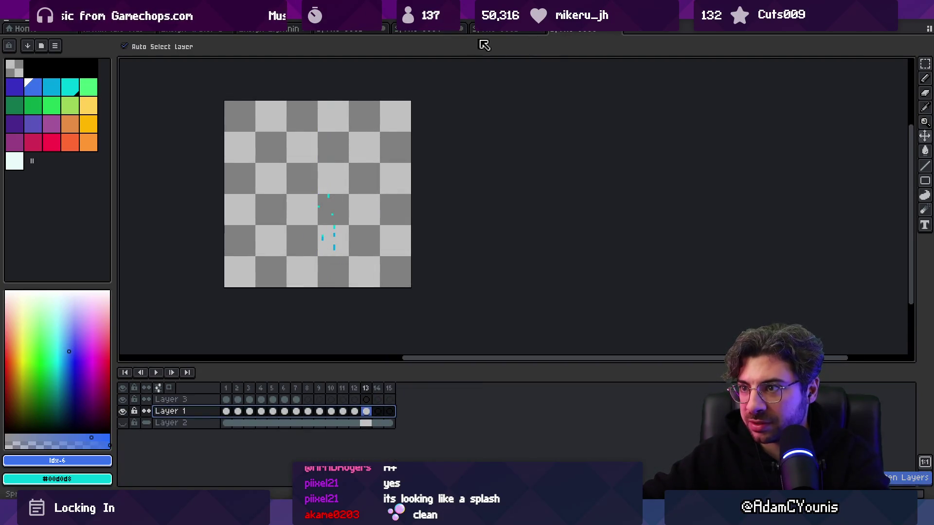
left_click(124, 424)
left_click_drag(235, 380, 366, 387)
left_click(505, 30)
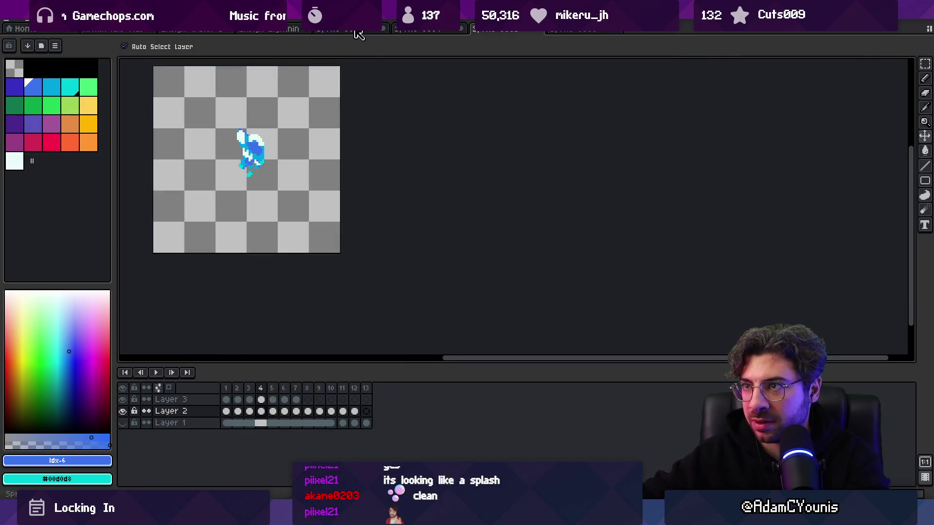
left_click(359, 30)
left_click(430, 32)
Step: Shift Layer 9's cels to start at frame 9 and play the combined animation
mouse_move(228, 396)
left_mouse_down()
mouse_move(410, 387)
mouse_move(335, 389)
left_mouse_up()
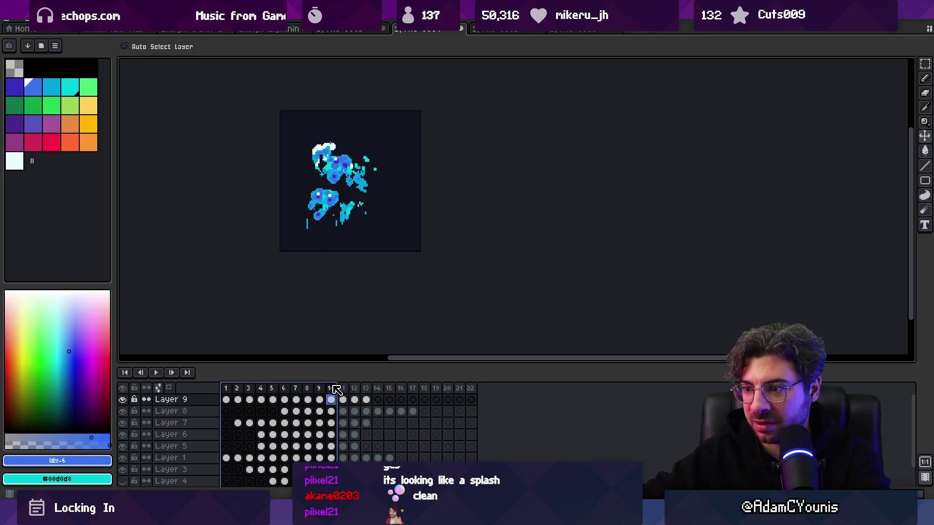
left_click(369, 401)
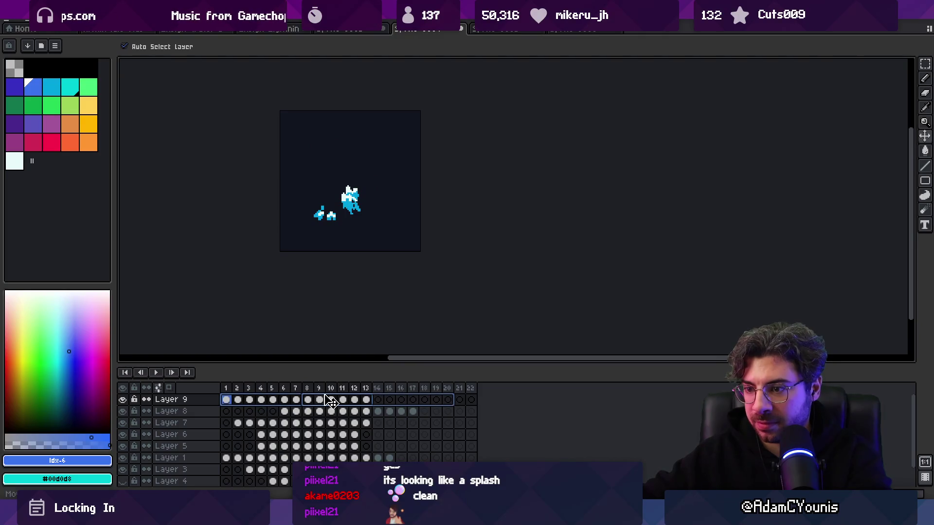
left_click_drag(333, 399, 335, 399)
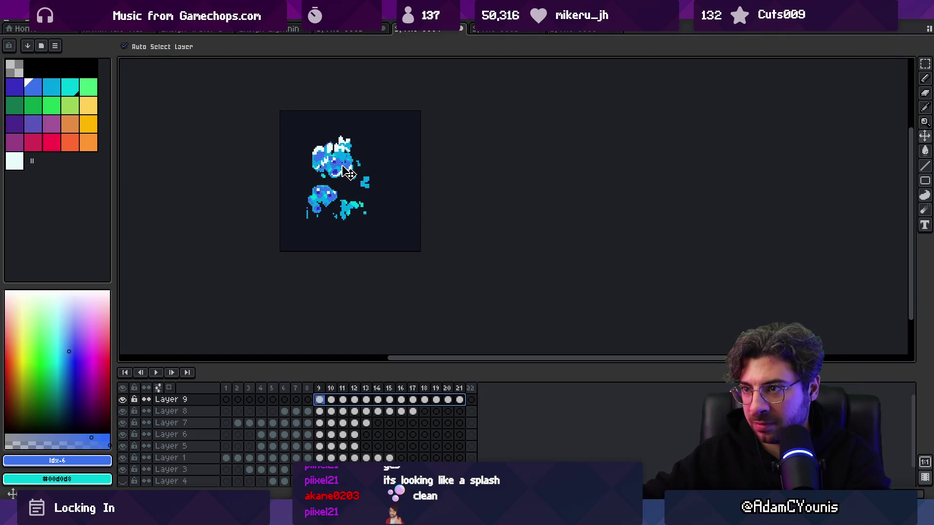
key("Return")
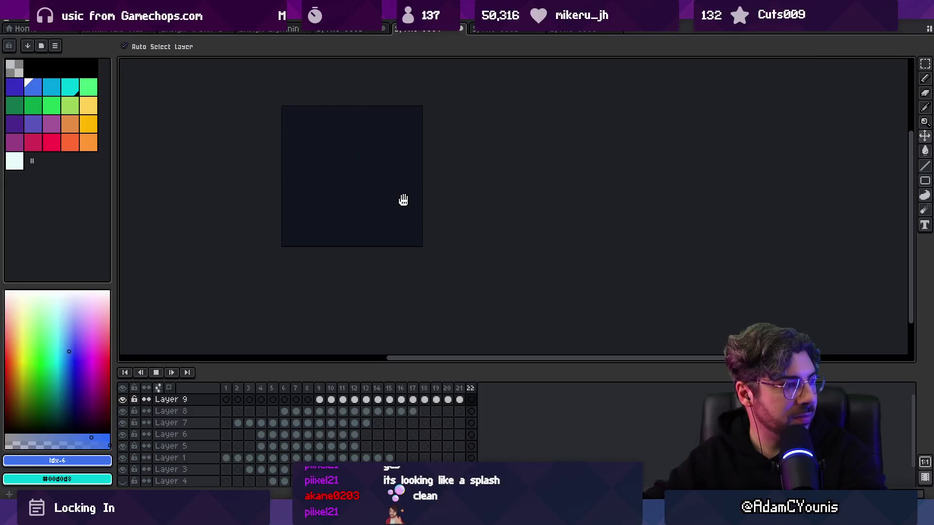
Step: Undo the Layer 9 shift and place its frames starting at frame 8 instead
scroll(403, 200, "down", 1)
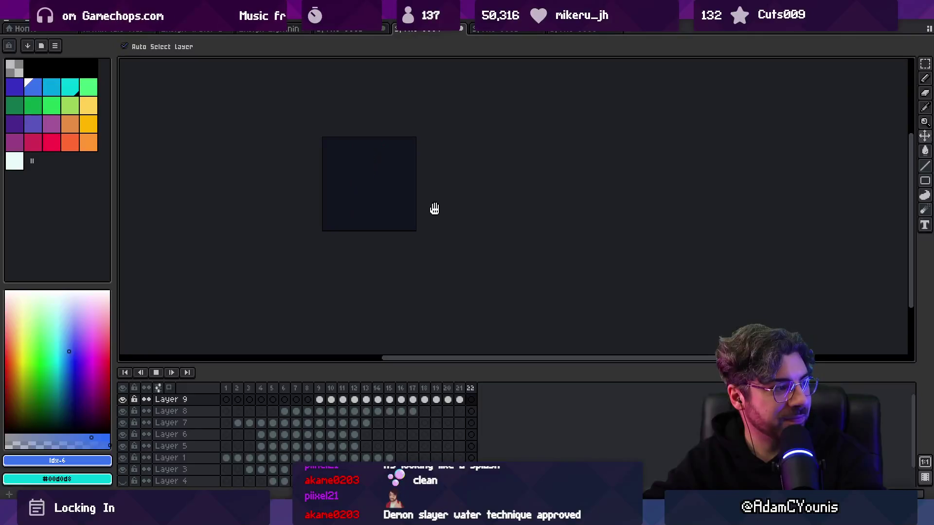
key("Return")
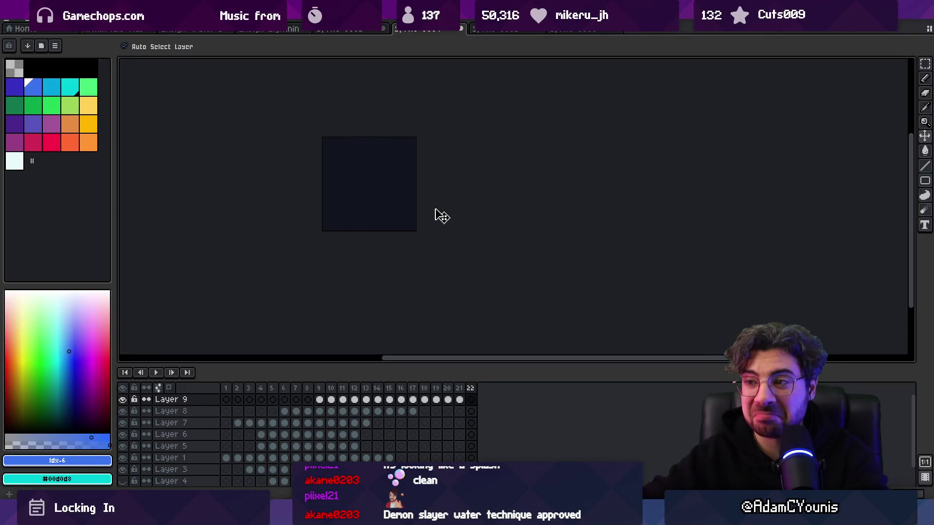
key("ctrl+z")
mouse_move(366, 399)
left_mouse_down()
mouse_move(229, 399)
mouse_move(322, 401)
left_mouse_up()
scroll(374, 188, "up", 1)
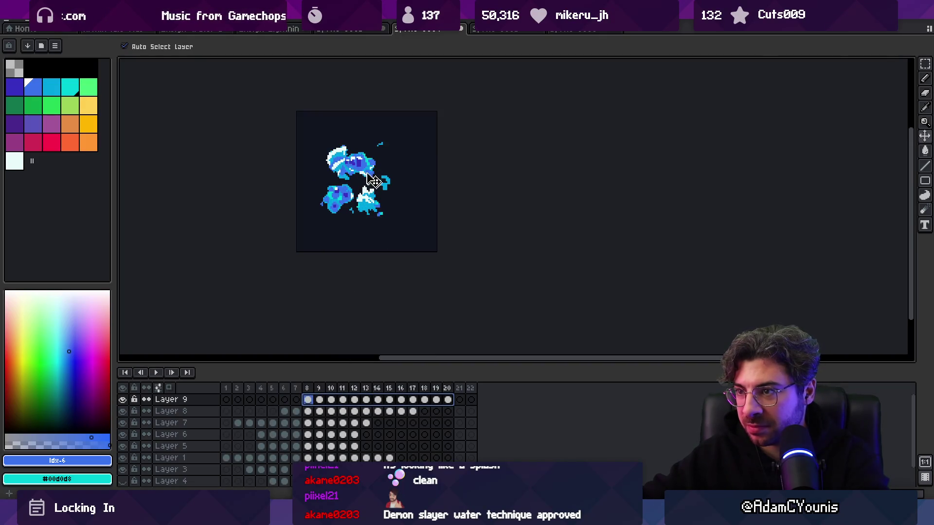
left_click(367, 169)
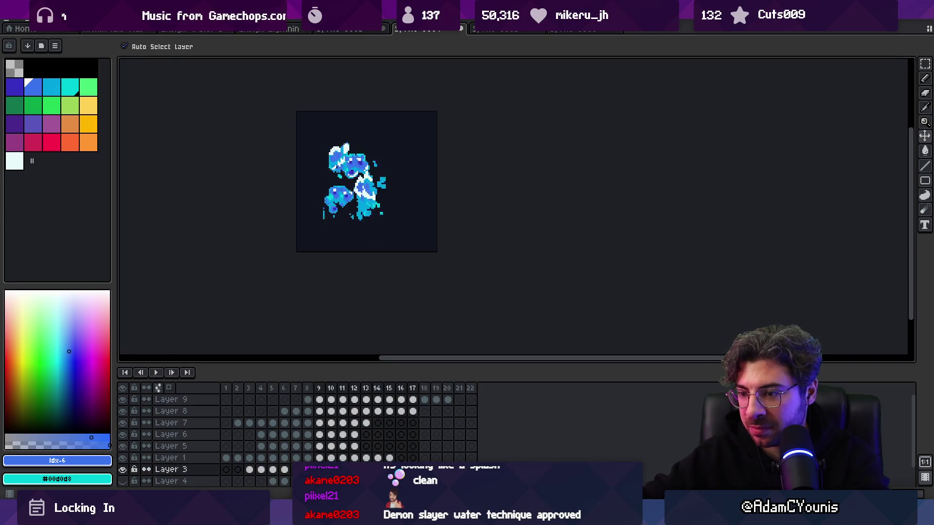
Step: View Layer 3's frame 3 cel and select frame ranges on Layer 1 and Layer 9
left_click(250, 470)
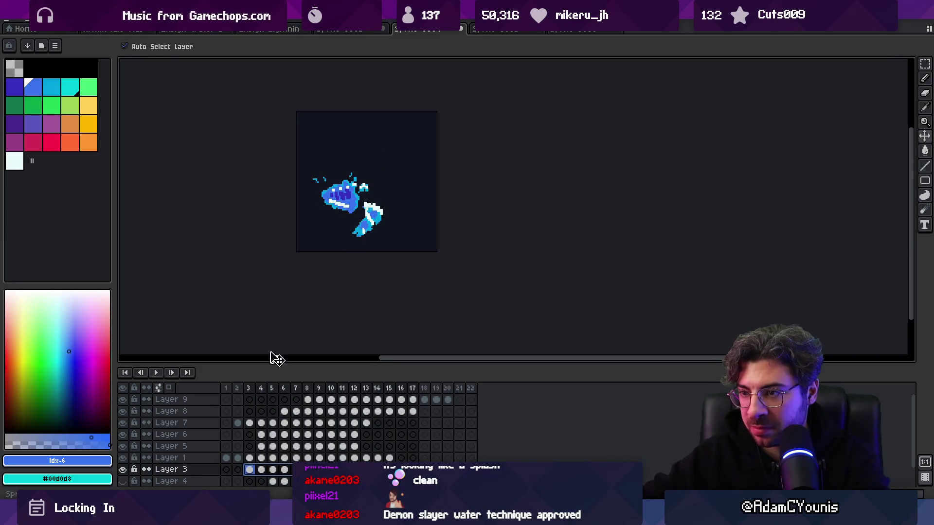
left_click(226, 458)
left_click(390, 459, "shift")
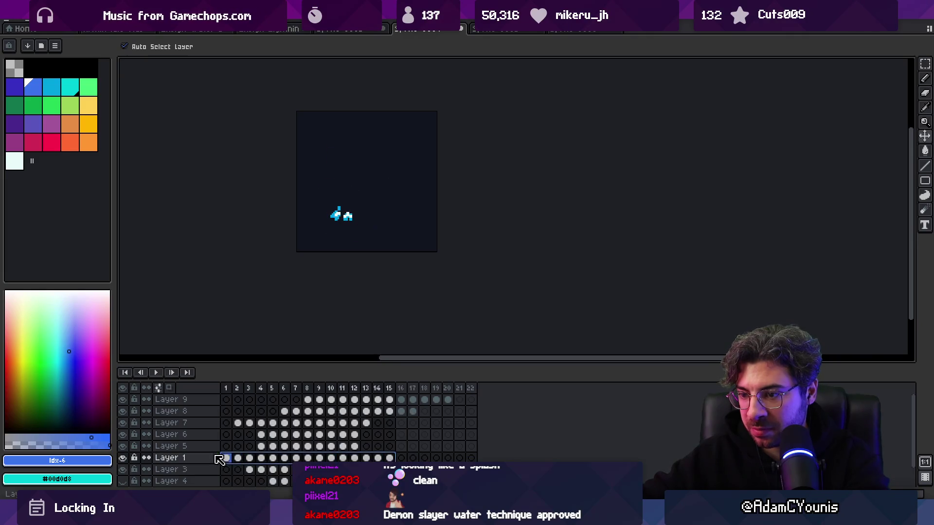
left_click_drag(225, 387, 260, 387)
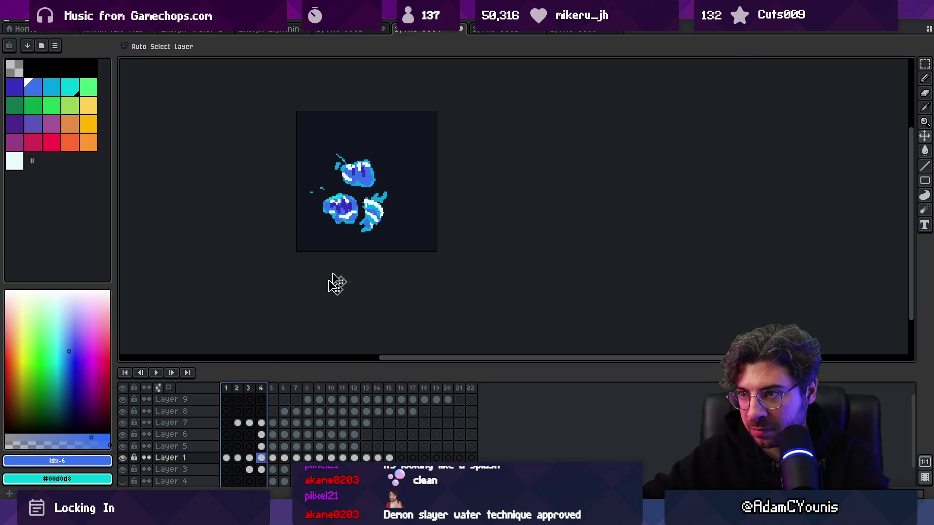
left_click(365, 173)
left_click(250, 470)
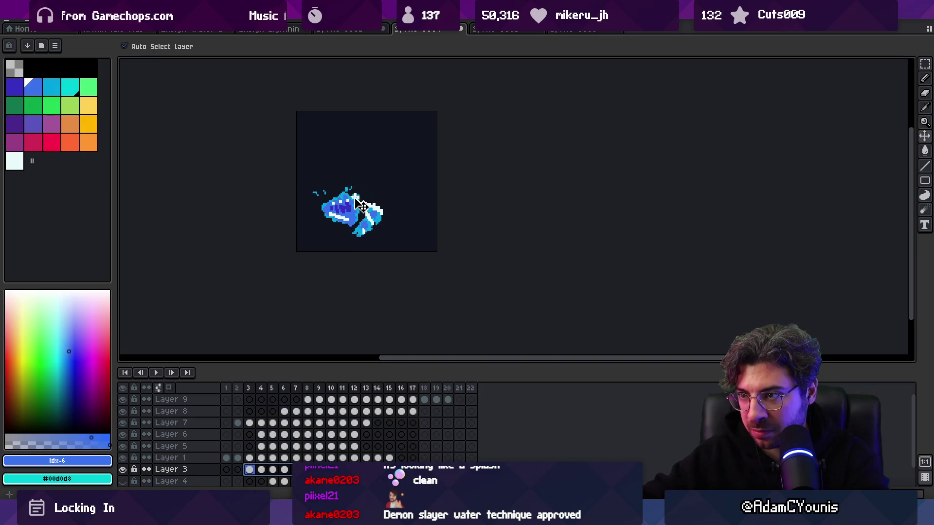
mouse_move(233, 388)
left_mouse_down()
mouse_move(429, 381)
mouse_move(308, 402)
left_mouse_up()
left_click(395, 402)
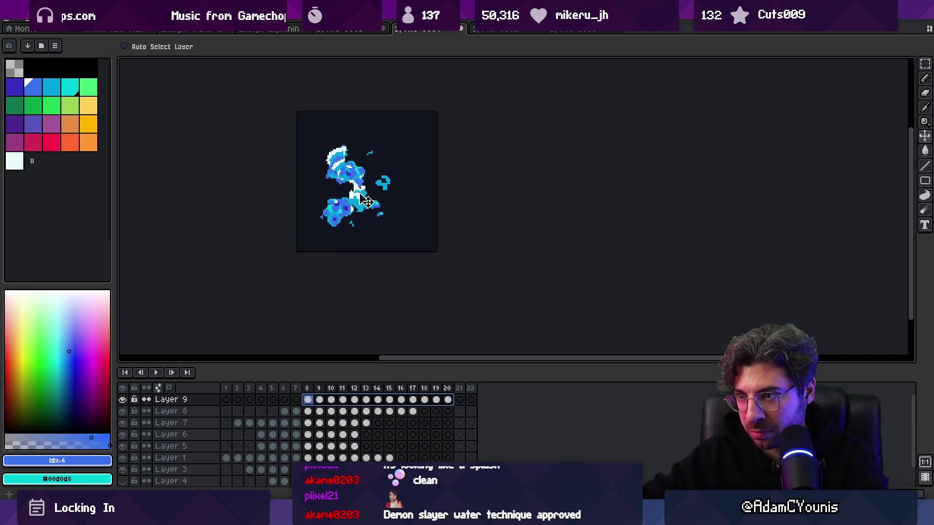
mouse_move(234, 389)
left_mouse_down()
mouse_move(378, 381)
mouse_move(308, 388)
left_mouse_up()
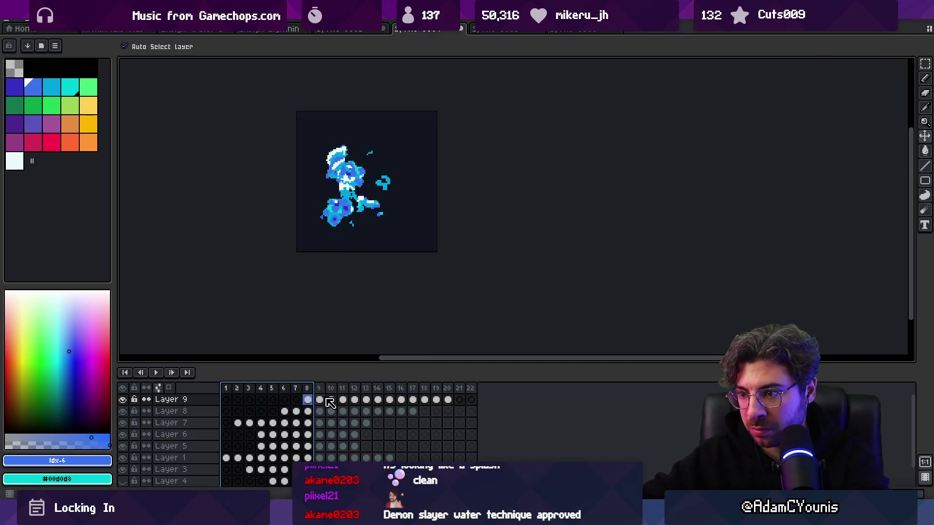
left_click_drag(453, 404, 318, 403)
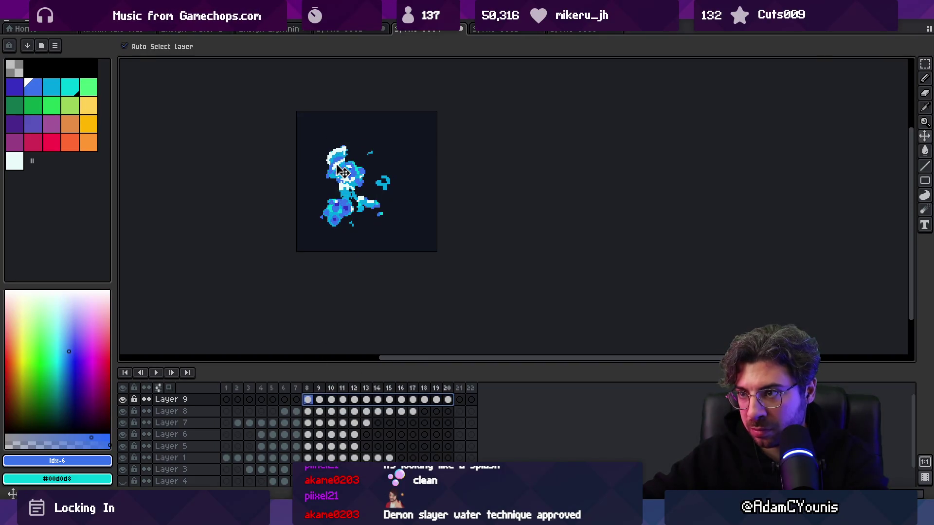
Step: Try moving Layer 8's splash piece upward, undoing each attempt
left_click_drag(343, 174, 343, 151)
key("ctrl+z")
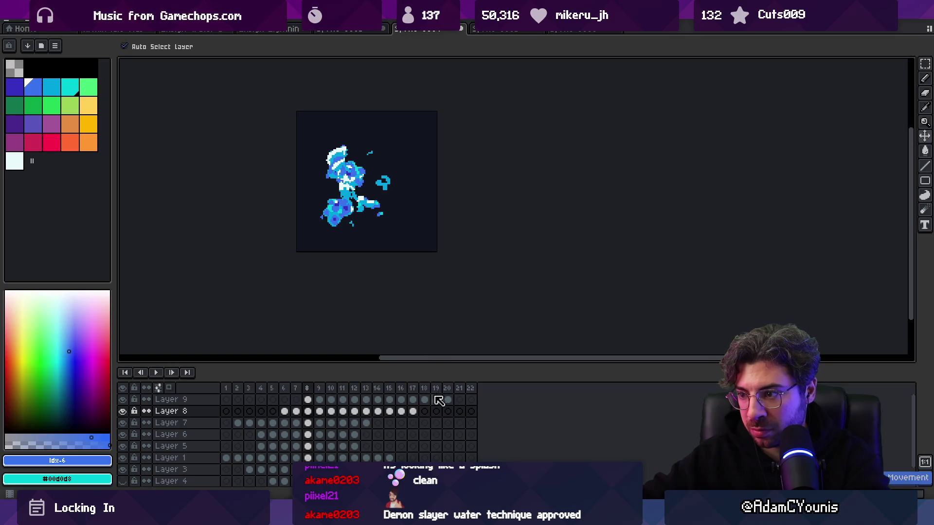
left_click_drag(447, 400, 316, 403)
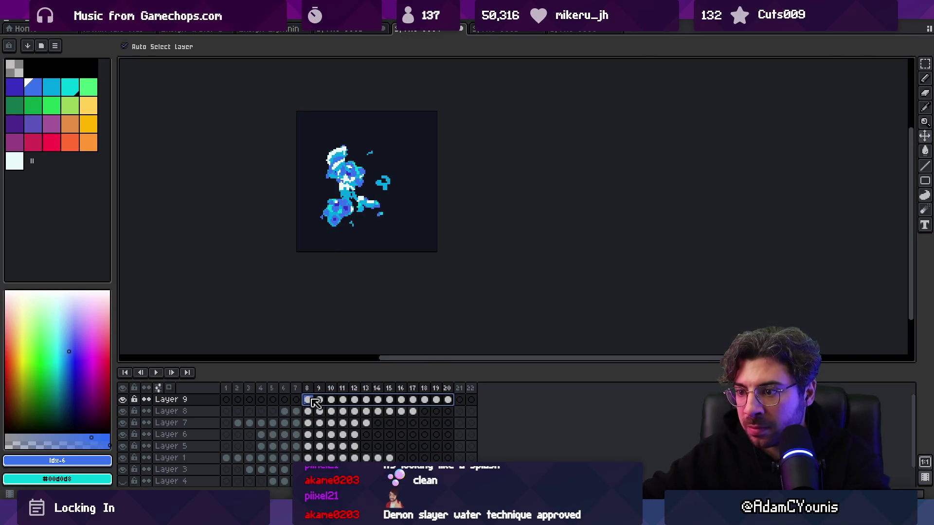
left_click_drag(344, 167, 342, 166)
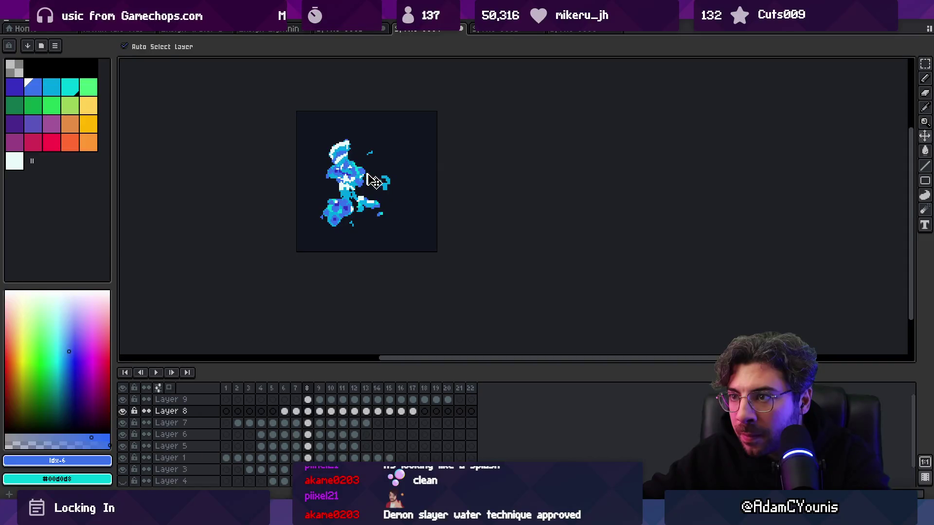
key("ctrl+z")
Step: Hide Layer 9, show Layer 3's frame 3, and activate the creature's Layer 1
left_click(122, 400)
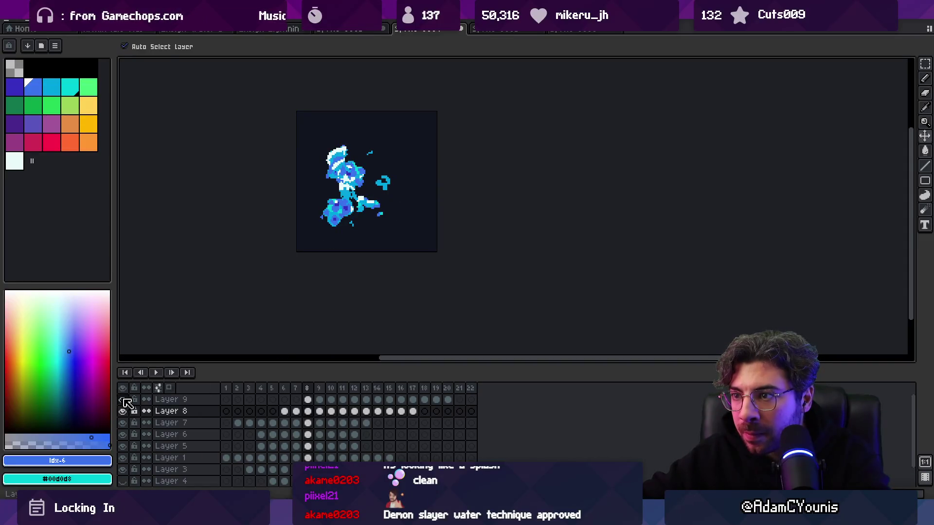
left_click_drag(448, 399, 308, 400)
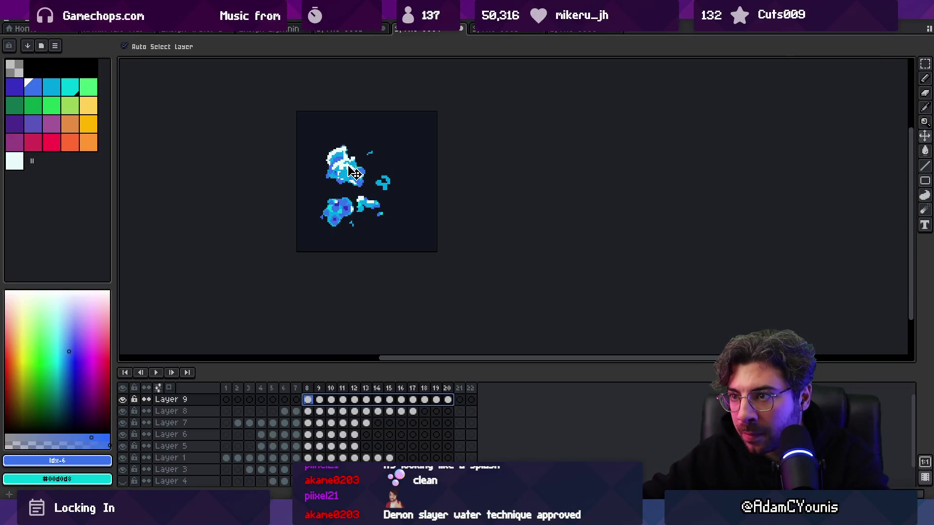
left_click(366, 191)
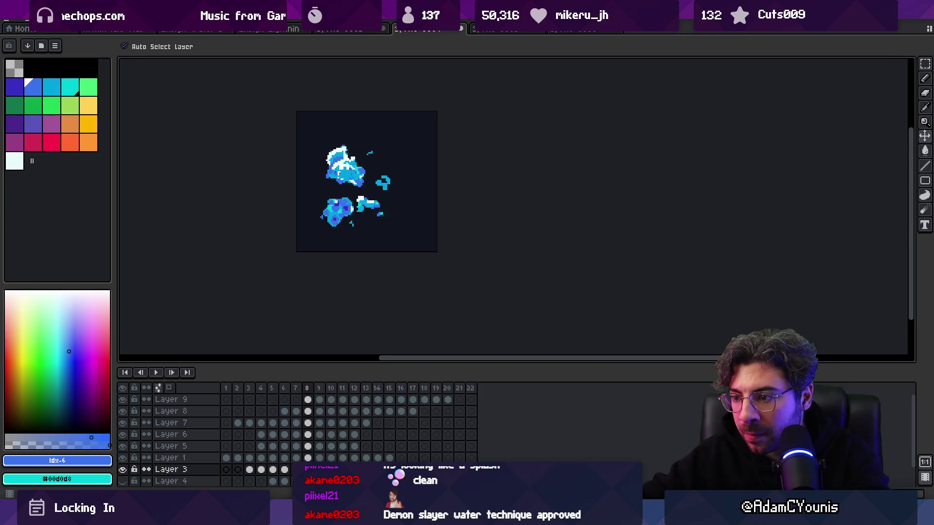
left_click(250, 470)
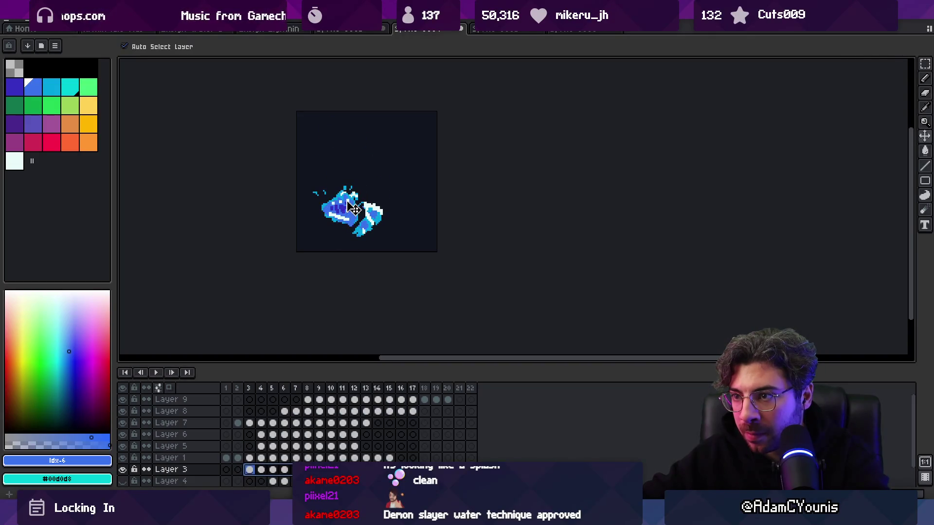
left_click(354, 215)
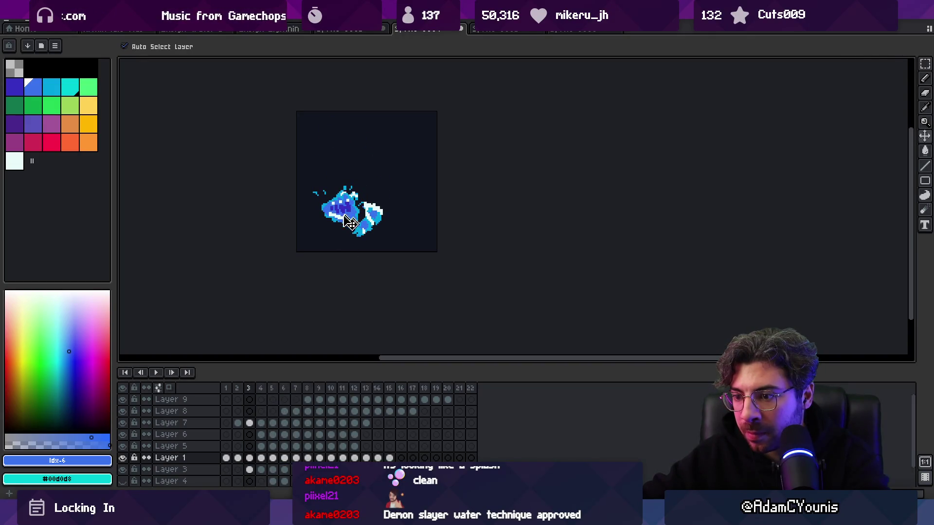
scroll(283, 444, "down", 2)
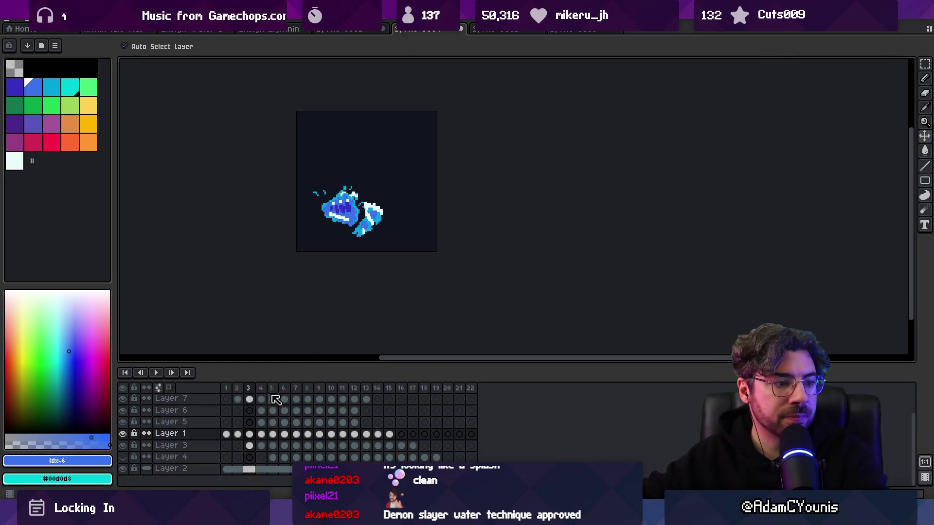
Step: Play the splash animation through and stop it
key("Return")
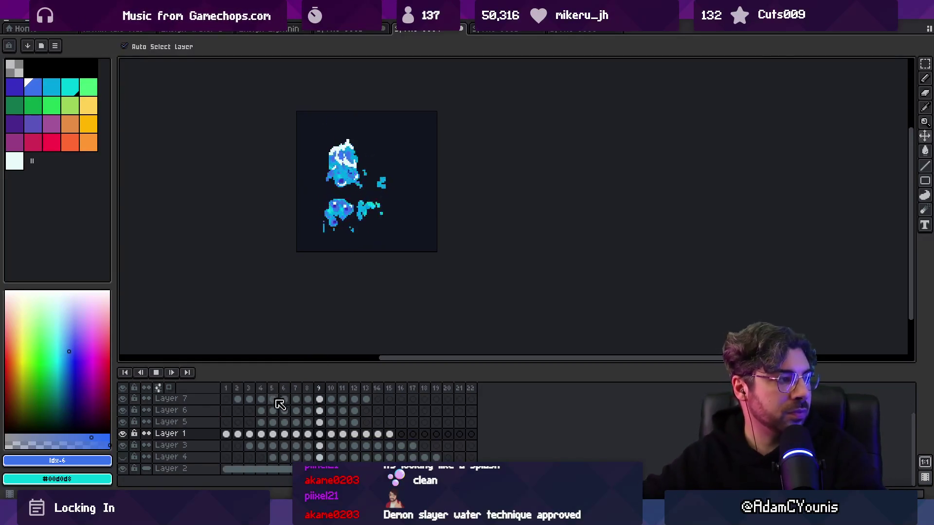
scroll(372, 249, "down", 1)
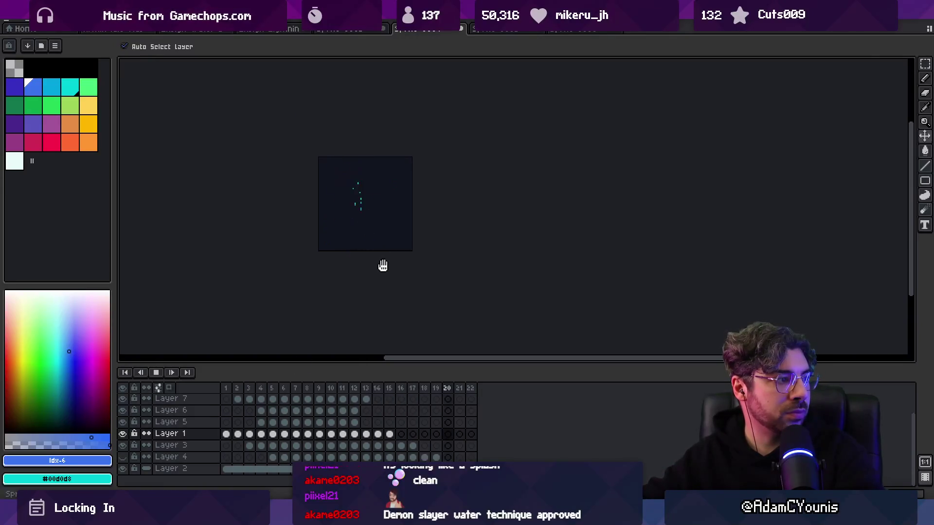
scroll(379, 225, "up", 1)
scroll(369, 223, "up", 1)
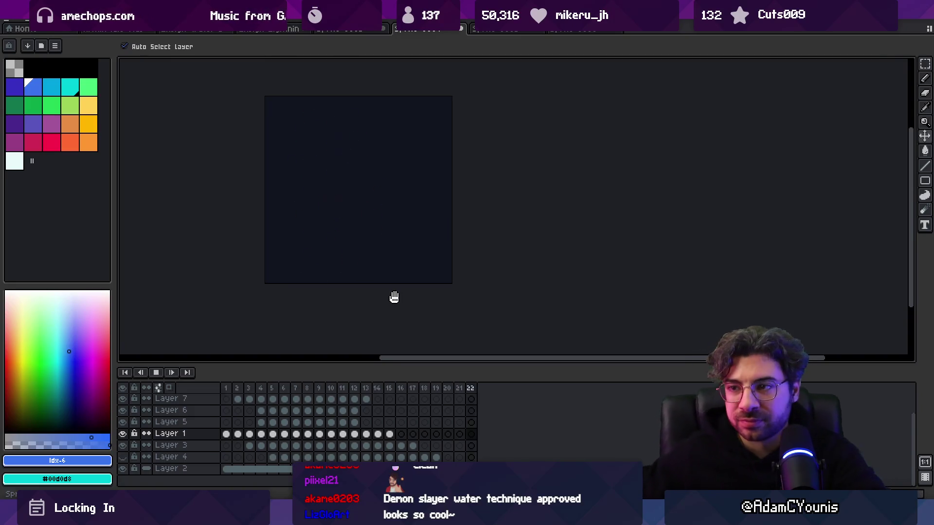
key("Return")
Step: Select Layer 8 frames 6–17 and move the white-and-blue splash piece right and down
key("Down")
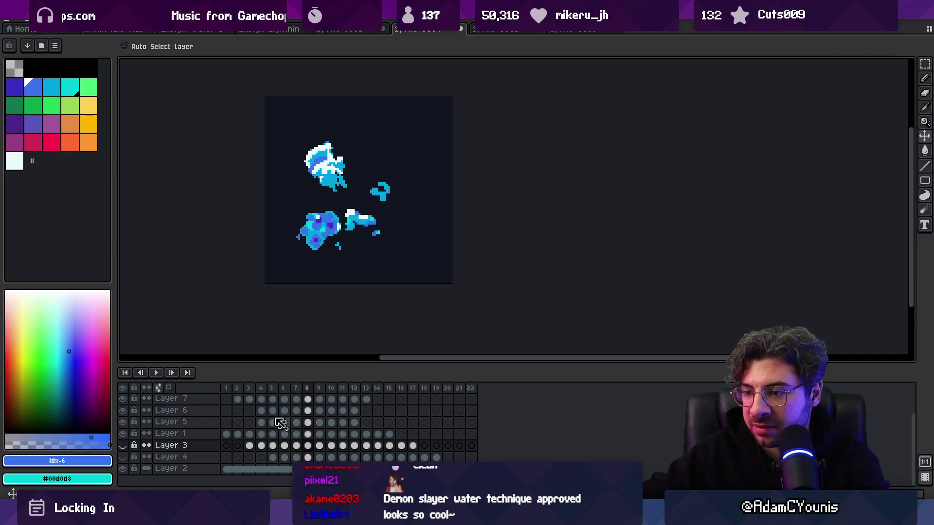
mouse_move(227, 393)
left_mouse_down()
mouse_move(295, 389)
mouse_move(287, 389)
left_mouse_up()
left_click(276, 389)
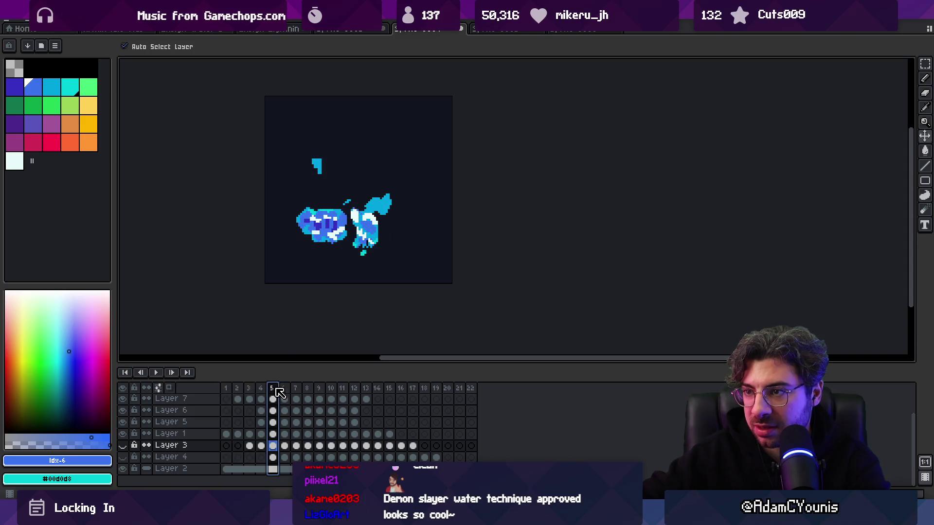
left_click(319, 167)
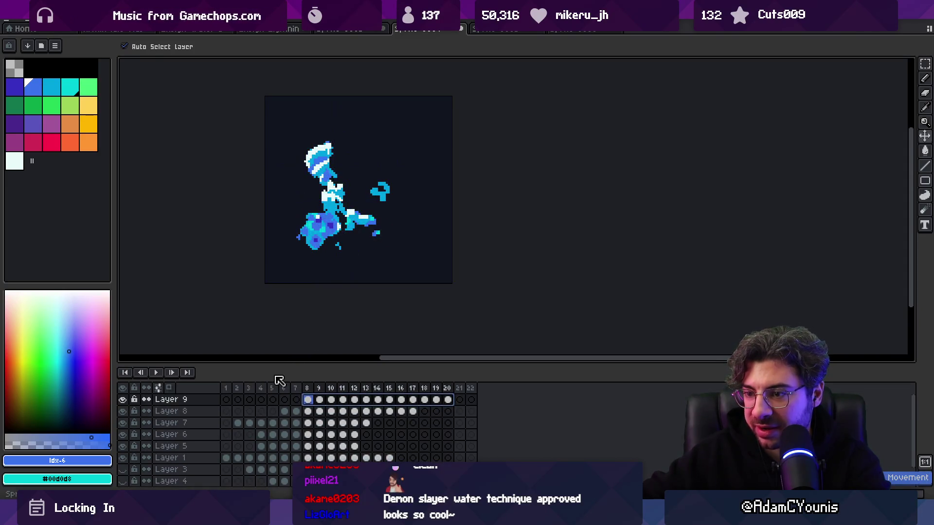
left_click(265, 388)
left_click_drag(274, 382, 289, 388)
left_click(334, 192)
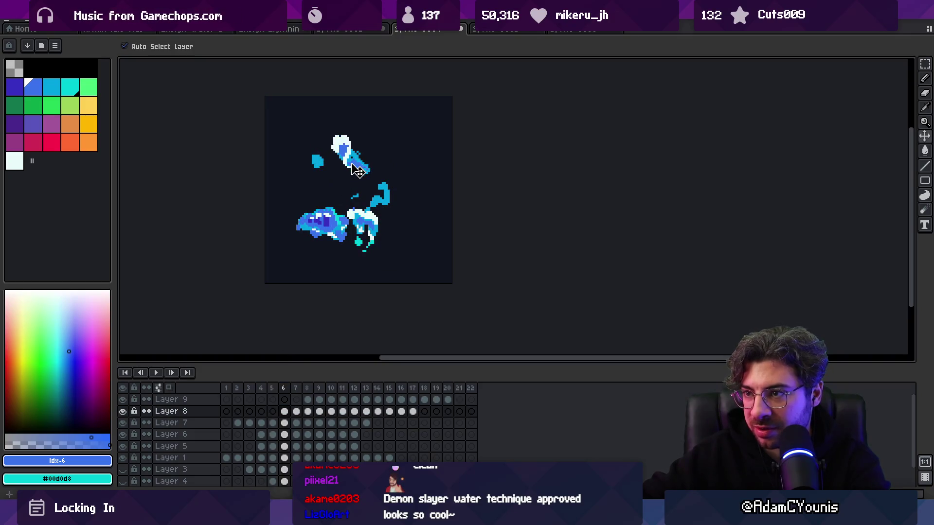
left_click_drag(402, 411, 292, 411)
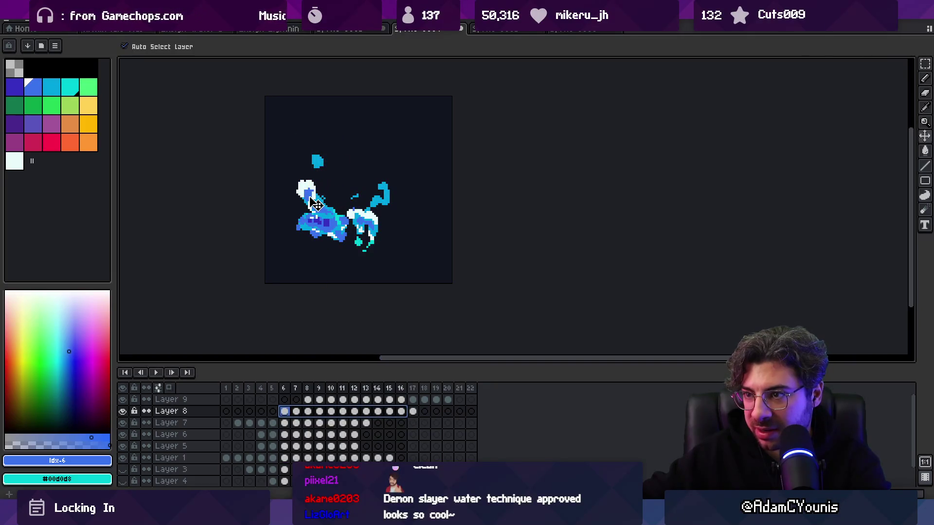
mouse_move(232, 385)
left_mouse_down()
mouse_move(390, 379)
mouse_move(267, 384)
mouse_move(309, 385)
left_mouse_up()
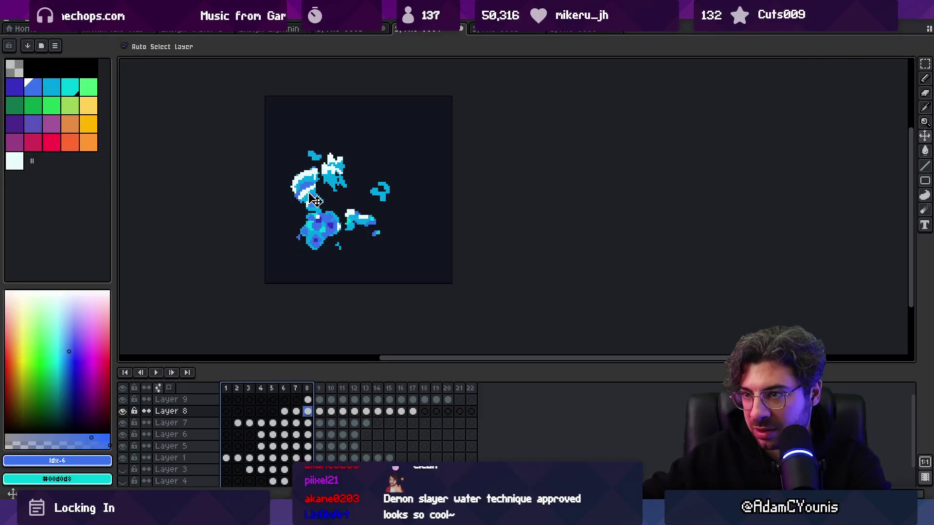
left_click_drag(411, 411, 290, 413)
left_click_drag(317, 206, 334, 214)
Step: Check the move in playback, then drag the falling drops upward
key("Return")
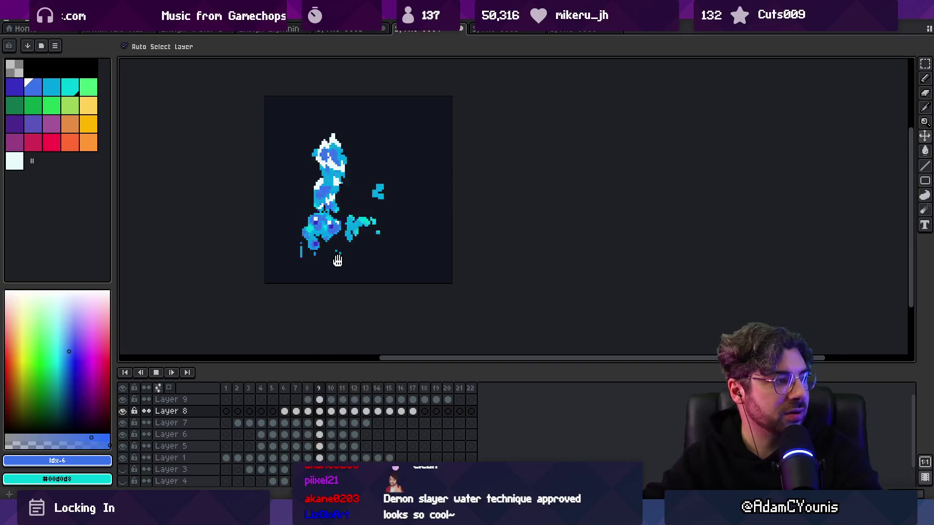
scroll(414, 213, "down", 1)
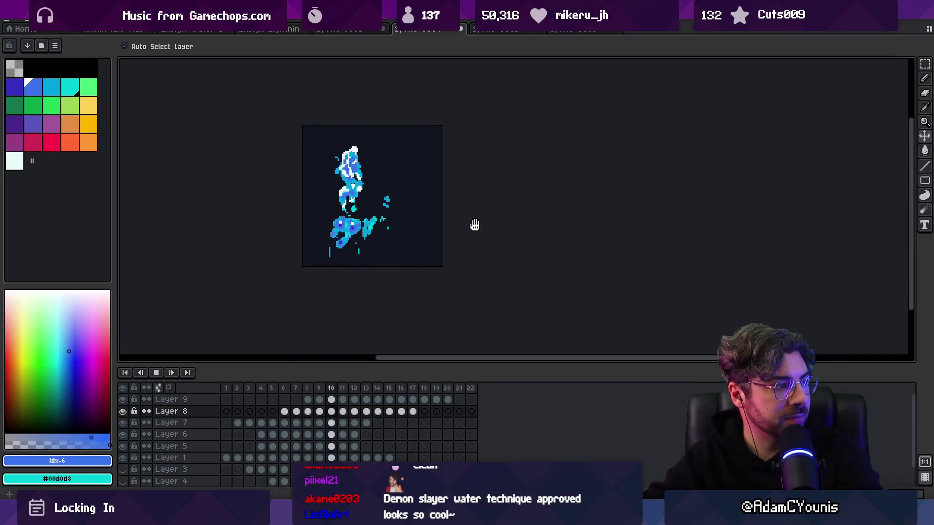
key("Return")
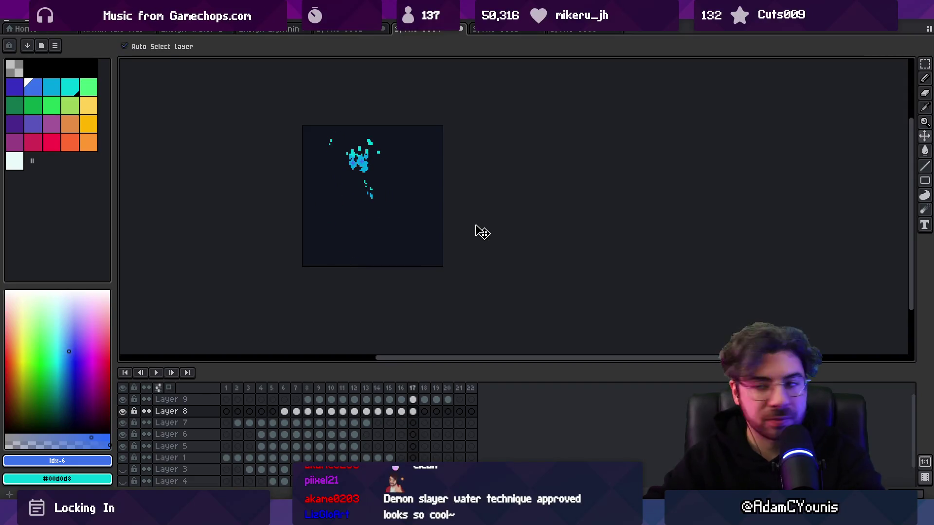
scroll(385, 188, "up", 1)
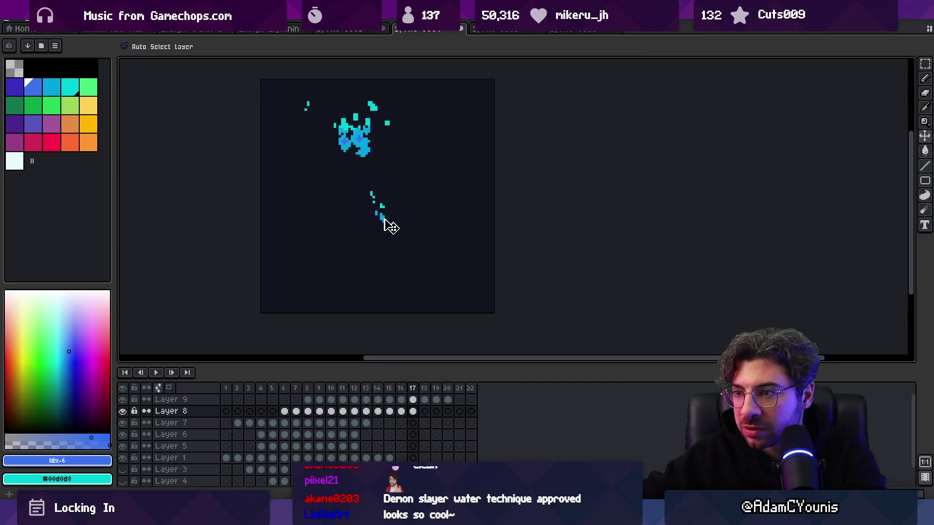
left_click_drag(382, 217, 382, 199)
Step: Hide Layer 9 and reselect frames 6 to 19 across all layers
left_click(122, 399)
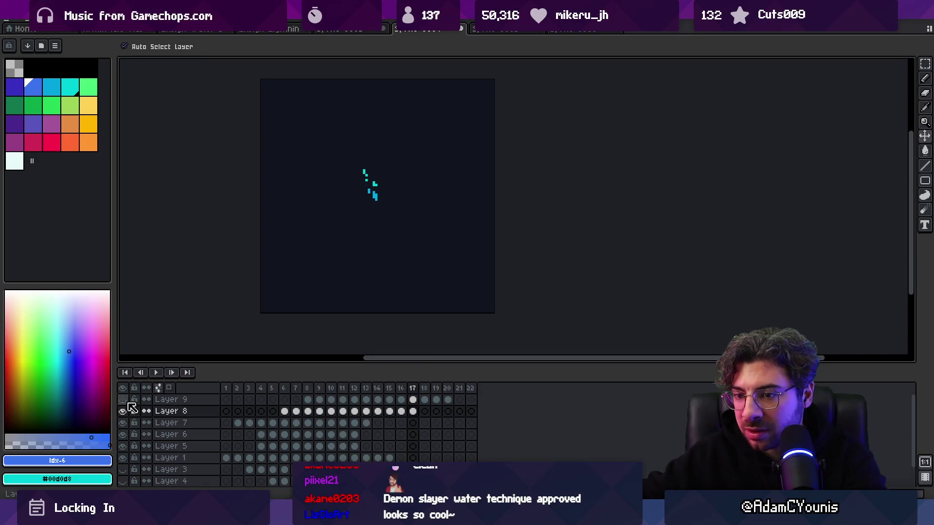
mouse_move(285, 389)
left_mouse_down()
mouse_move(444, 395)
mouse_move(322, 390)
mouse_move(419, 392)
left_mouse_up()
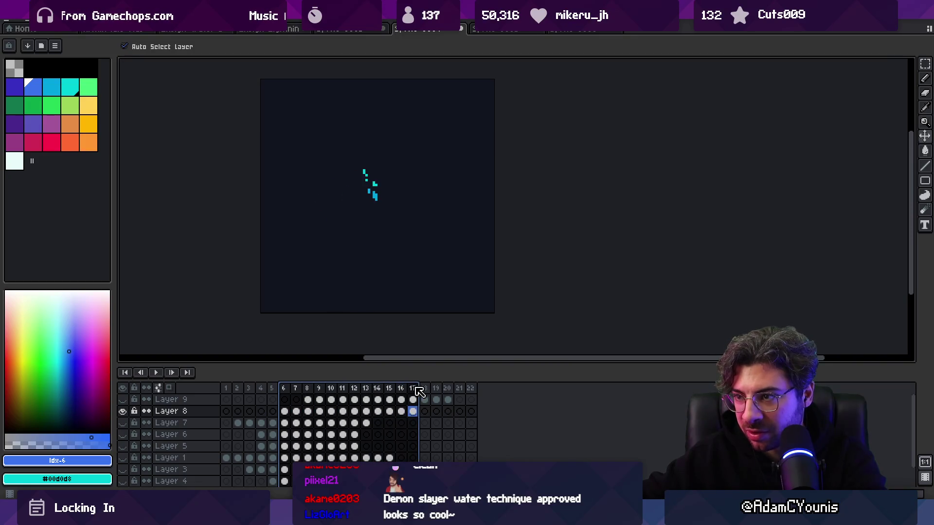
left_click(413, 411)
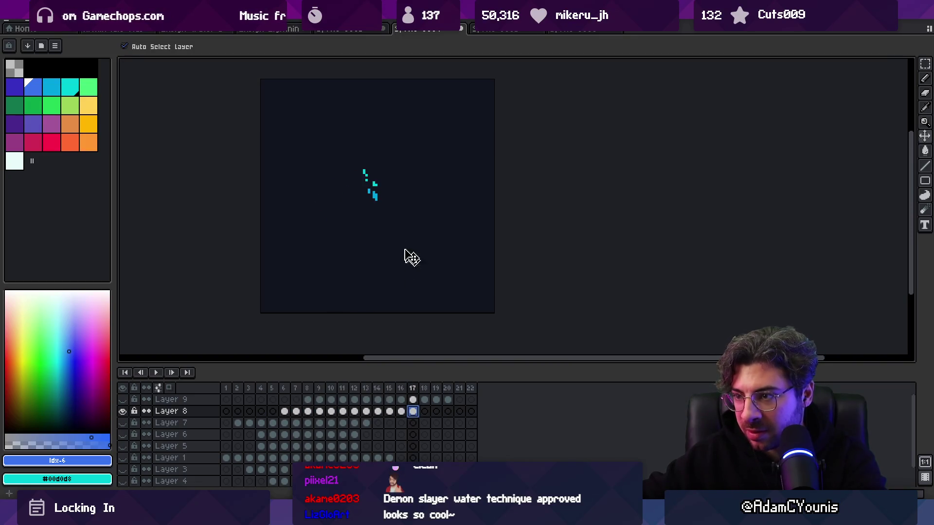
left_click_drag(401, 388, 413, 391)
left_click(359, 229)
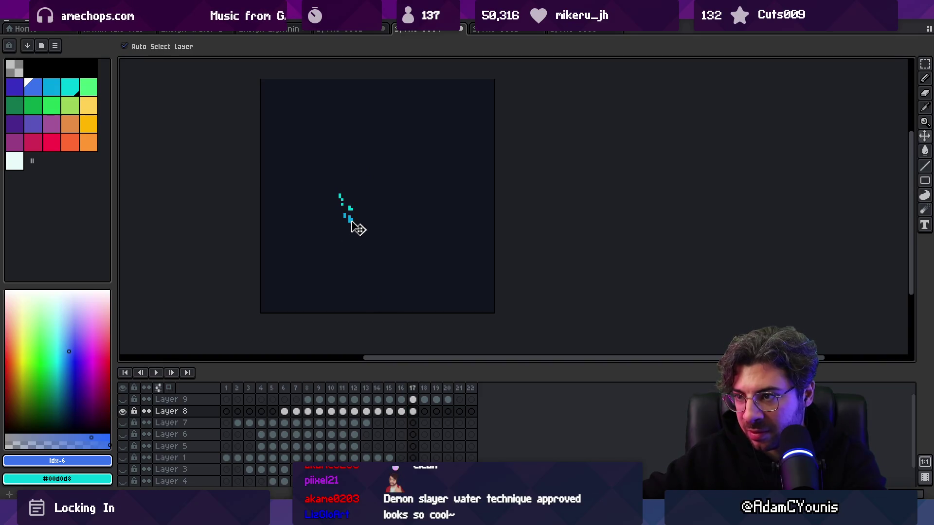
mouse_move(284, 388)
left_mouse_down()
mouse_move(440, 384)
mouse_move(225, 389)
left_mouse_up()
Step: Replay the splash a few times, ending on frame 20 with only thin cyan drips
key("Return")
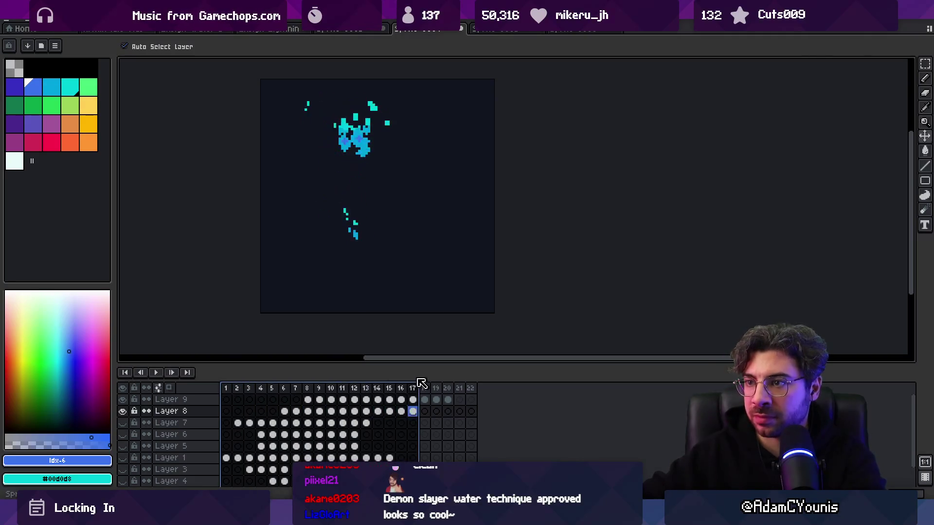
left_click(295, 387, "shift")
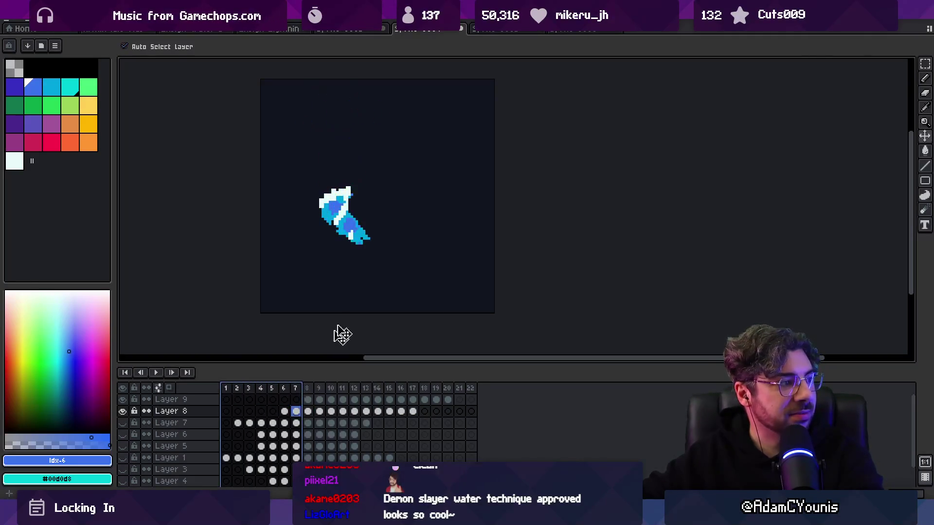
scroll(428, 226, "down", 2)
key("Return")
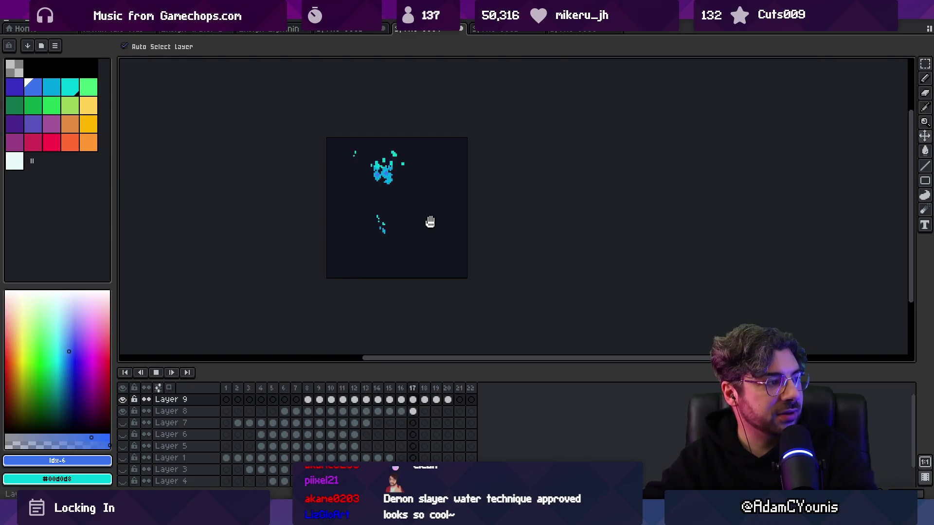
scroll(492, 217, "down", 1)
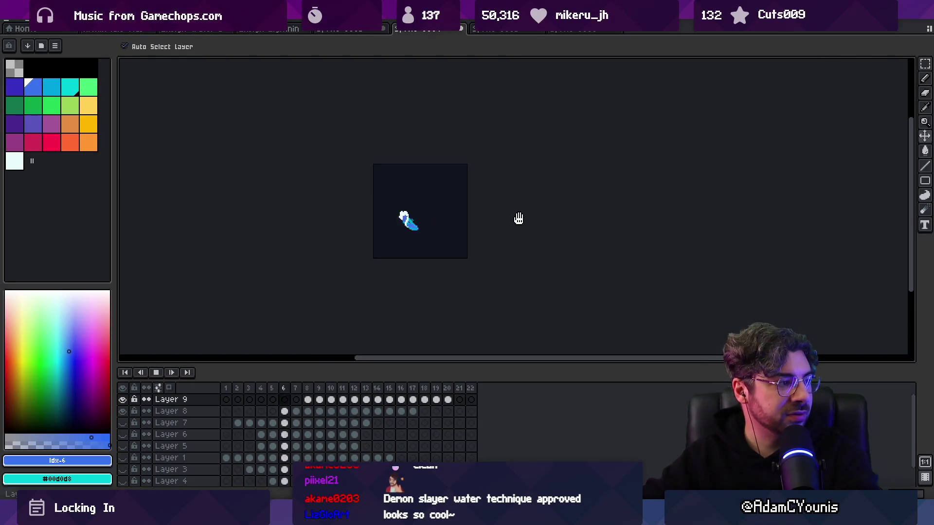
key("Return")
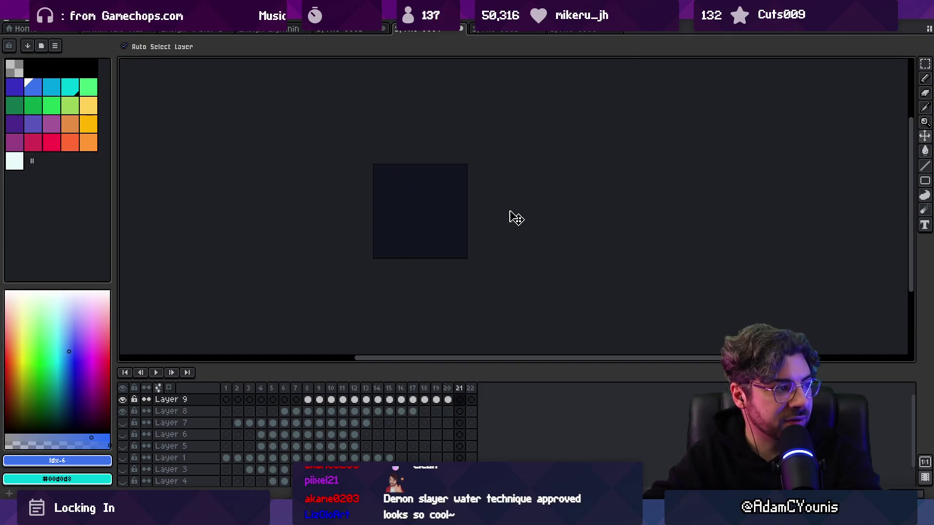
key("Return")
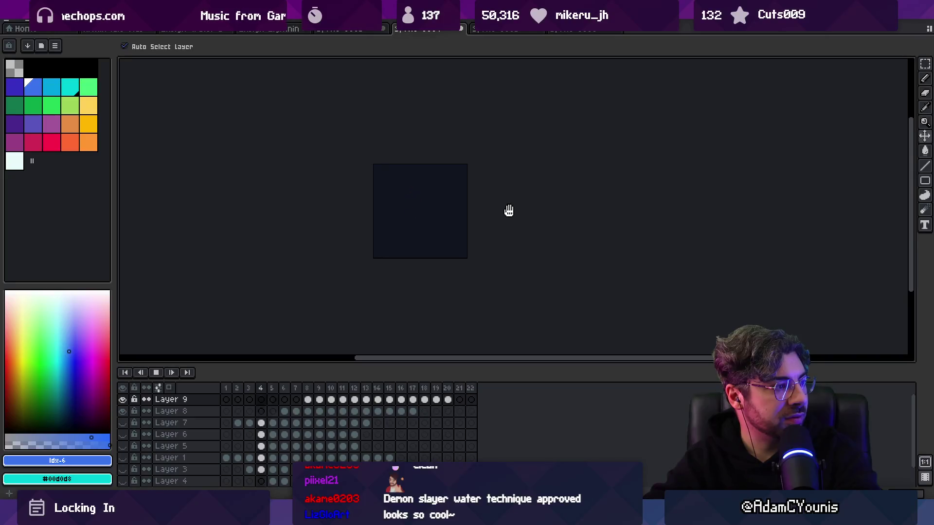
key("Return")
scroll(463, 202, "up", 1)
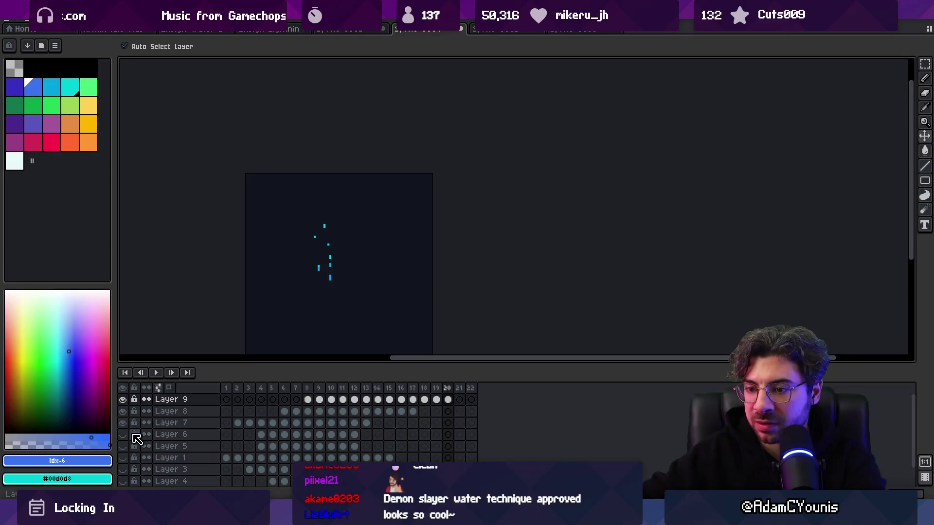
Step: Hide Layer 3 and inspect the Layer 7 and Layer 1 cels across the early frames
mouse_move(226, 388)
left_mouse_down()
mouse_move(302, 387)
mouse_move(252, 391)
left_mouse_up()
left_click(170, 469)
left_click(122, 469)
left_click_drag(357, 322, 369, 257)
left_click(250, 426)
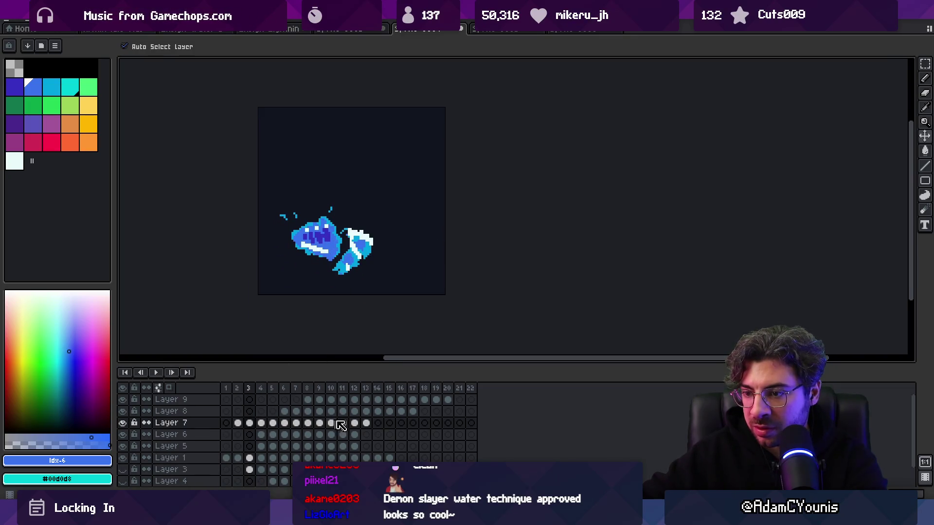
left_click(324, 243)
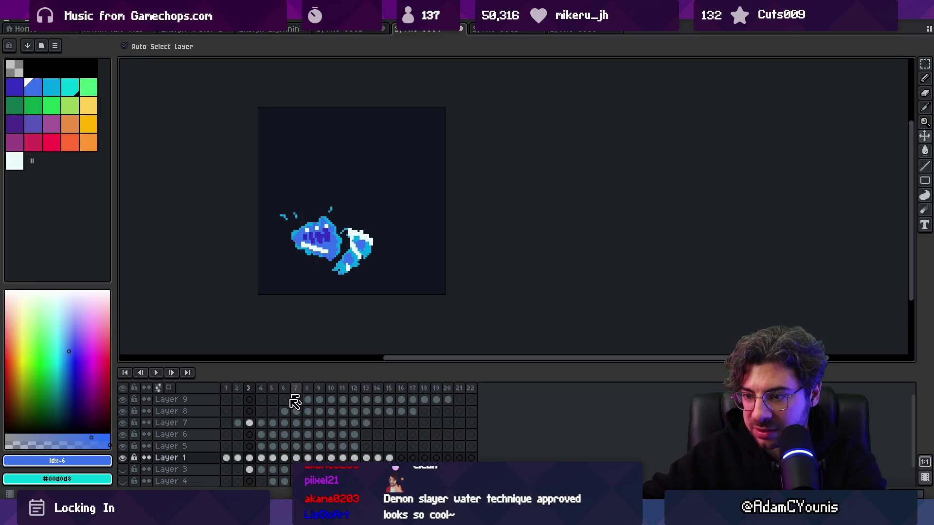
mouse_move(226, 457)
left_mouse_down()
mouse_move(389, 458)
mouse_move(380, 458)
left_mouse_up()
mouse_move(252, 392)
left_mouse_down()
mouse_move(243, 389)
mouse_move(254, 392)
left_mouse_up()
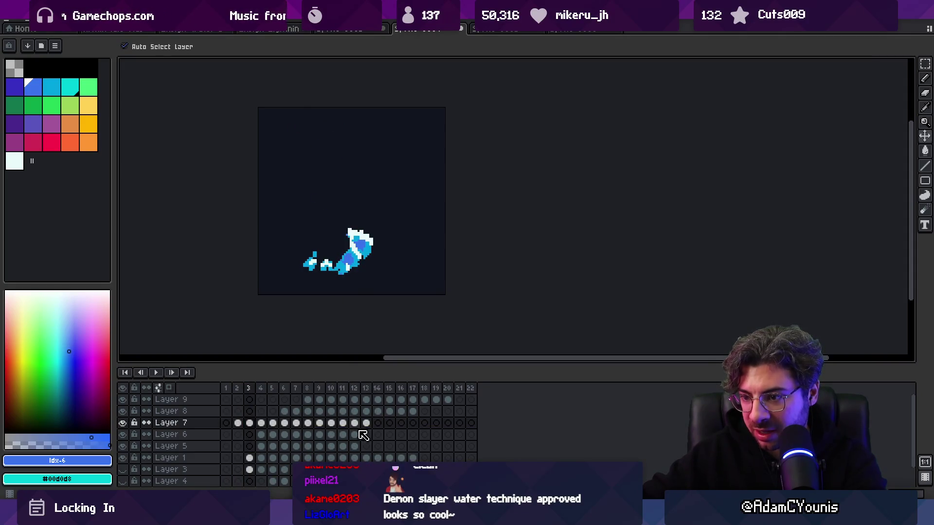
Step: Move Layer 7's splash down and left in frames 2–13, then preview from frame 1
left_click_drag(364, 423, 242, 422)
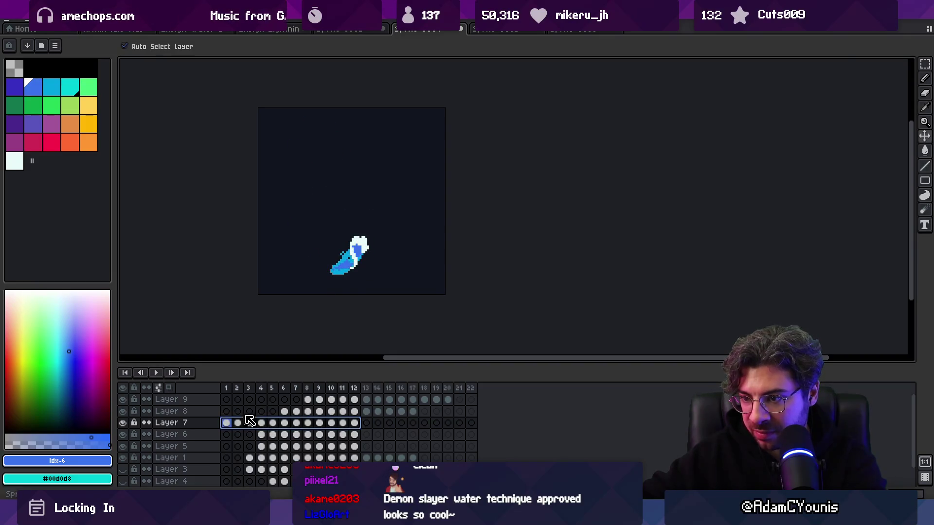
mouse_move(350, 272)
left_mouse_down()
mouse_move(306, 275)
mouse_move(300, 290)
left_mouse_up()
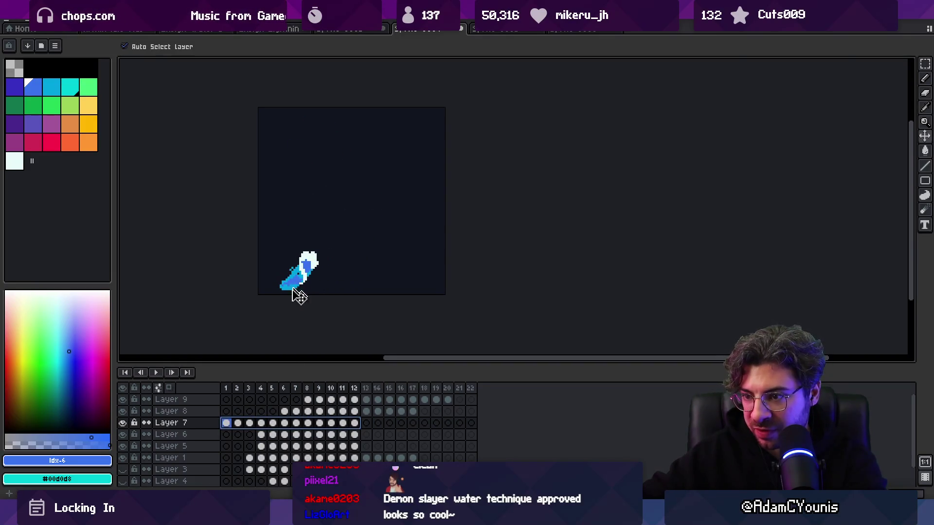
left_click_drag(232, 387, 402, 381)
left_click(226, 388)
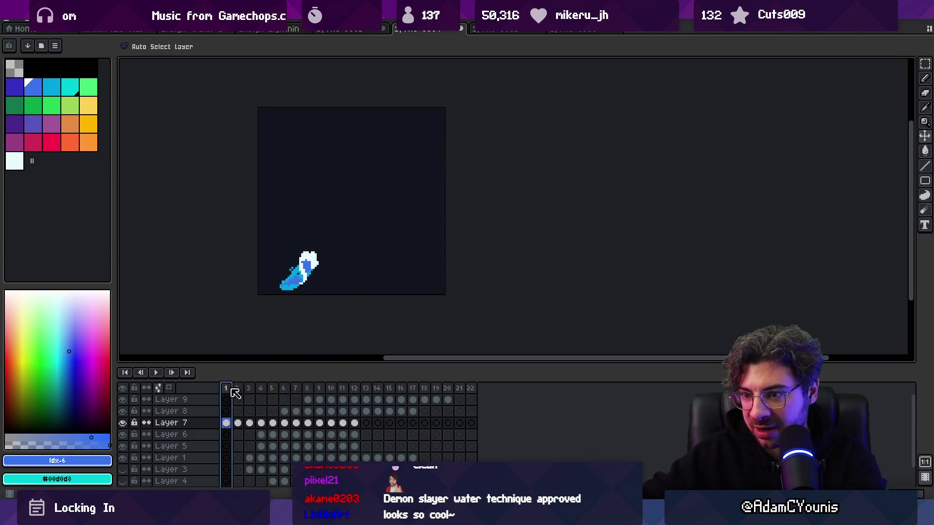
Step: Delete Layer 3 along with its creature
scroll(301, 410, "down", 1)
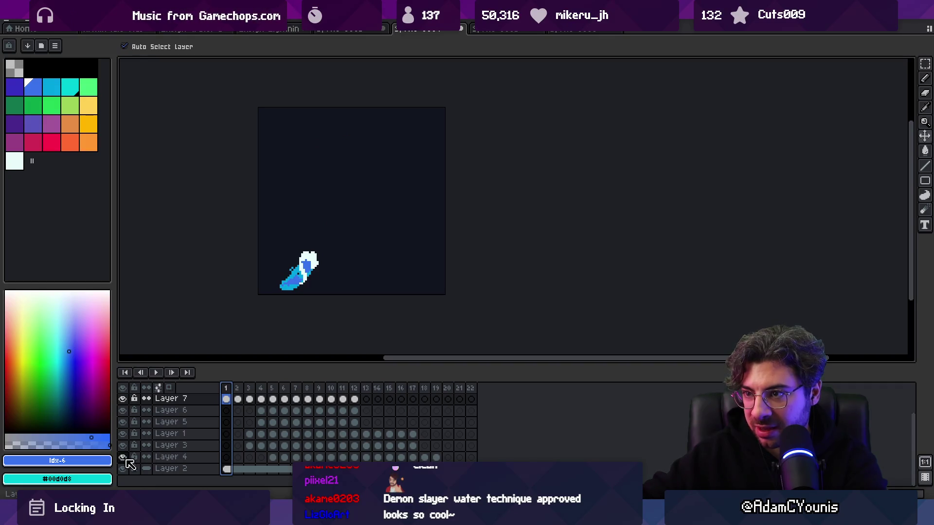
scroll(461, 453, "up", 1)
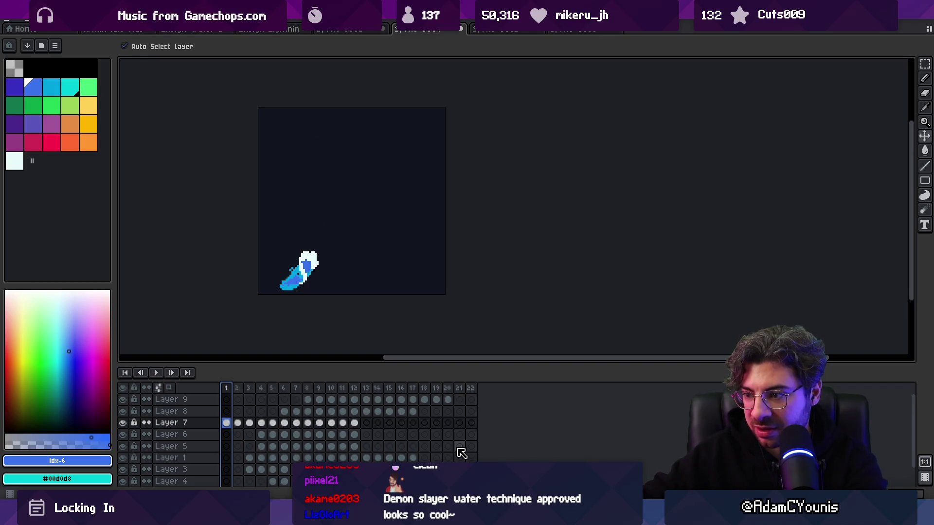
left_click(448, 399)
left_click_drag(227, 391, 283, 393)
left_click(336, 208)
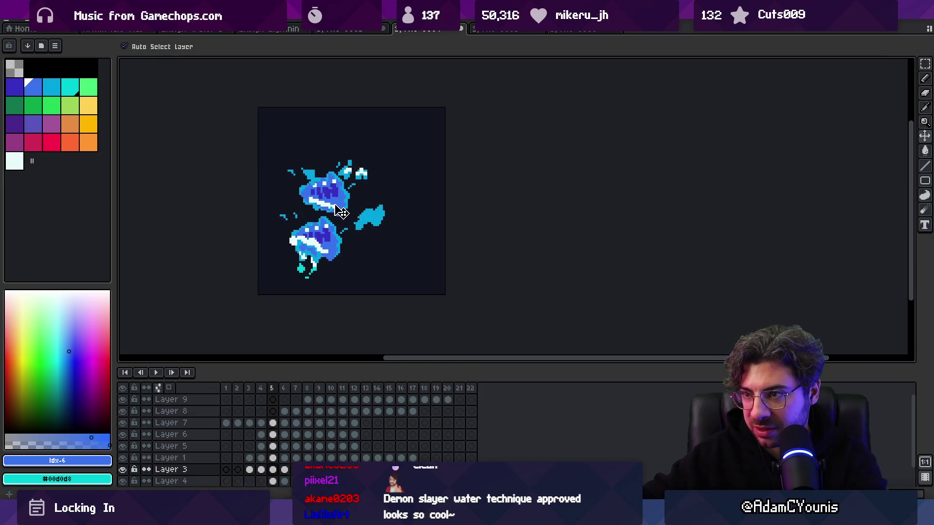
left_click(217, 467)
key("Delete")
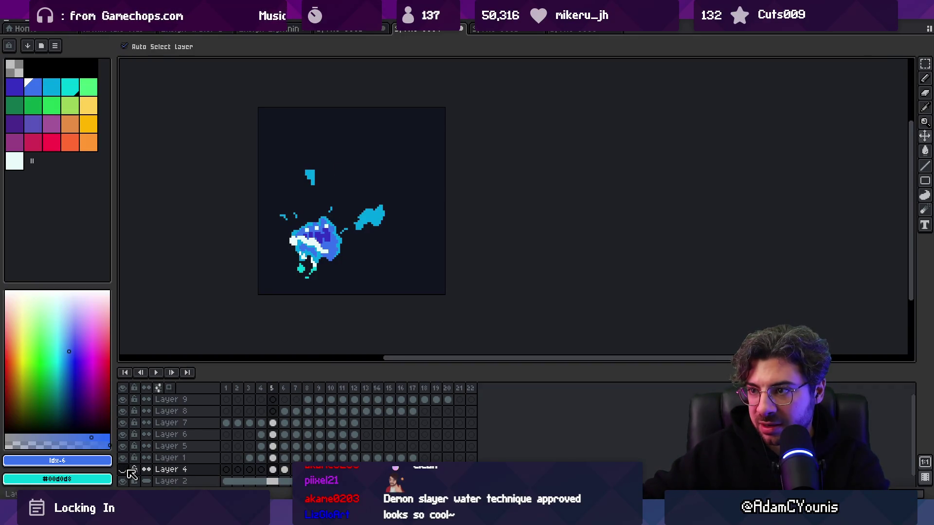
Step: Delete Layer 4 along with its orb
mouse_move(271, 388)
left_mouse_down()
mouse_move(323, 392)
mouse_move(307, 389)
left_mouse_up()
left_click(189, 470)
key("Delete")
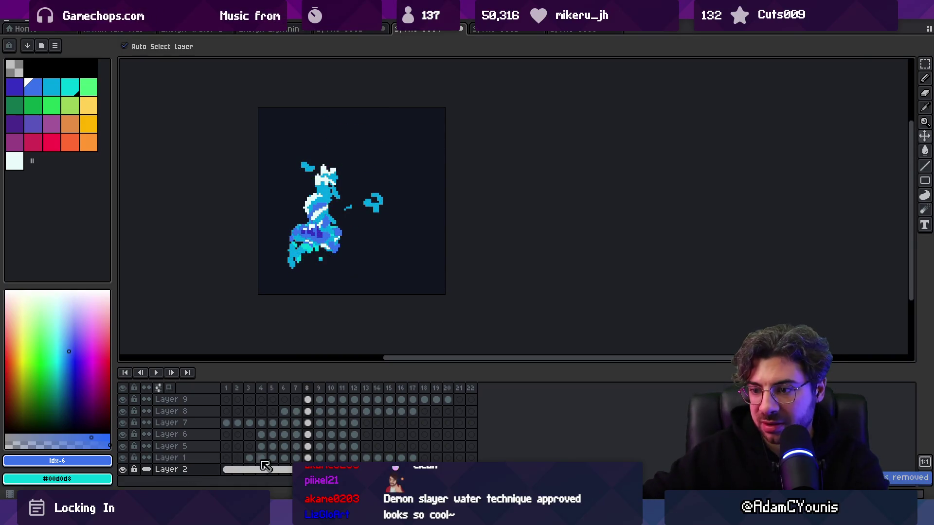
Step: Select Layer 5's cels in frames 4–12, then the full frame range 1–20
mouse_move(232, 400)
left_mouse_down()
mouse_move(335, 392)
mouse_move(243, 392)
mouse_move(297, 391)
left_mouse_up()
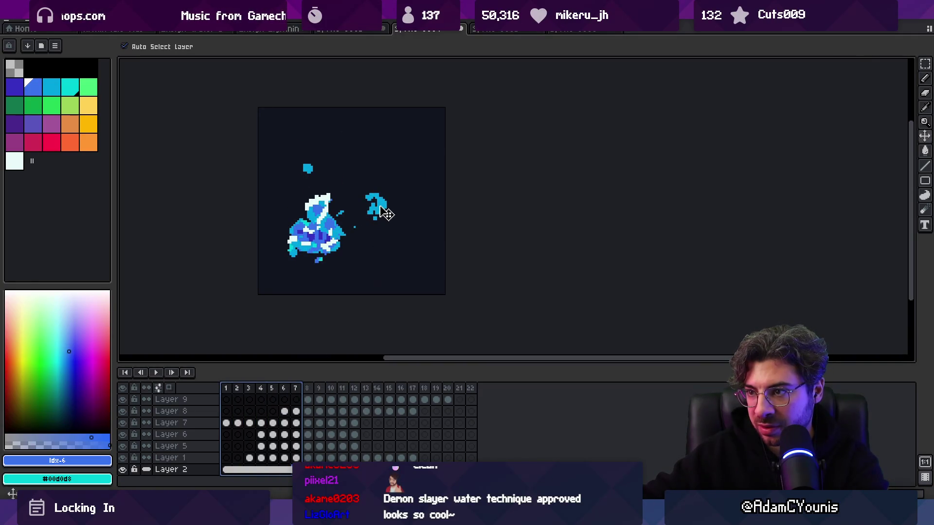
left_click(385, 212)
left_click_drag(360, 446, 261, 446)
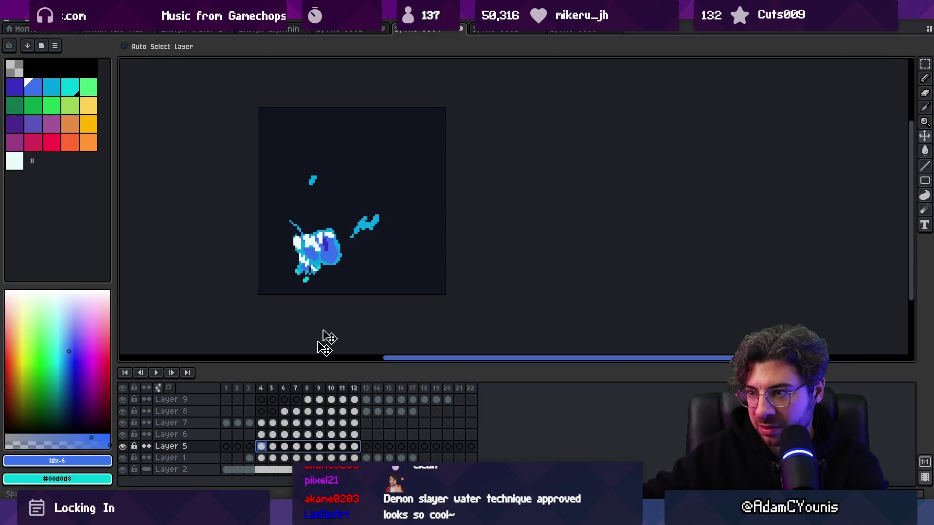
mouse_move(226, 388)
left_mouse_down()
mouse_move(426, 378)
mouse_move(447, 388)
left_mouse_up()
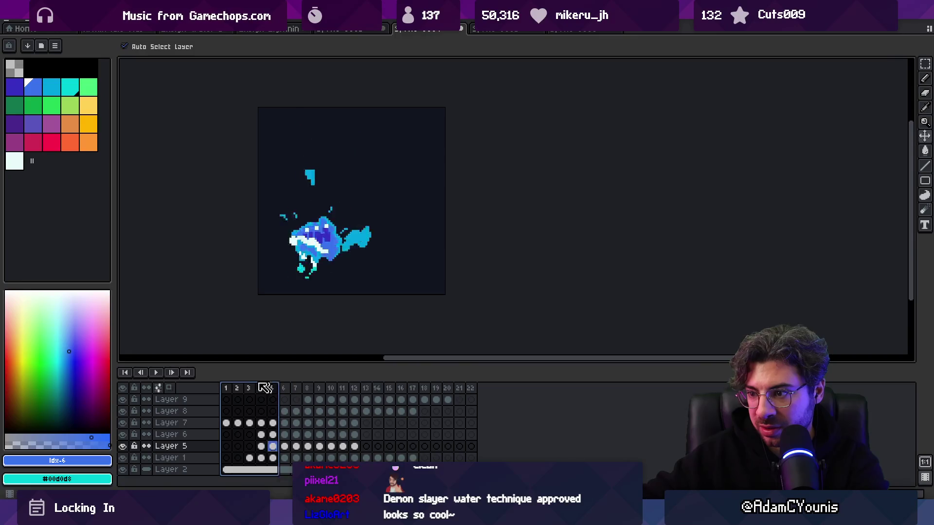
left_click(232, 459)
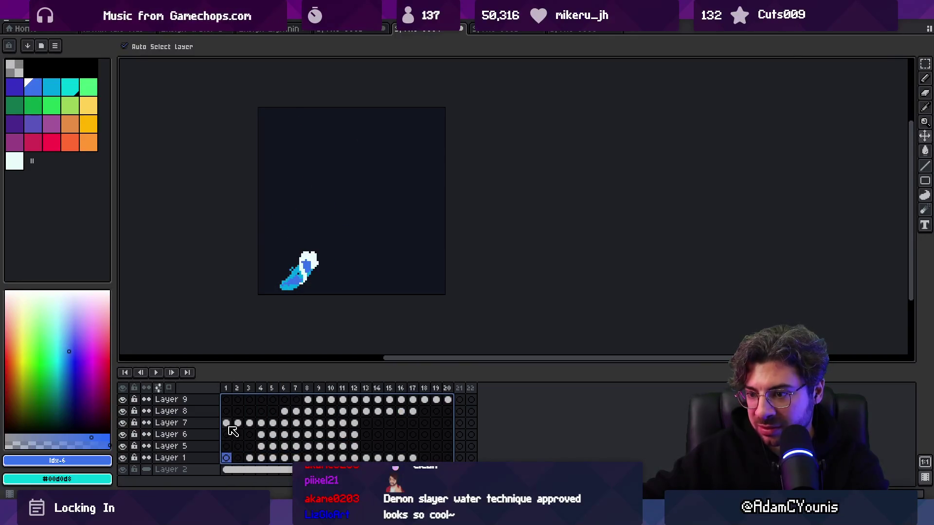
Step: Shift the Layer 7 splash about 40 px right and play the animation to check it
left_click_drag(291, 350, 323, 290)
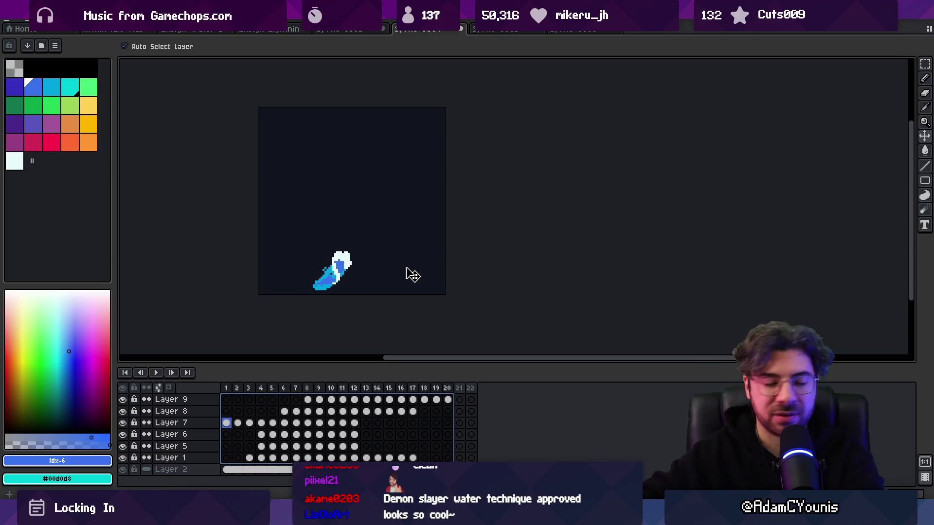
key("Return")
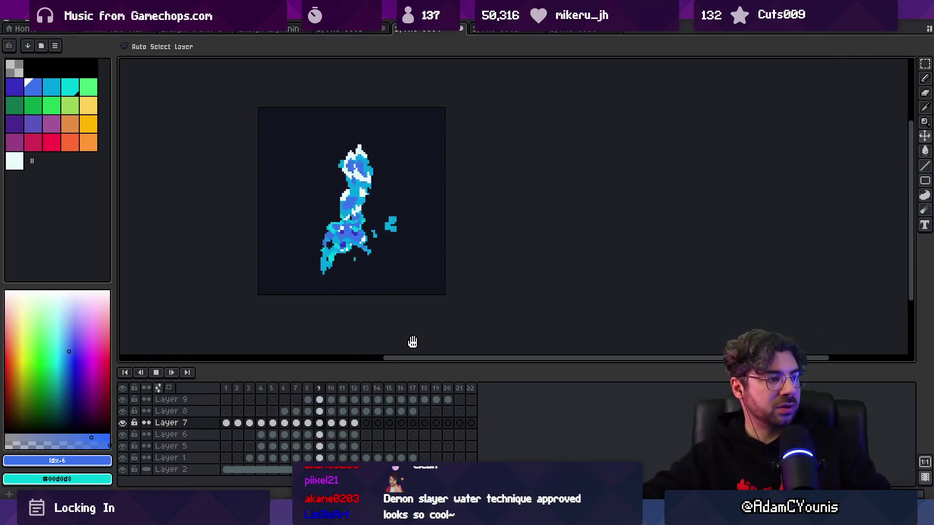
scroll(391, 266, "down", 1)
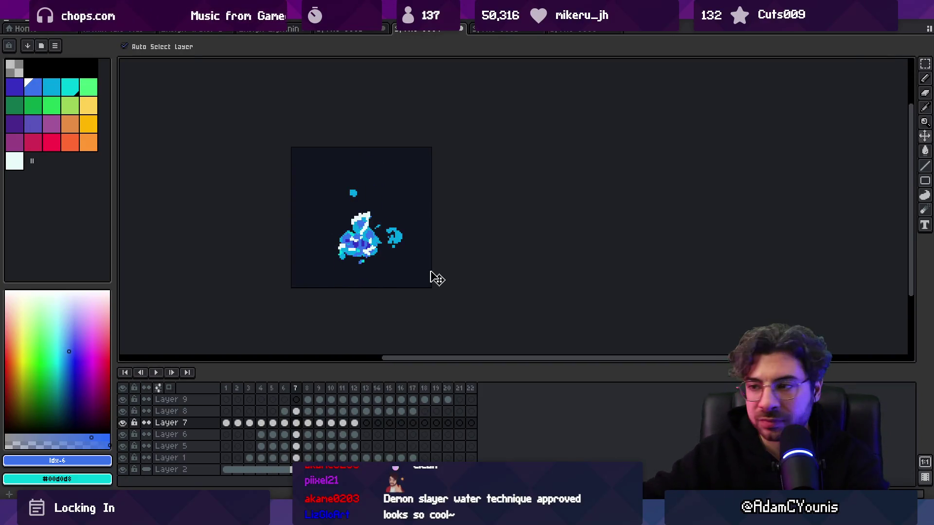
Step: Delay Layer 5's cels from frames 4–12 by two frames, then play frames 1–14
left_click(403, 243)
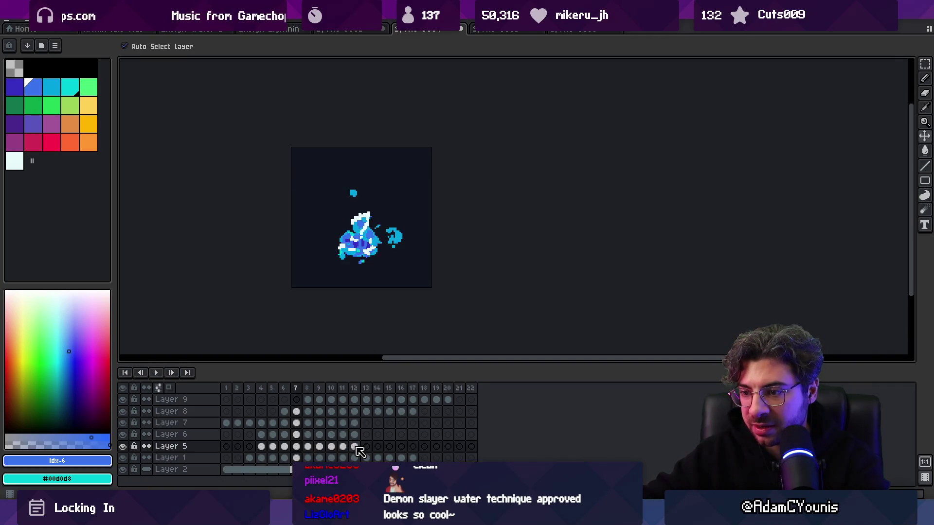
left_click_drag(355, 446, 261, 447)
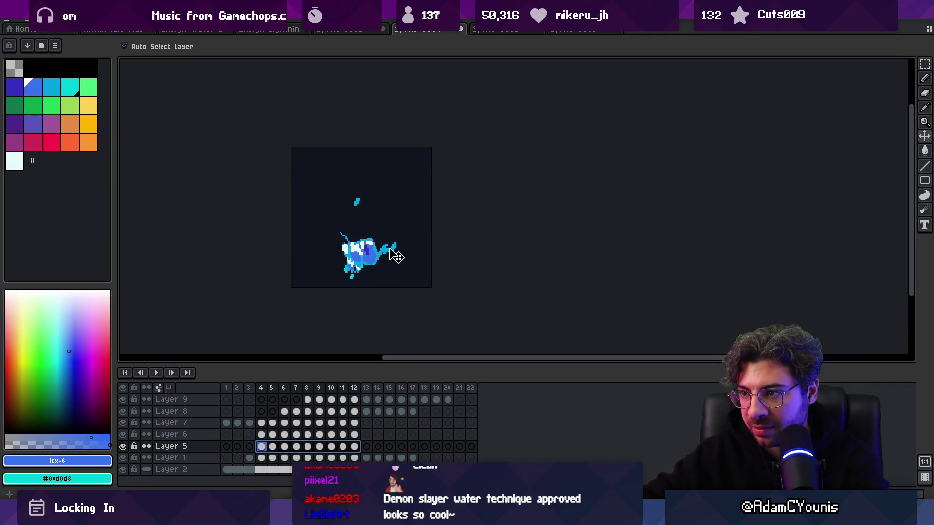
left_click_drag(299, 447, 322, 447)
left_click_drag(226, 388, 385, 374)
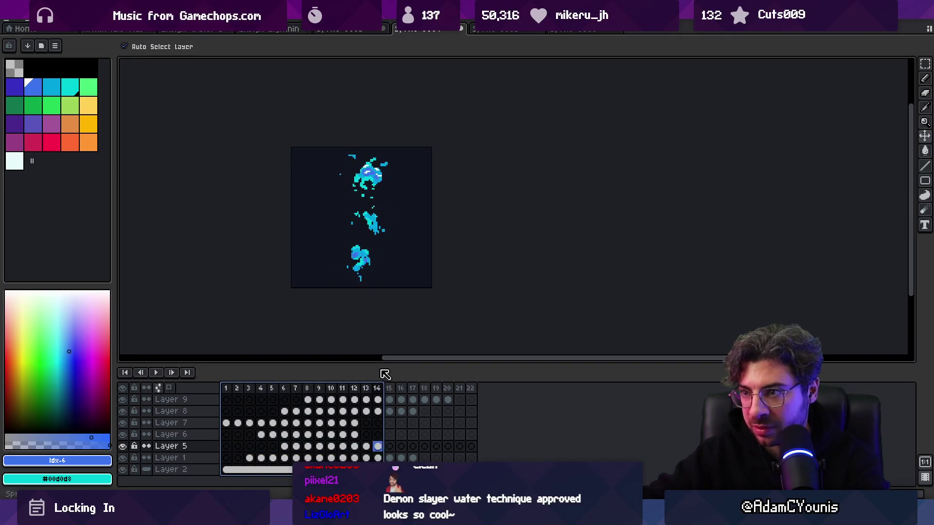
key("Return")
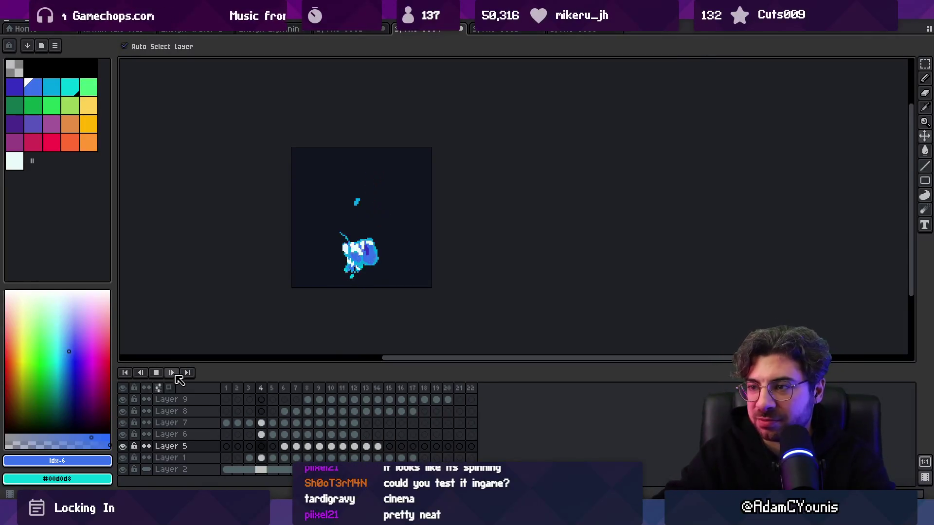
left_click(176, 375)
Step: Stop playback on frame 4 and switch to the Move tool
key("m")
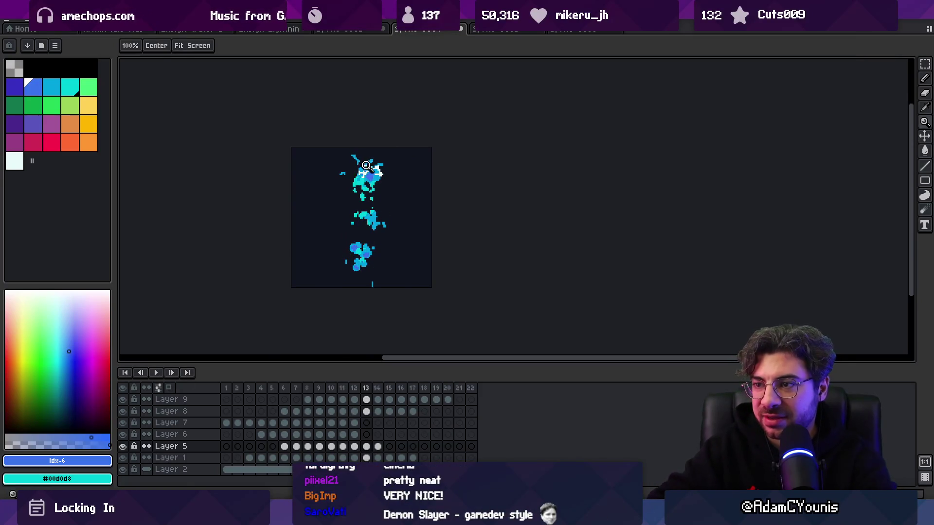
scroll(368, 164, "up", 1)
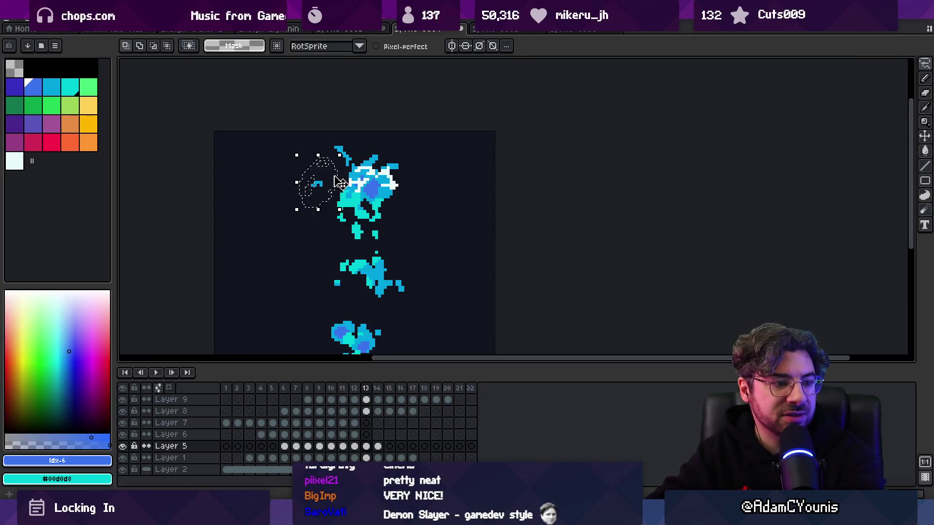
key("z")
scroll(353, 186, "down", 1)
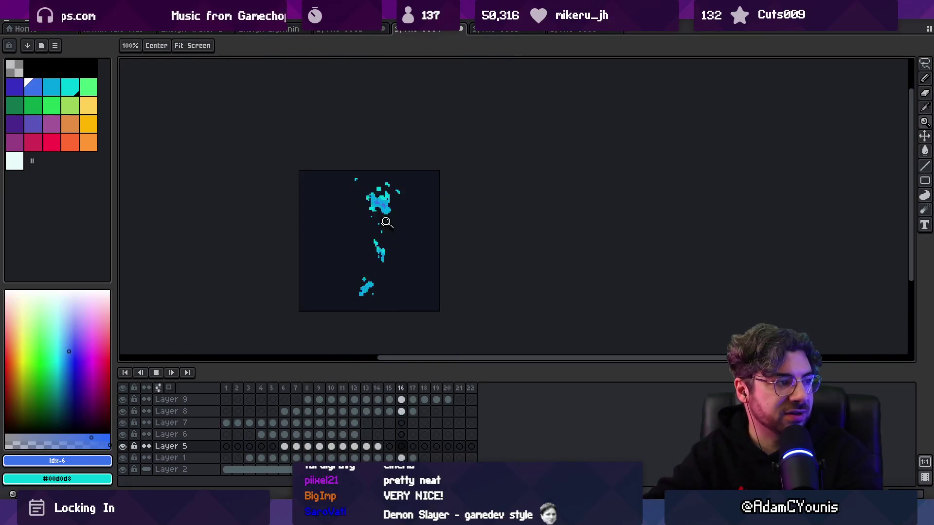
key("m")
key("Return")
key("Left")
key("Left")
key("Right")
key("v")
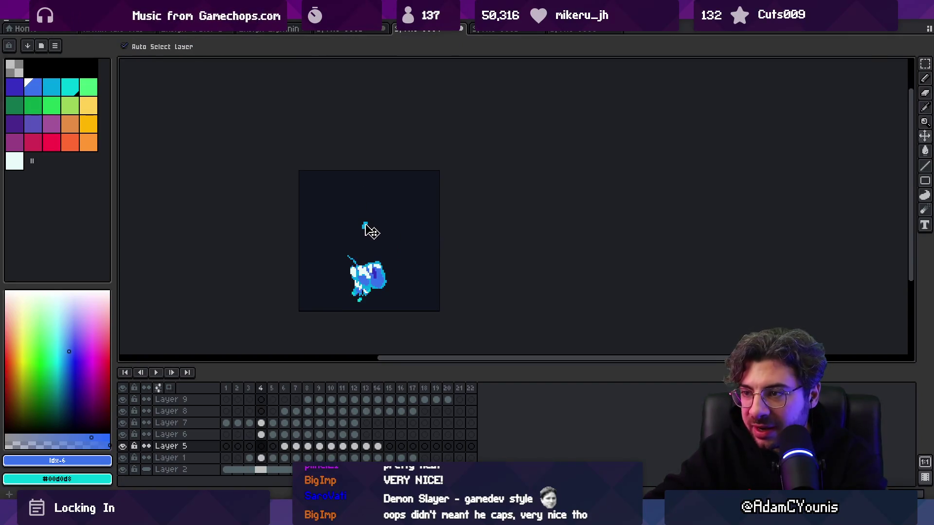
Step: Isolate Layer 6 to check its cyan mark, delete it, and show Layer 5 again
left_click(366, 225)
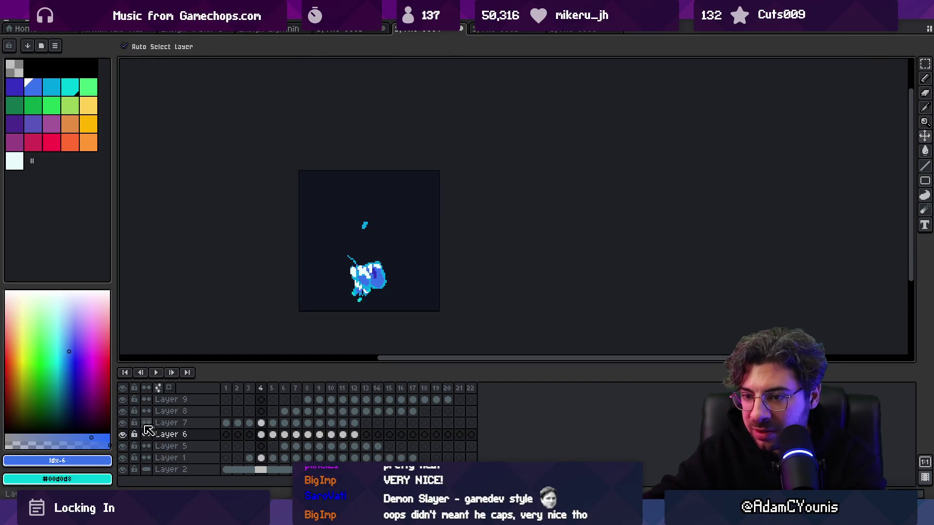
left_click_drag(125, 403, 134, 450)
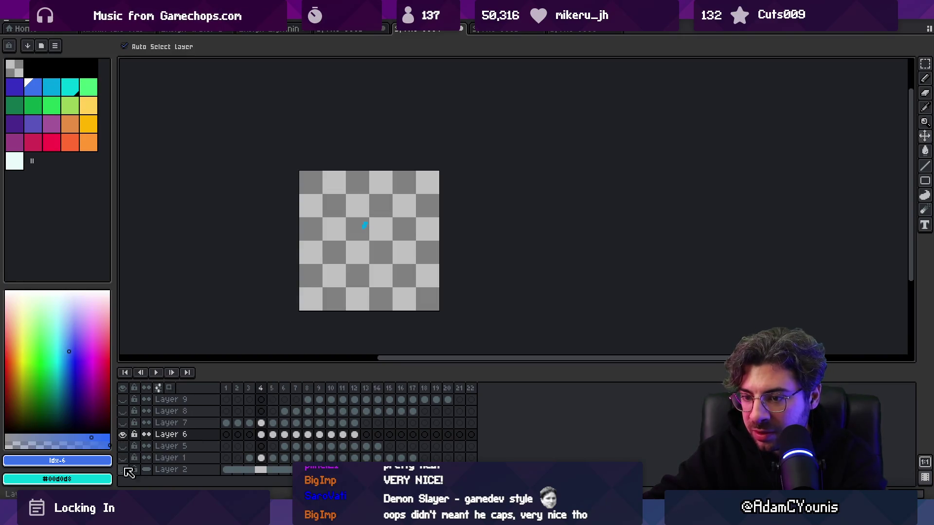
left_click(124, 470)
mouse_move(261, 387)
left_mouse_down()
mouse_move(384, 386)
mouse_move(311, 389)
left_mouse_up()
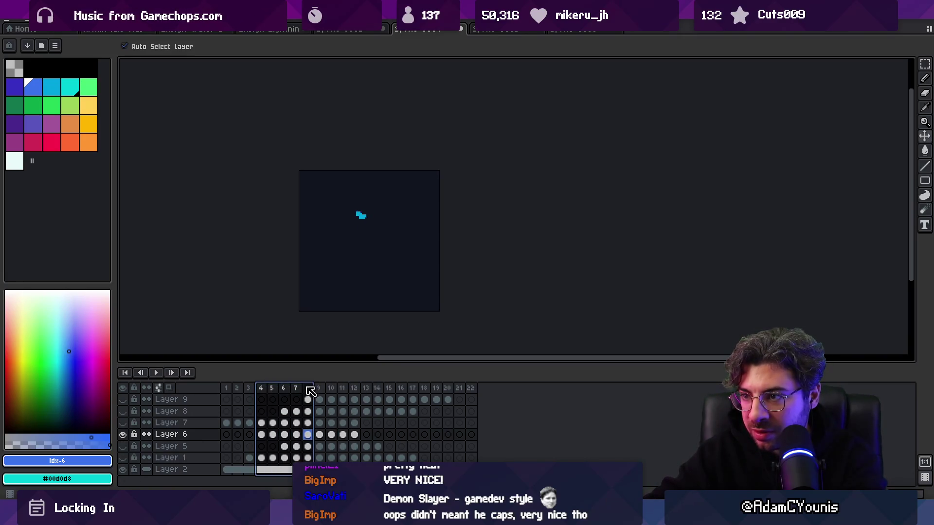
left_click(191, 434)
key("Delete")
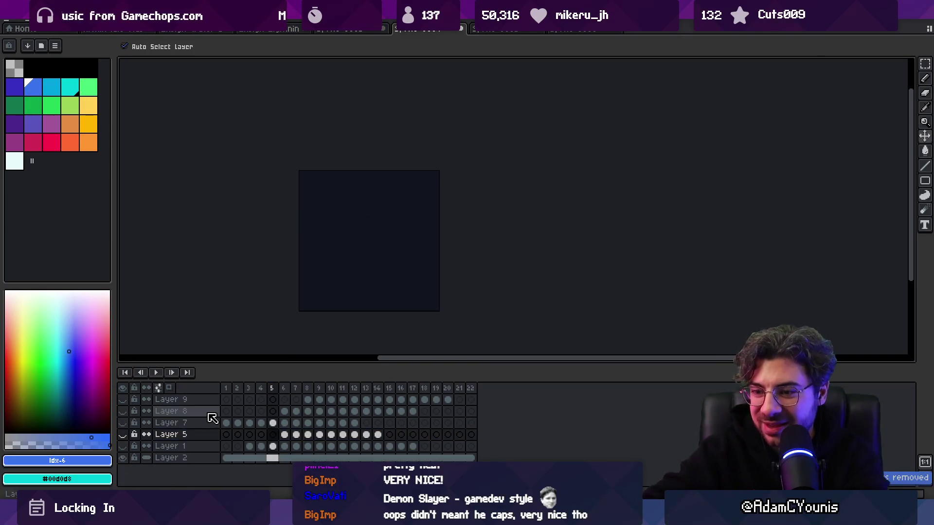
left_click(123, 435)
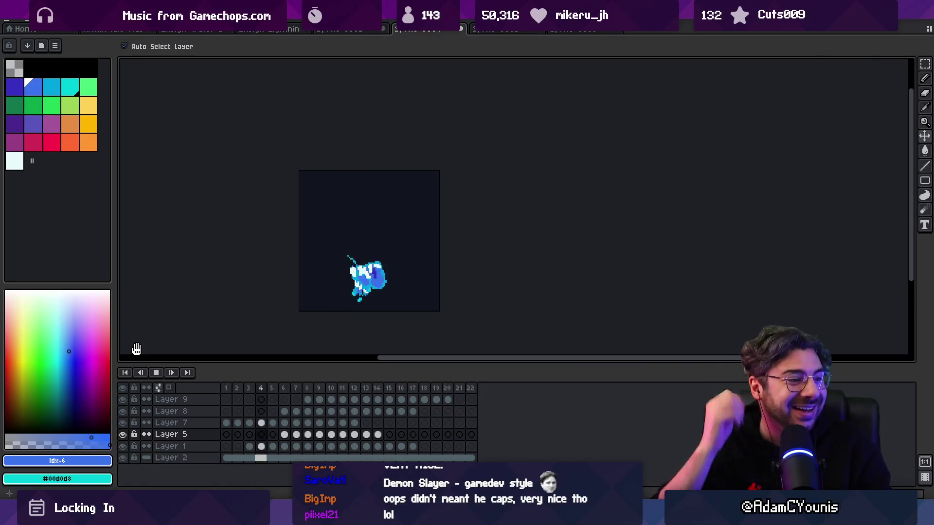
scroll(319, 279, "up", 2)
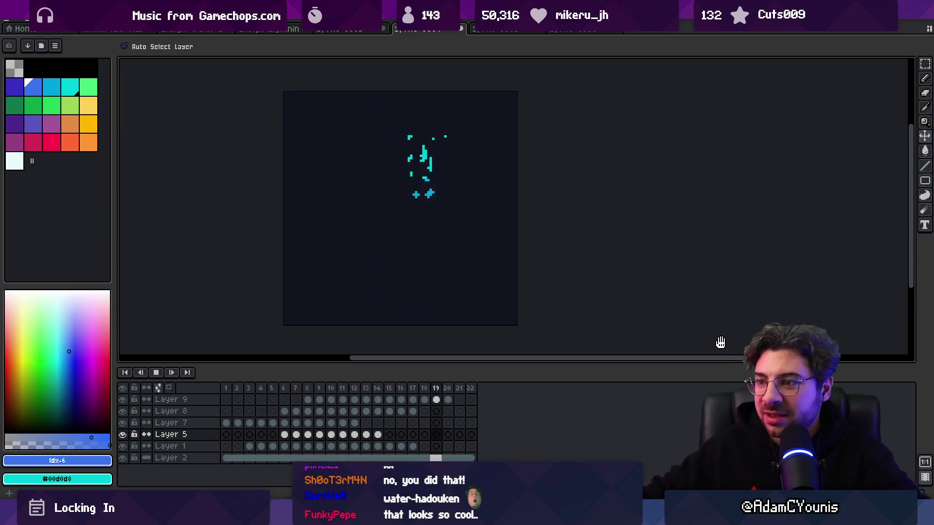
key("z")
scroll(423, 261, "down", 5)
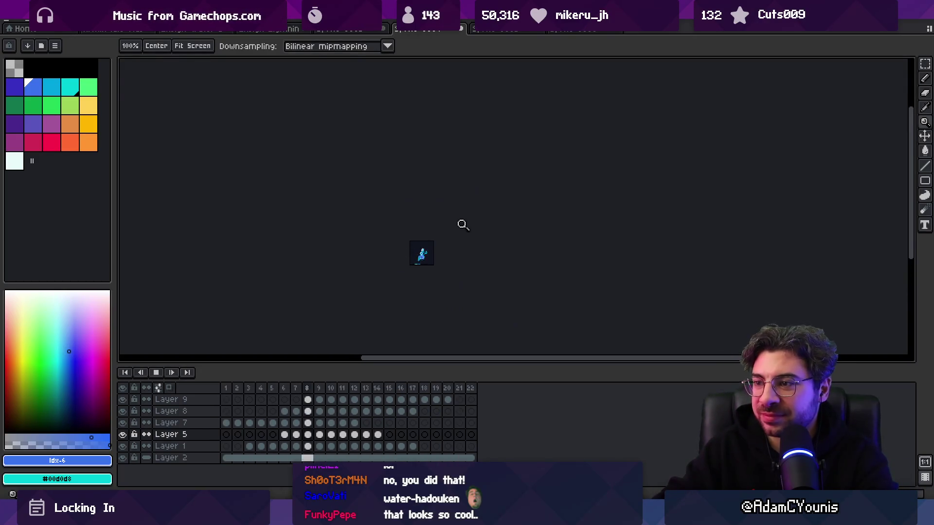
scroll(432, 269, "up", 5)
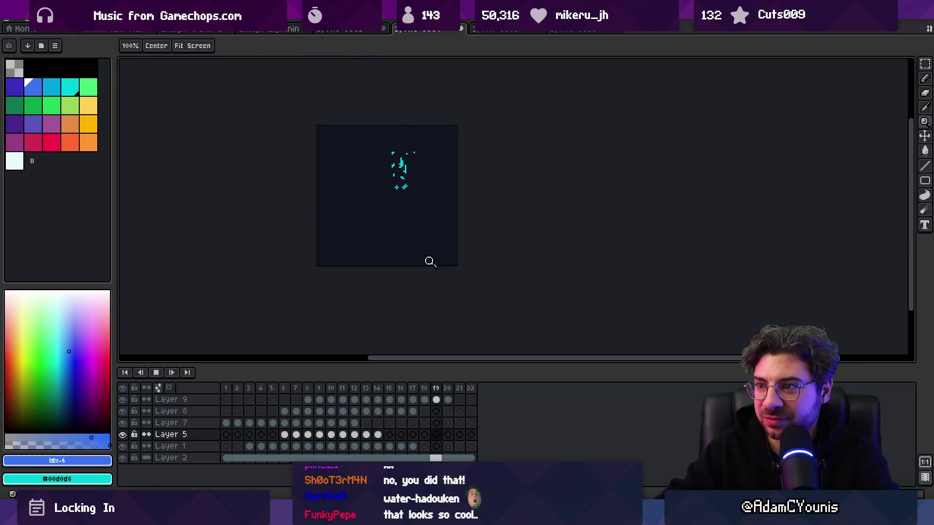
scroll(420, 241, "up", 1)
left_click_drag(427, 244, 438, 257)
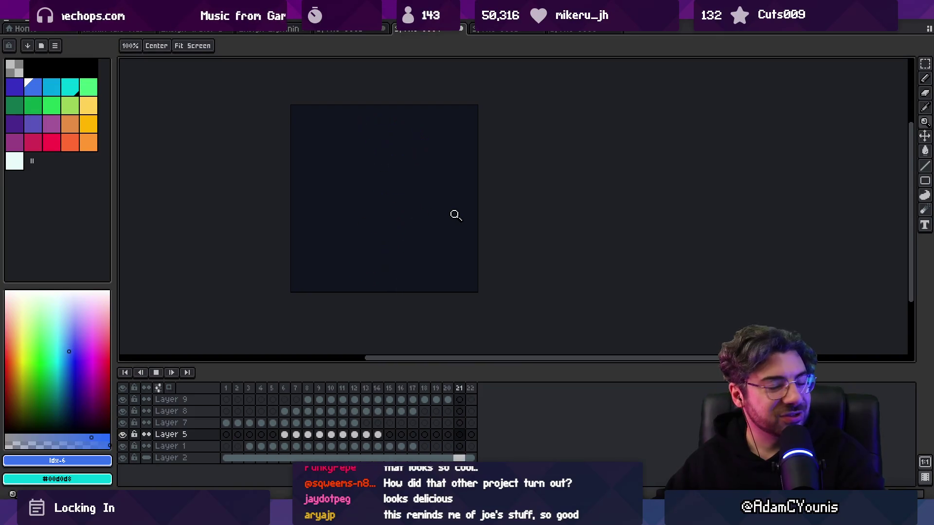
key("Return")
key("Right")
key("Left")
key("Left")
key("Left")
key("Left")
key("Right")
key("Right")
key("Right")
key("Right")
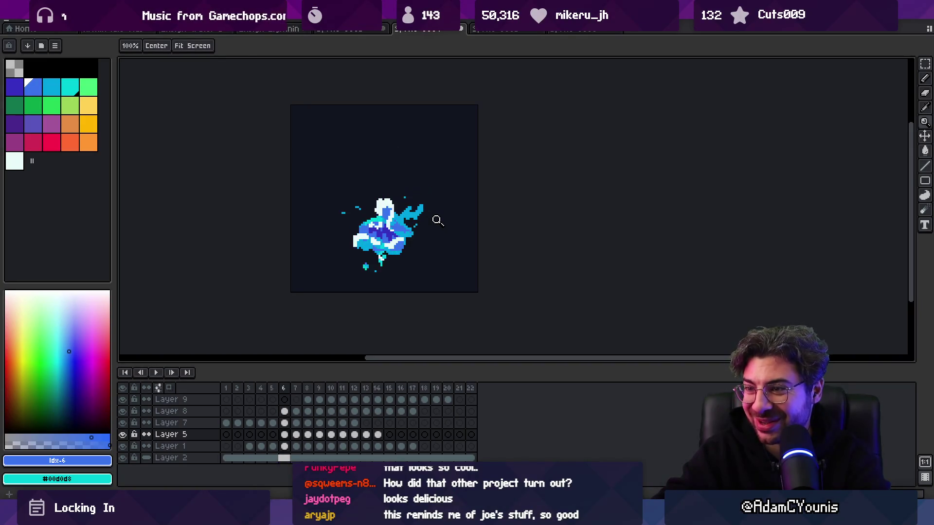
key("Right")
key("Right")
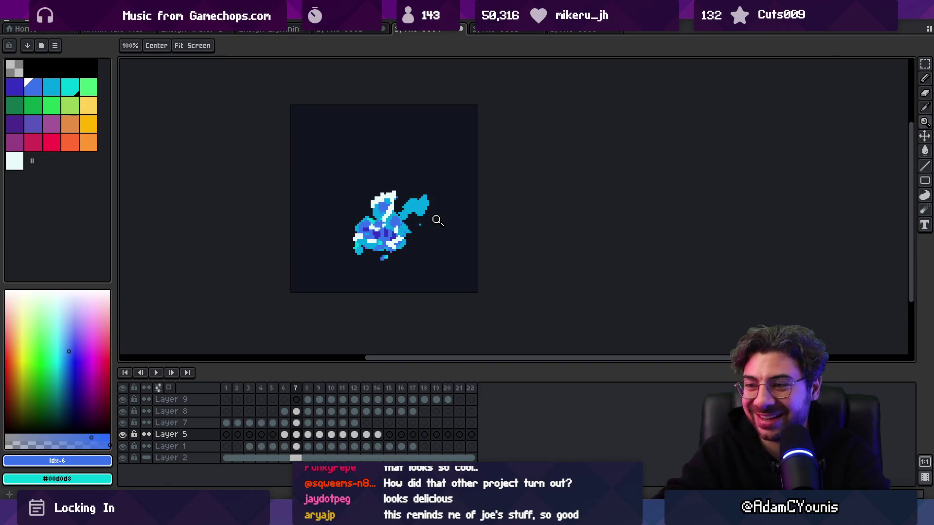
key("Return")
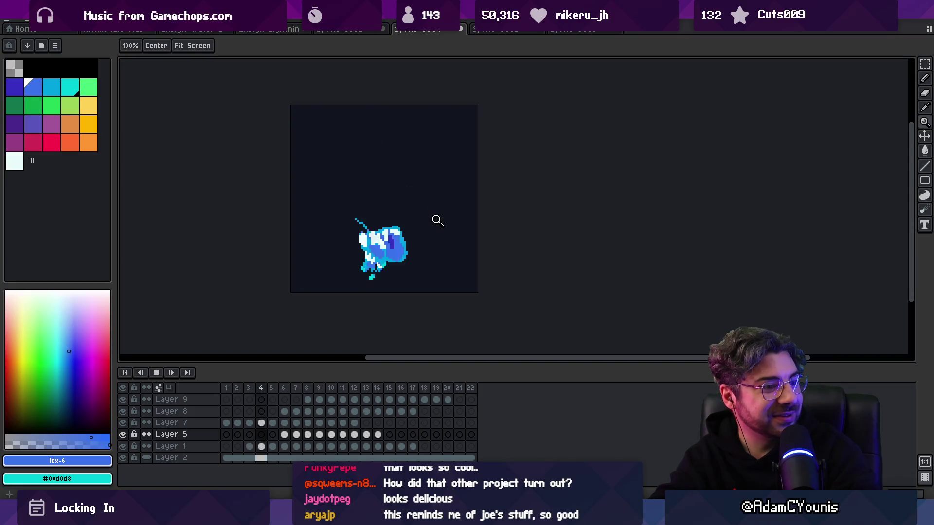
key("Return")
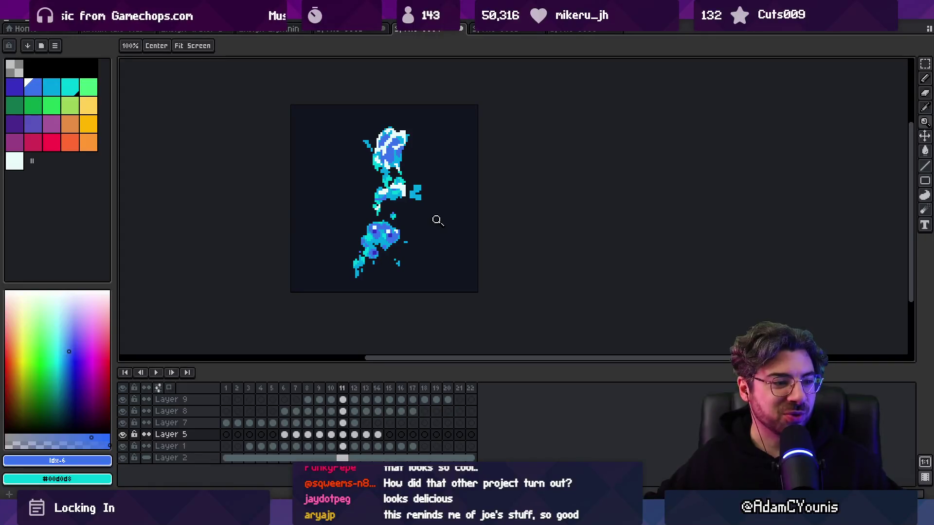
mouse_move(227, 388)
left_mouse_down()
mouse_move(428, 369)
mouse_move(488, 375)
mouse_move(325, 389)
left_mouse_up()
key("Escape")
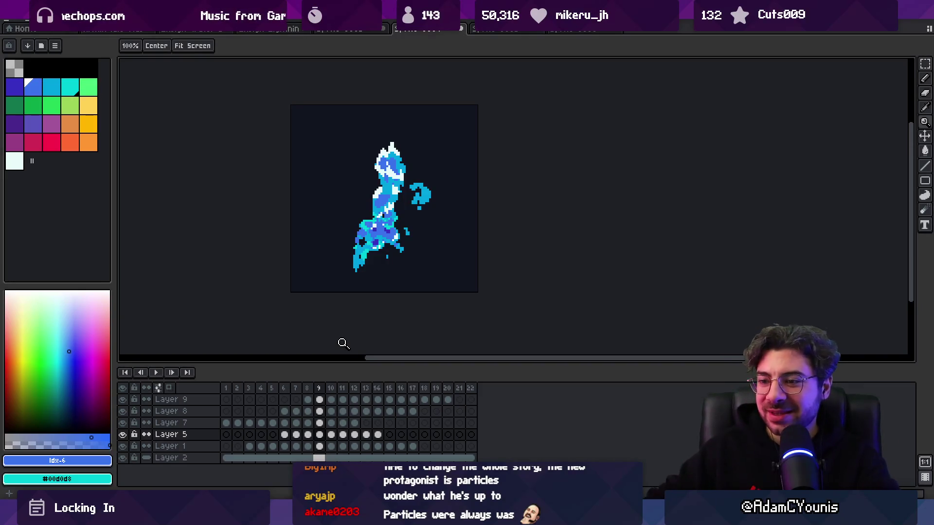
mouse_move(233, 385)
left_mouse_down()
mouse_move(462, 400)
mouse_move(236, 400)
mouse_move(350, 424)
mouse_move(403, 384)
mouse_move(471, 381)
mouse_move(340, 384)
mouse_move(384, 380)
mouse_move(315, 392)
left_mouse_up()
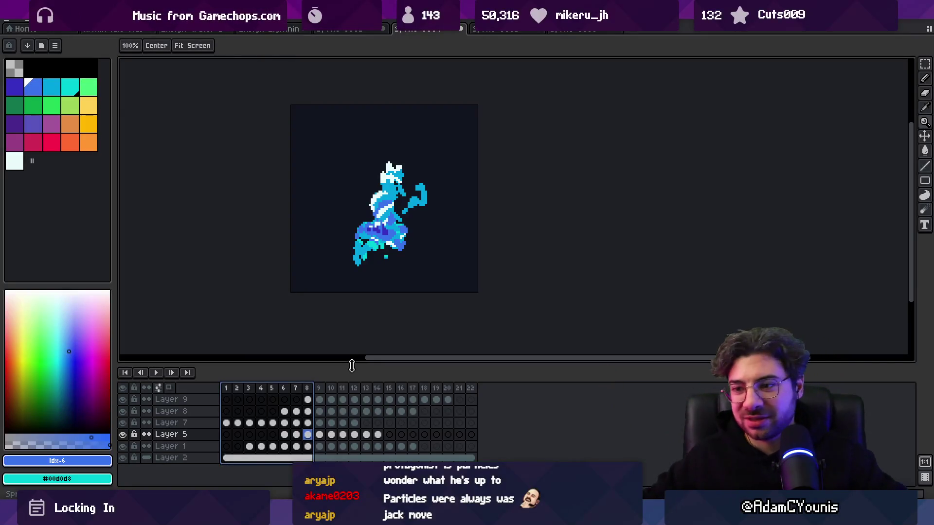
mouse_move(238, 399)
left_mouse_down()
mouse_move(231, 392)
mouse_move(452, 375)
mouse_move(250, 409)
mouse_move(306, 391)
mouse_move(430, 381)
left_mouse_up()
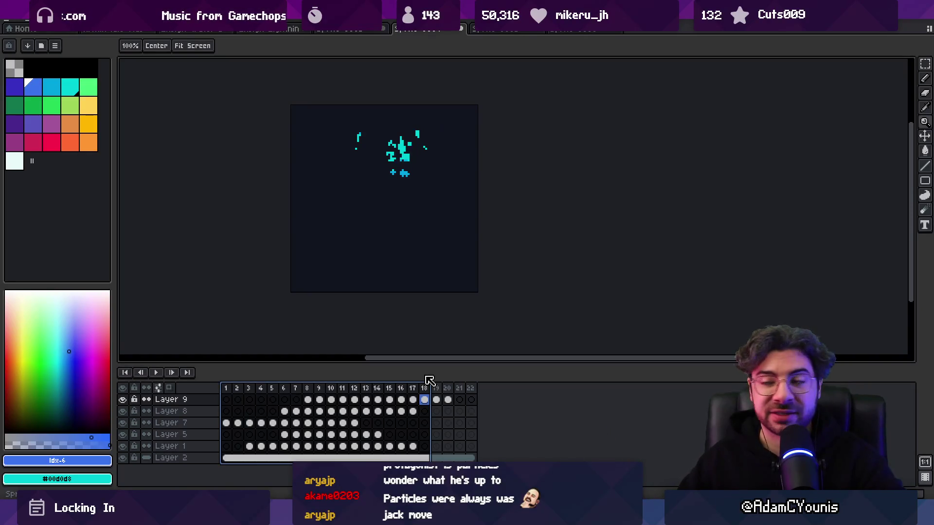
mouse_move(231, 389)
left_mouse_down()
mouse_move(424, 389)
mouse_move(400, 396)
mouse_move(243, 389)
mouse_move(476, 382)
mouse_move(244, 388)
mouse_move(431, 377)
mouse_move(318, 389)
left_mouse_up()
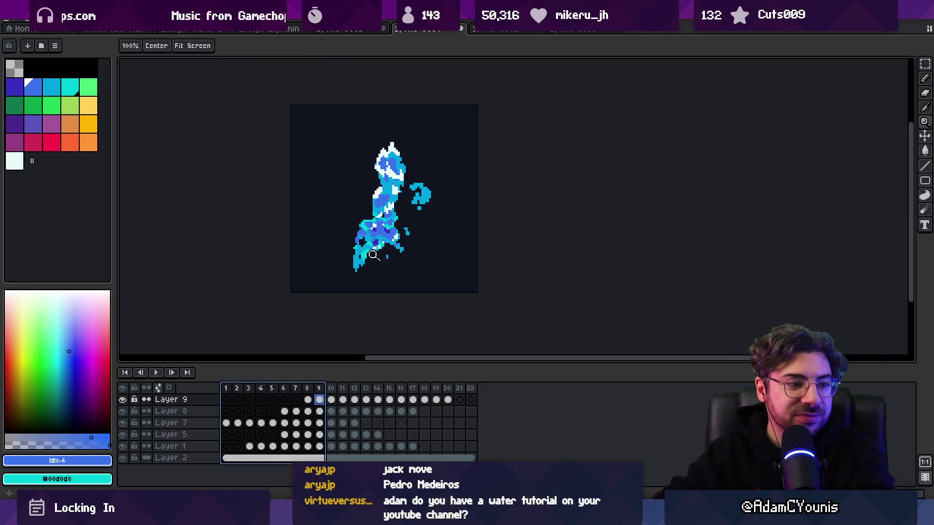
Step: Pan the splash canvas, then switch over to the Unity editor
mouse_move(437, 243)
left_mouse_down()
mouse_move(402, 275)
mouse_move(408, 264)
left_mouse_up()
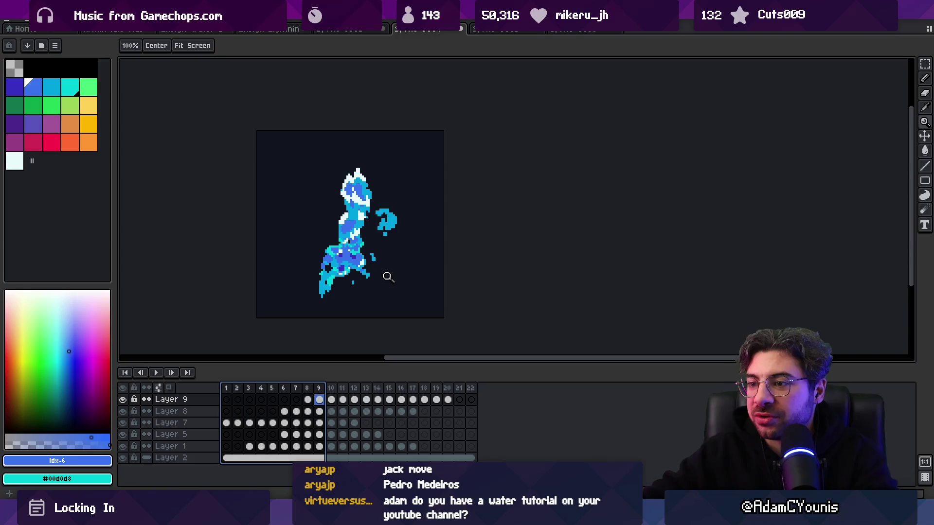
key("alt+Tab")
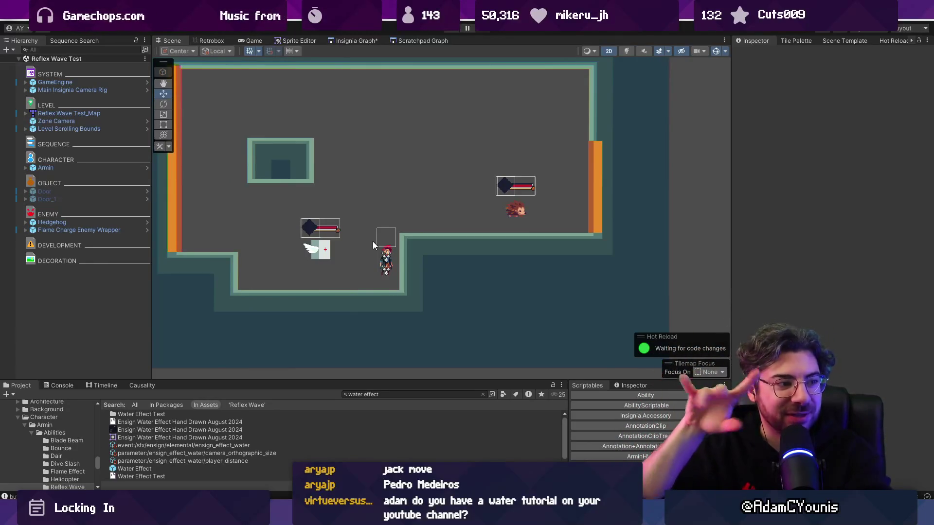
Step: Pan around the Reflex Wave Test room, enlarge the Project panel, and return to Aseprite
scroll(366, 237, "up", 2)
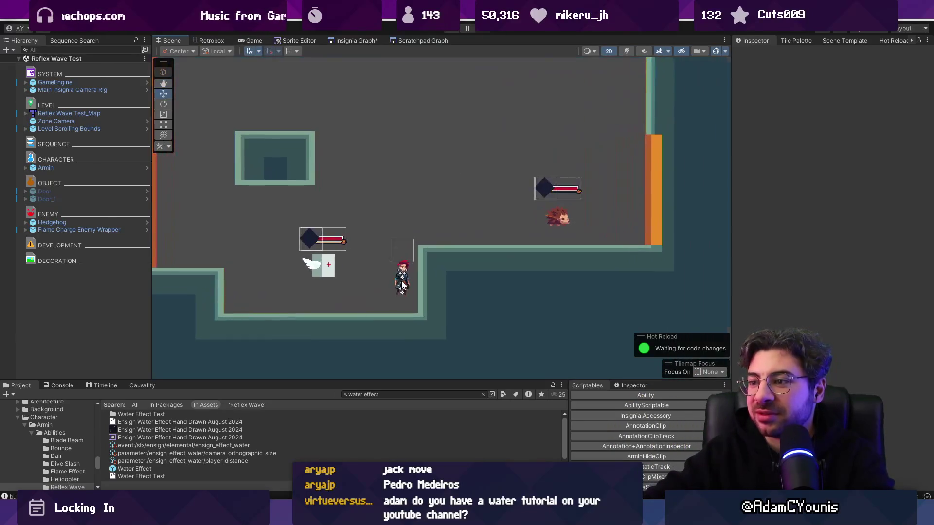
left_click_drag(434, 309, 441, 308)
scroll(440, 307, "down", 1)
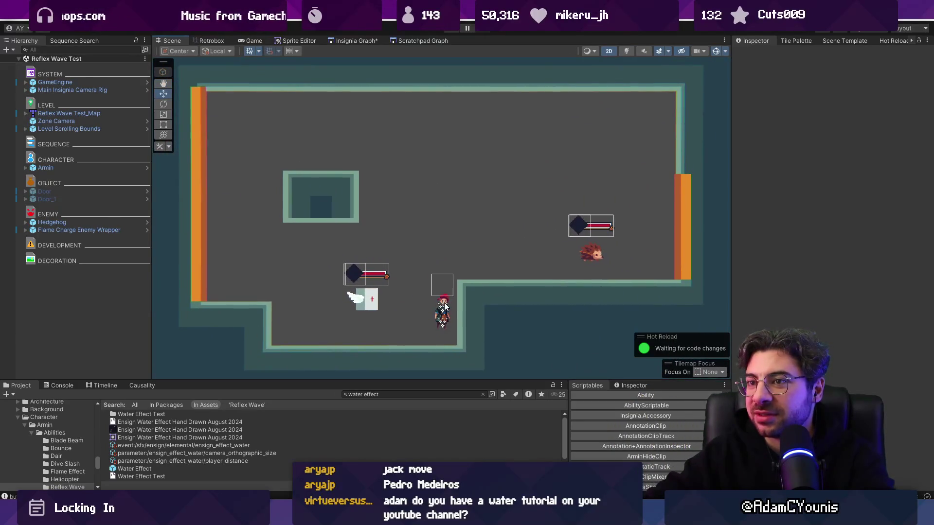
scroll(445, 306, "down", 1)
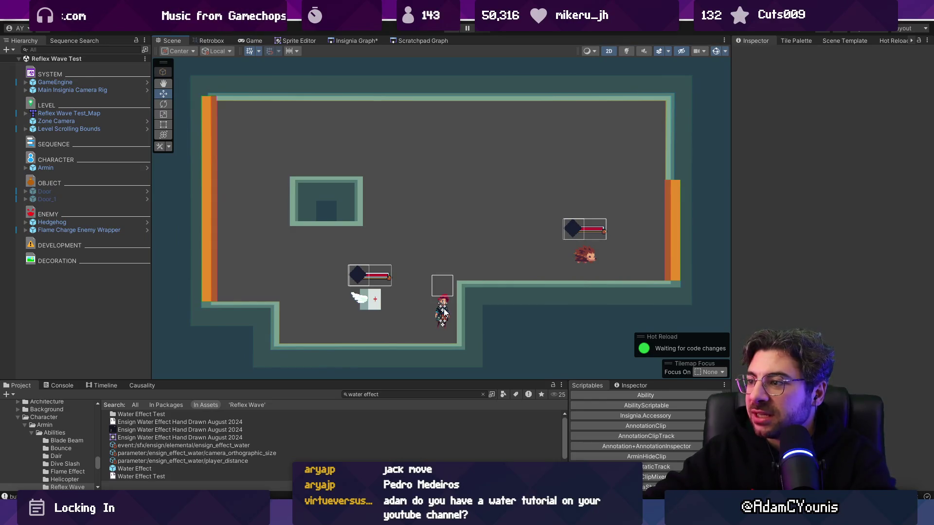
left_click_drag(458, 381, 459, 360)
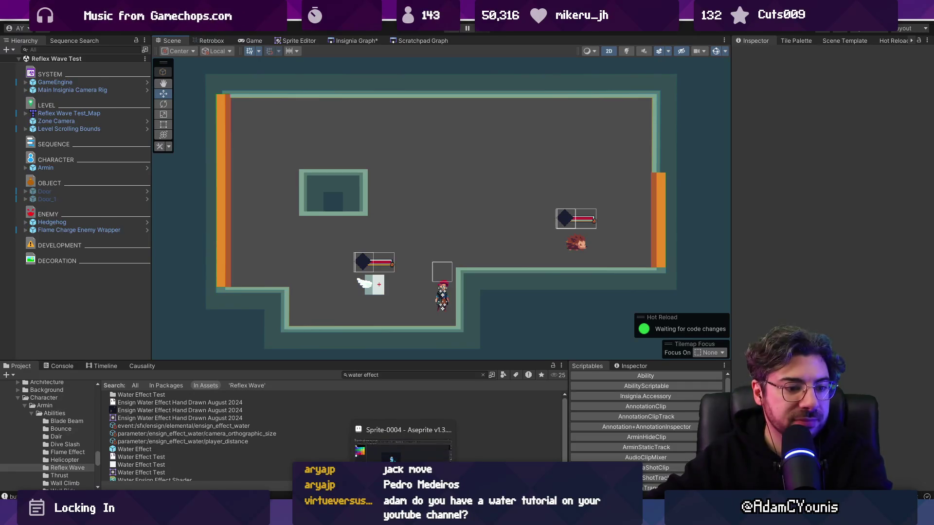
key("alt+Tab")
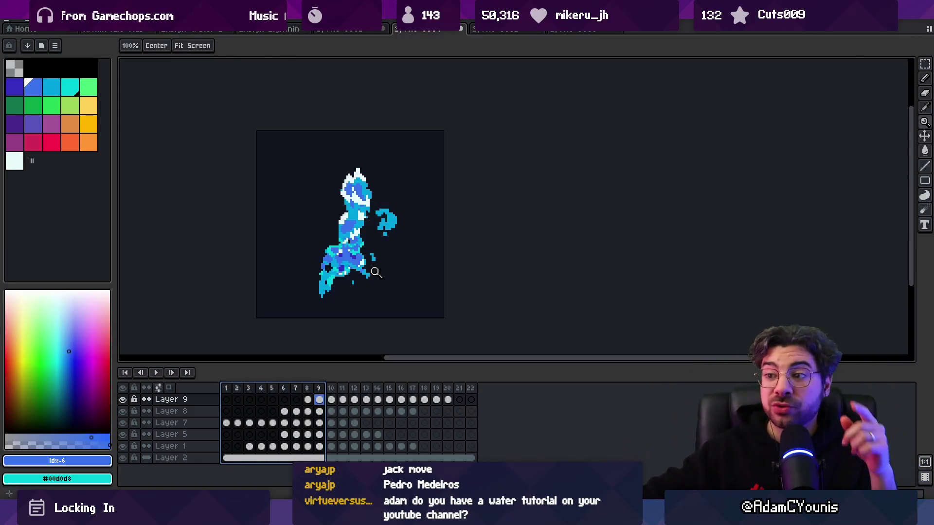
Step: Browse frames 1–22 and check the document tab and frame context menus
mouse_move(335, 389)
left_mouse_down()
mouse_move(416, 392)
mouse_move(346, 384)
left_mouse_up()
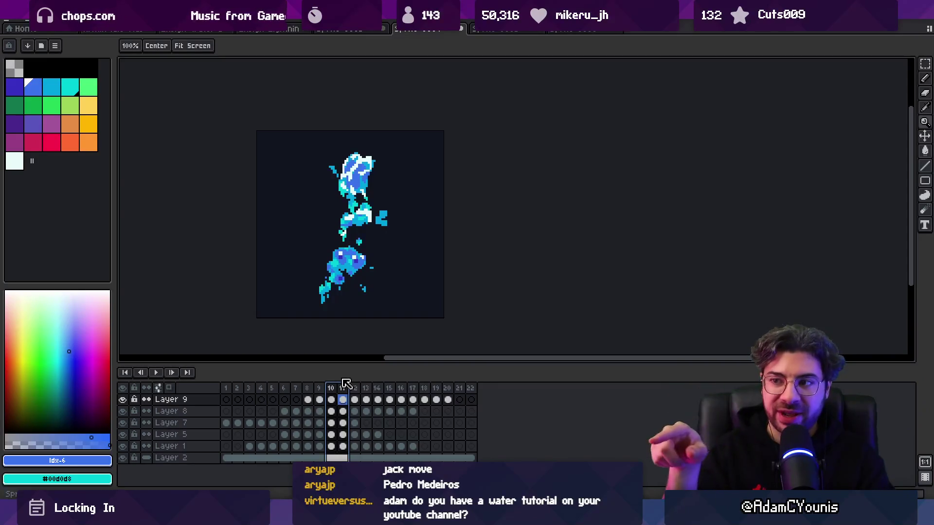
mouse_move(225, 388)
left_mouse_down()
mouse_move(413, 394)
mouse_move(272, 388)
mouse_move(348, 387)
mouse_move(381, 314)
left_mouse_up()
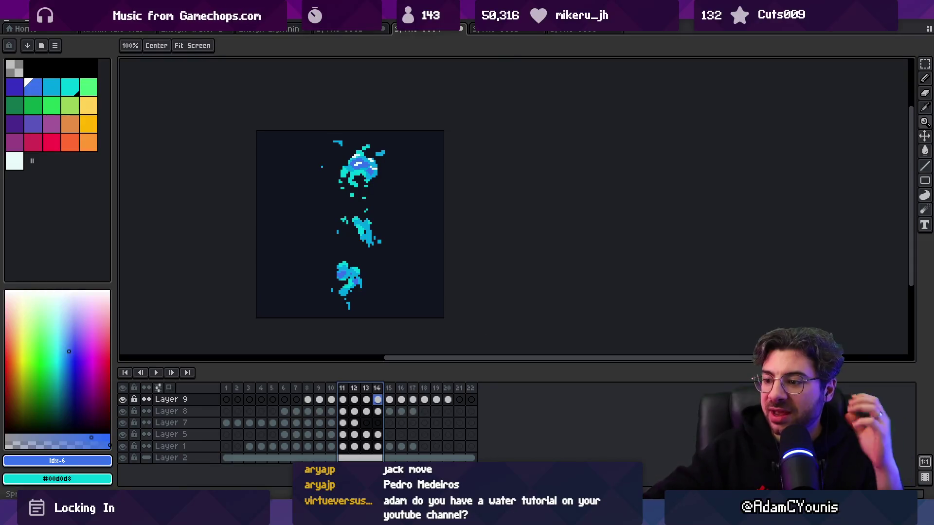
mouse_move(339, 518)
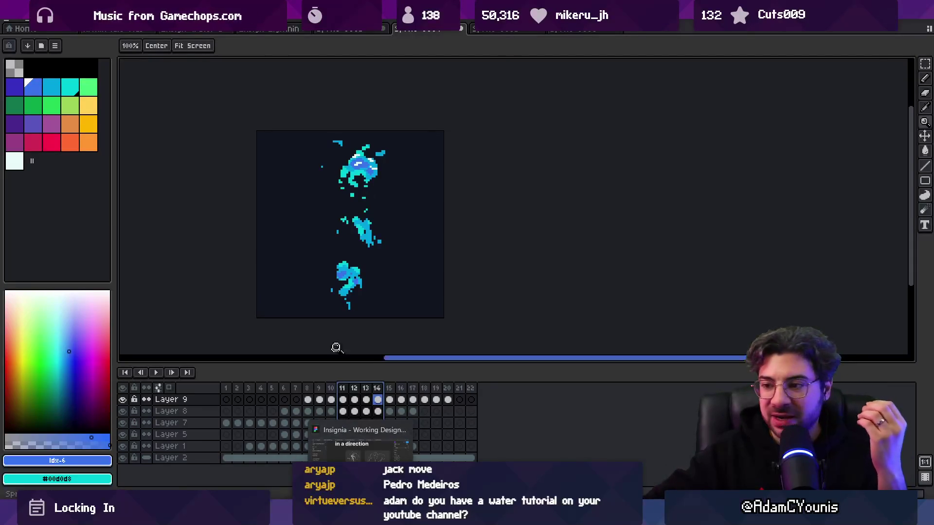
left_click(332, 388)
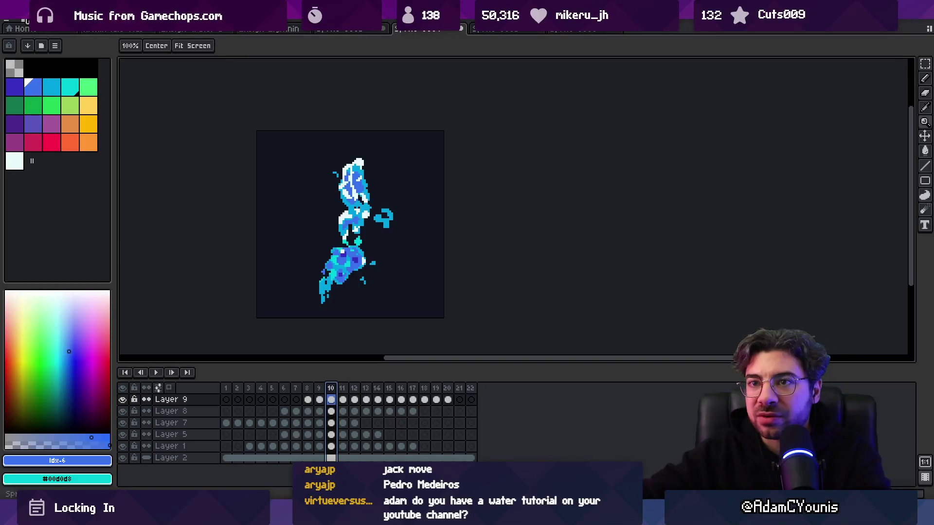
right_click(437, 34)
left_click(363, 59)
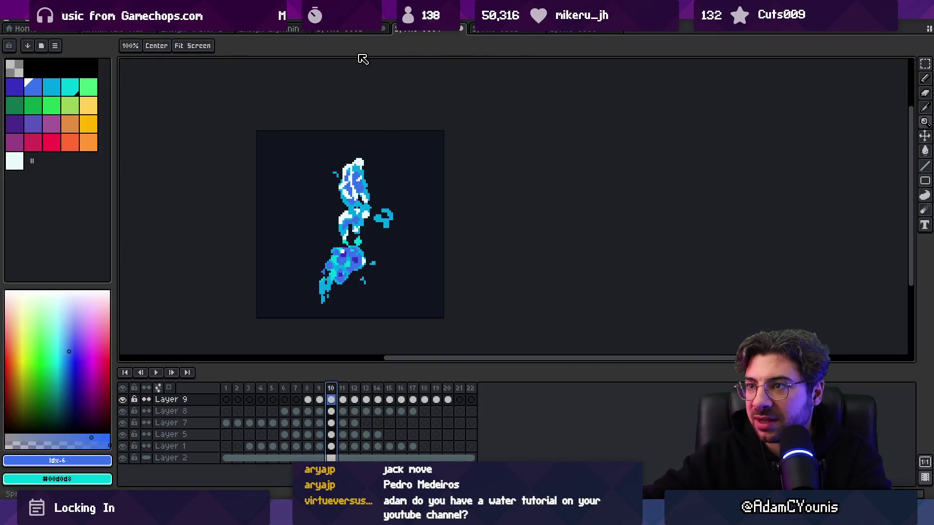
left_click_drag(478, 389, 226, 389)
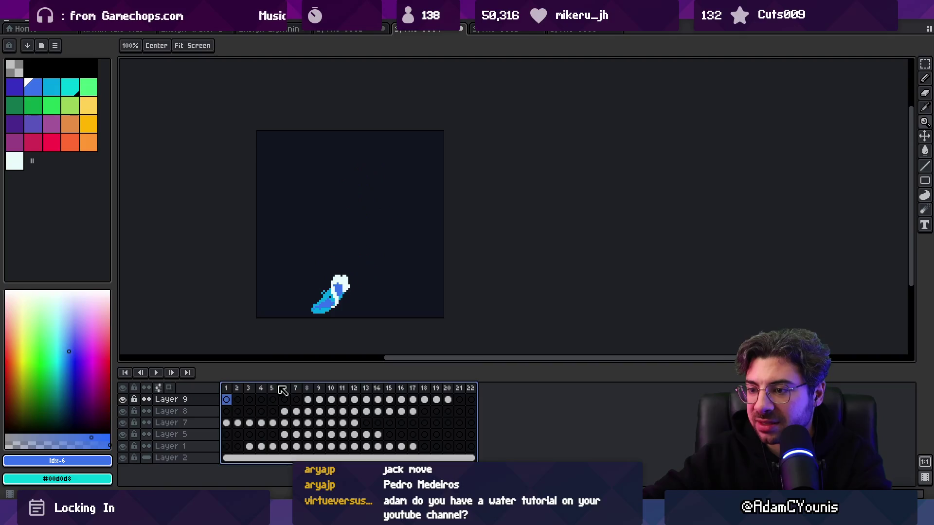
right_click(279, 388)
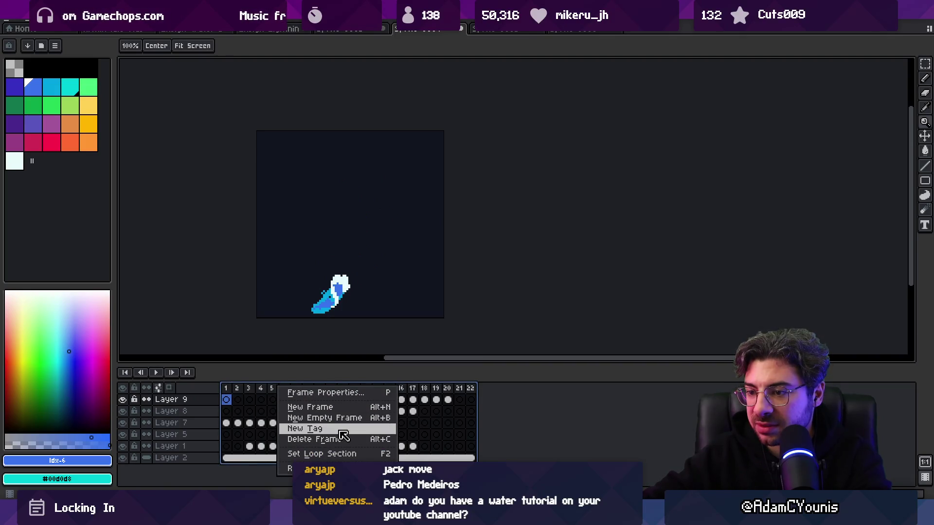
left_click(477, 397)
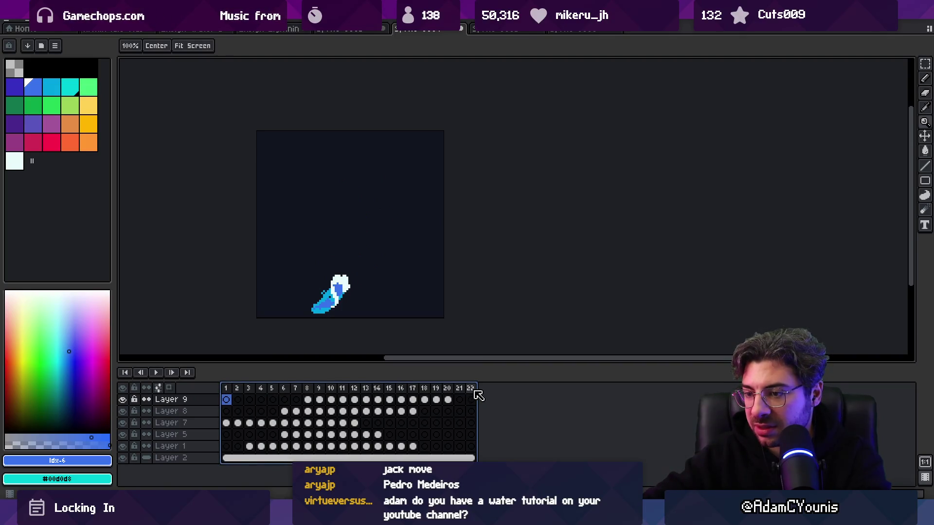
Step: Copy frames 2–22 into new frames 23–43 and add a tag over frames 1–21
left_click_drag(476, 458, 240, 402)
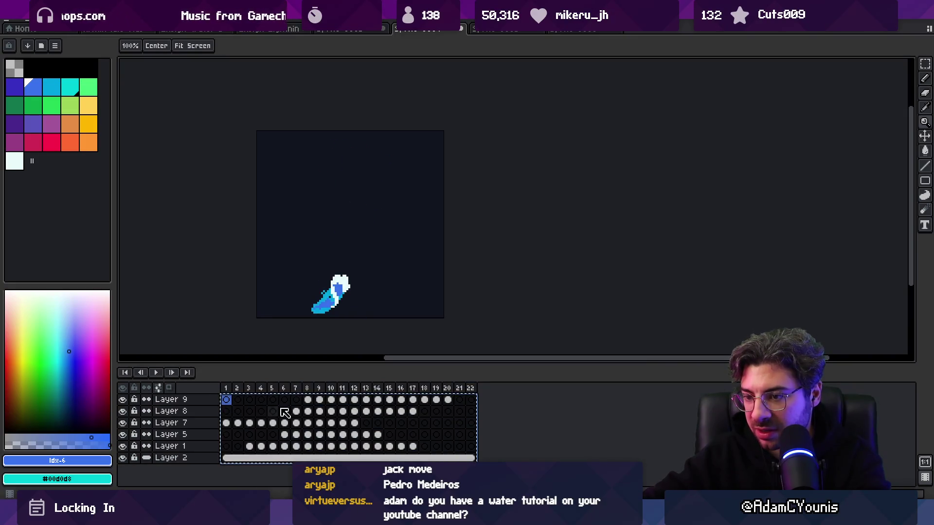
mouse_move(474, 402)
left_mouse_down()
mouse_move(486, 406)
mouse_move(226, 388)
left_mouse_up()
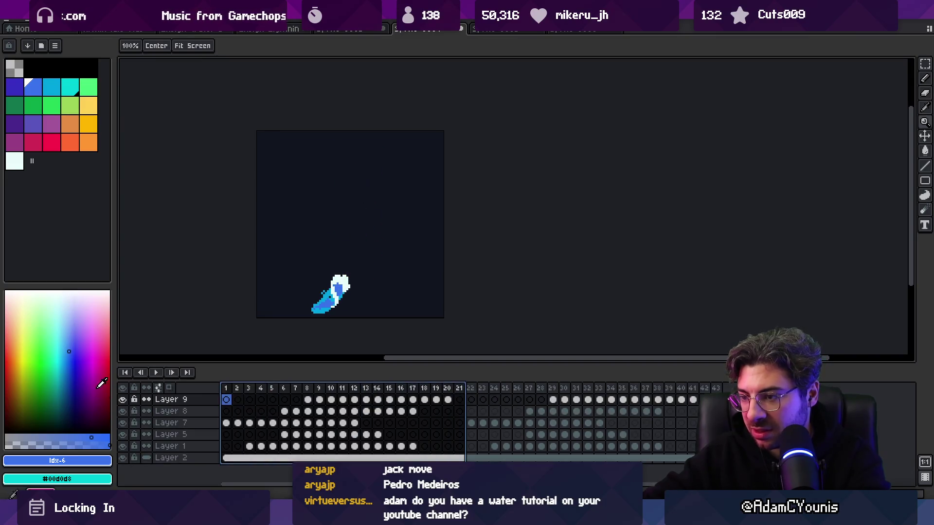
right_click(302, 409)
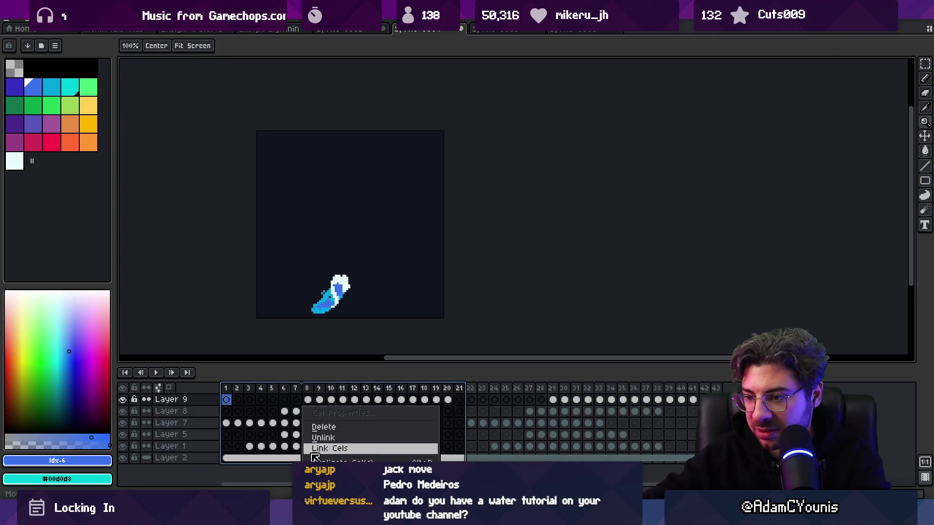
right_click(318, 389)
right_click(317, 389)
left_click(346, 432)
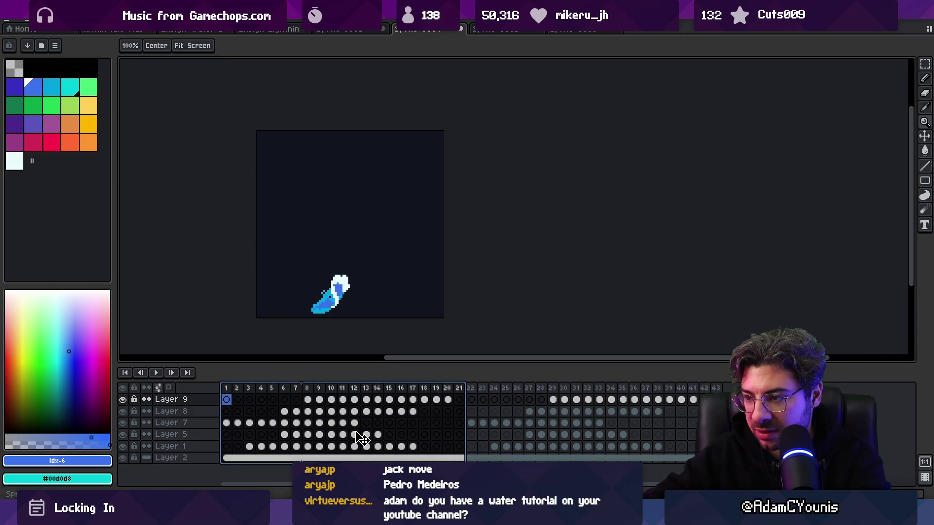
left_click(468, 315)
Step: Add a second tag named Tag over frames 22–43, then select frames 22–38
left_click_drag(478, 397, 715, 455)
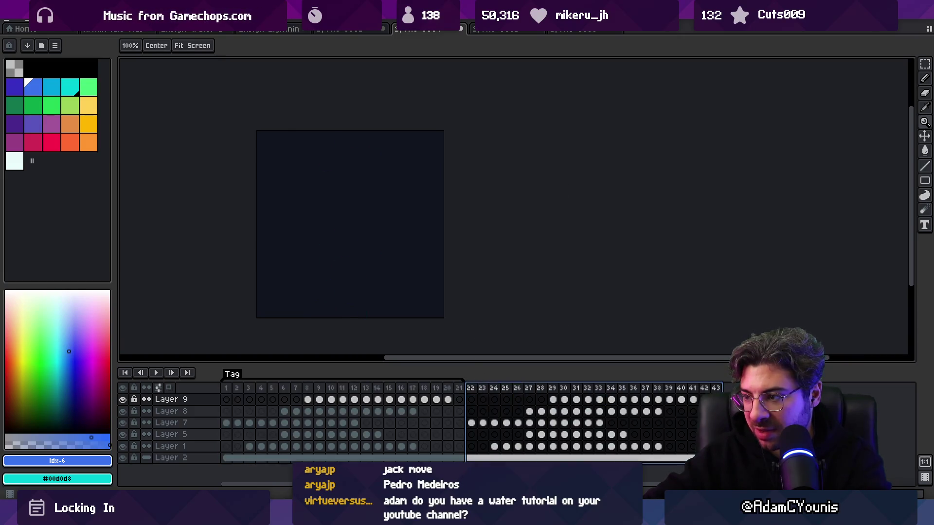
right_click(643, 404)
left_click(647, 404)
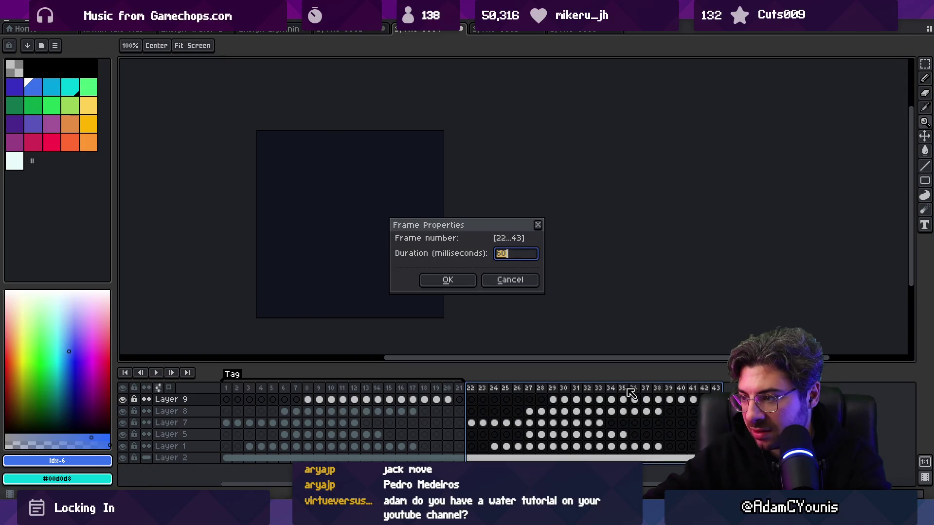
left_click(510, 280)
right_click(541, 388)
left_click(543, 393)
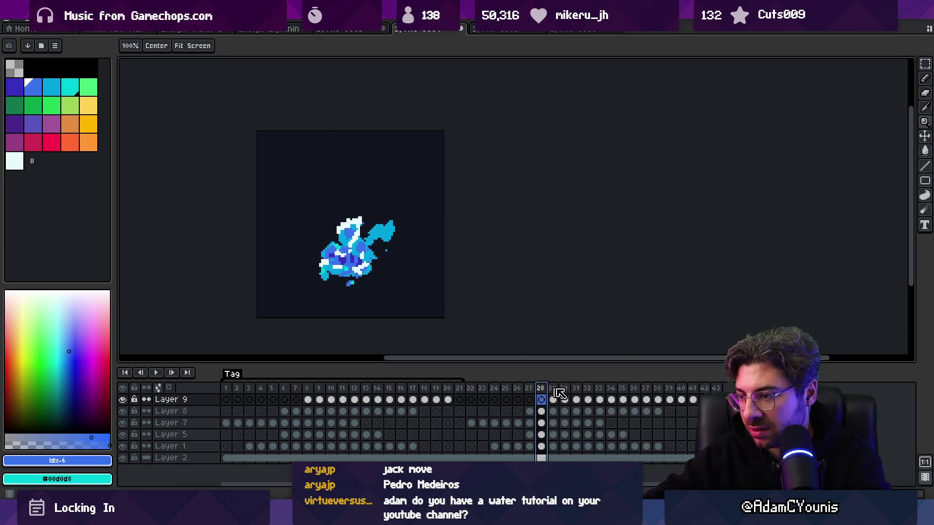
left_click_drag(470, 388, 715, 388)
right_click(584, 388)
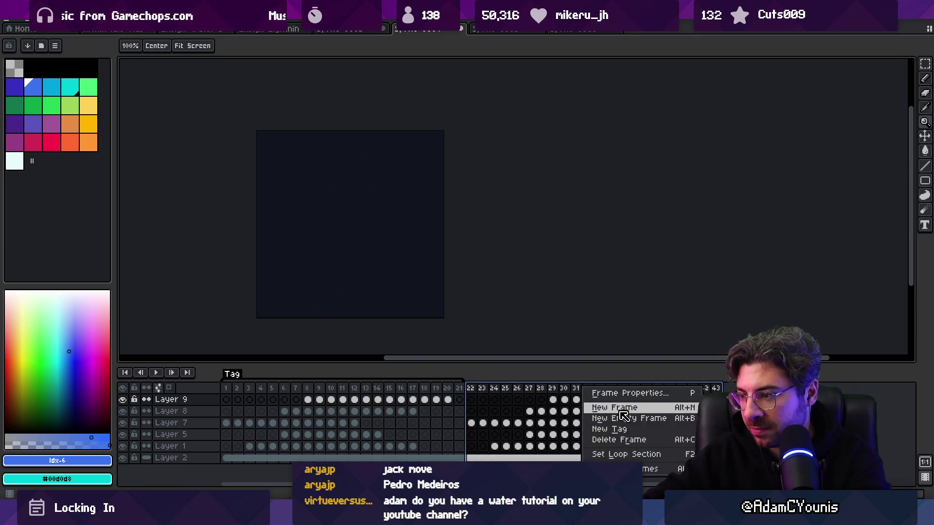
left_click(629, 430)
left_click(474, 312)
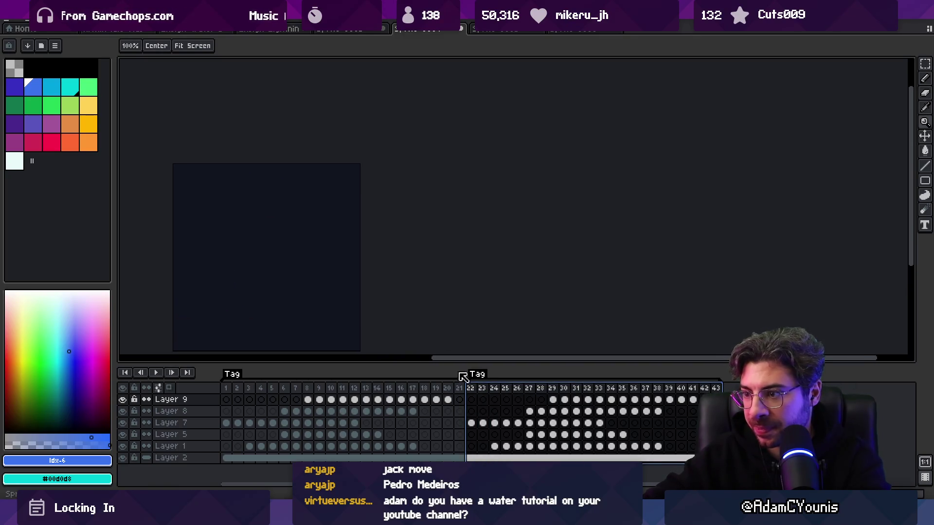
left_click(483, 399)
mouse_move(484, 395)
left_mouse_down()
mouse_move(695, 389)
mouse_move(655, 387)
left_mouse_up()
Step: Move Layer 7's sprite up and left across frames 22–33
key("Return")
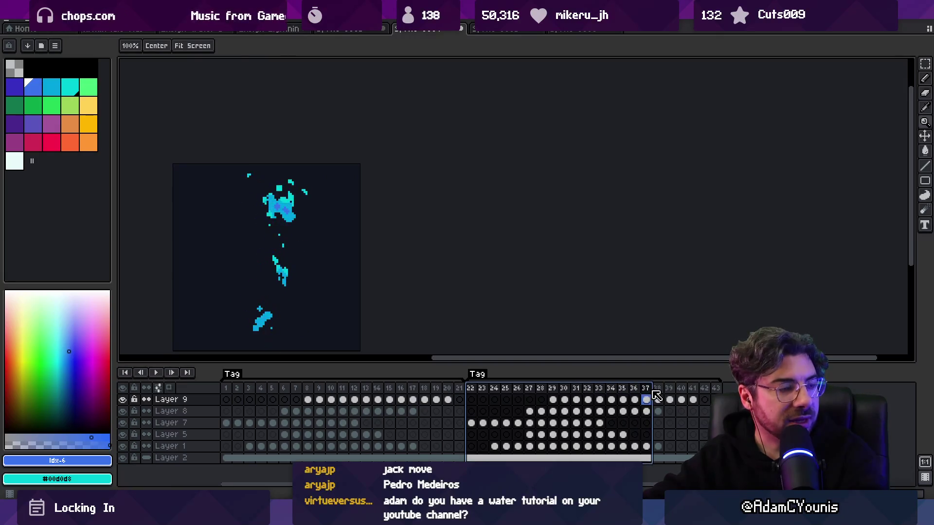
left_click(548, 403, "shift")
left_click(472, 401)
key("v")
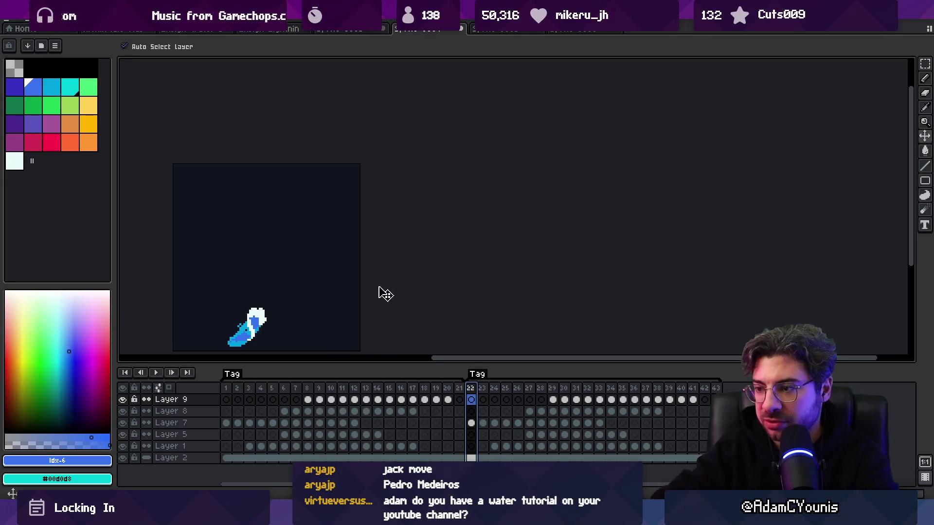
left_click_drag(594, 428, 474, 425)
left_click_drag(261, 336, 214, 281)
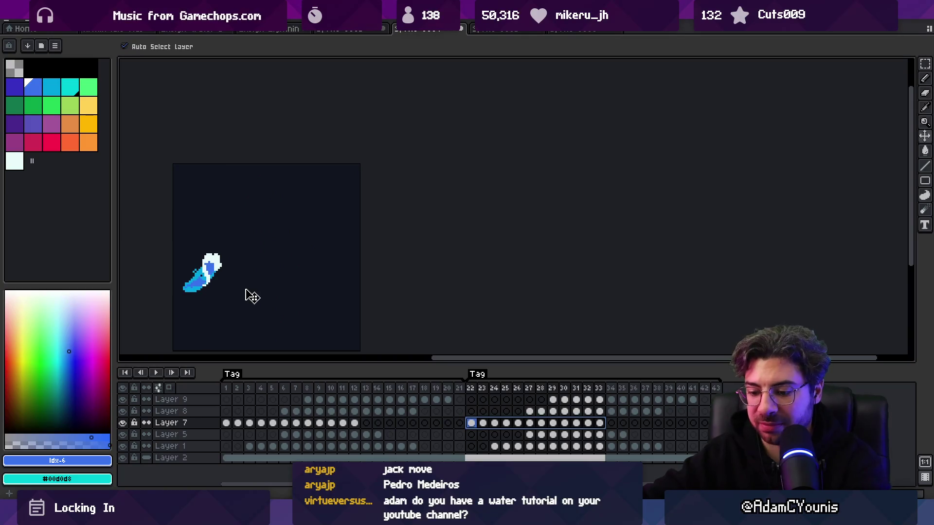
key("period")
key("period")
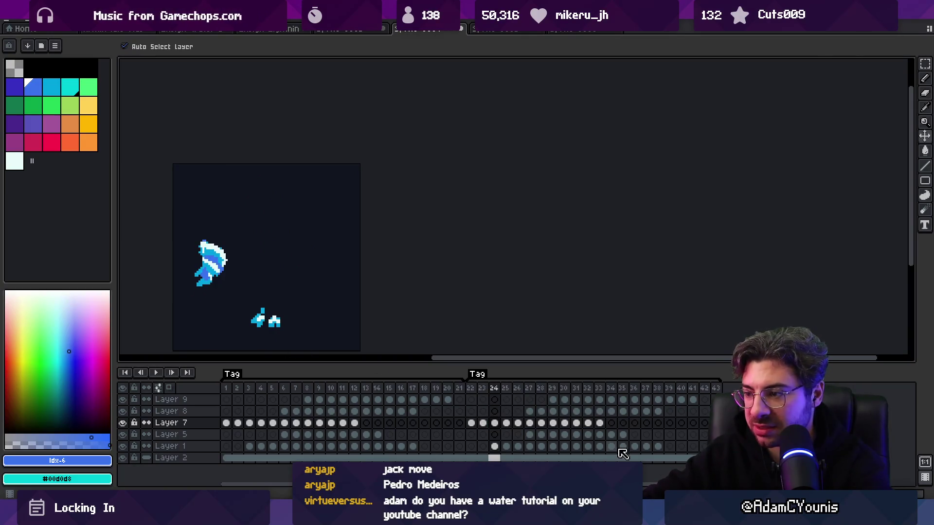
Step: Move the Layer 5 white-and-blue splash up about 55 px in frames 27–35
left_click(494, 446)
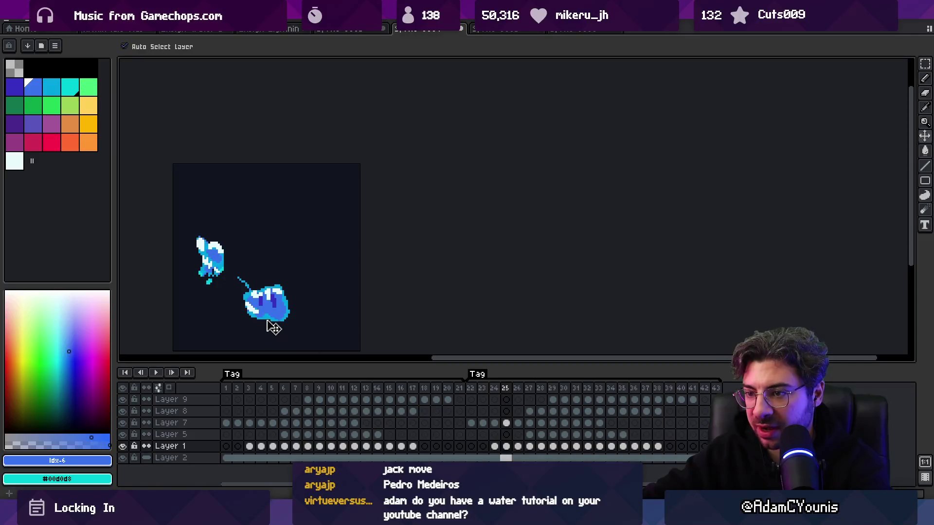
left_click_drag(658, 446, 492, 448)
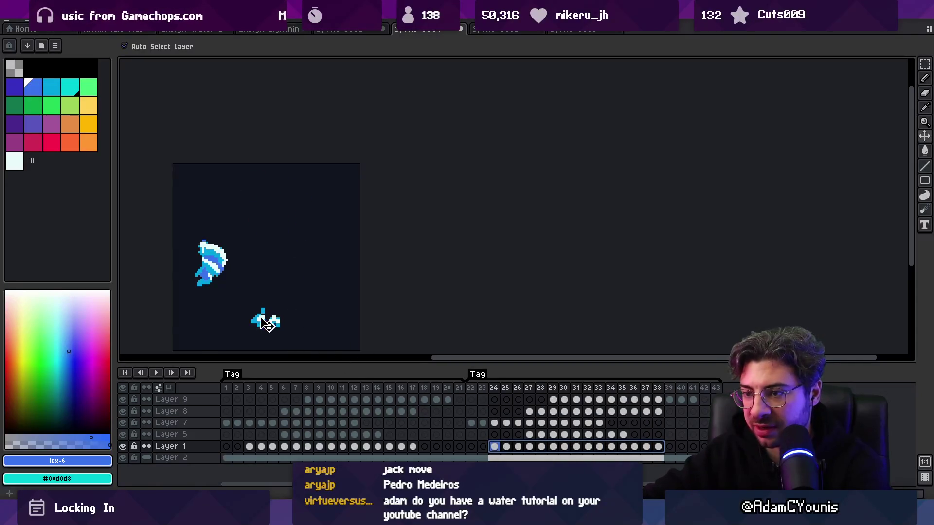
key("period")
key("period")
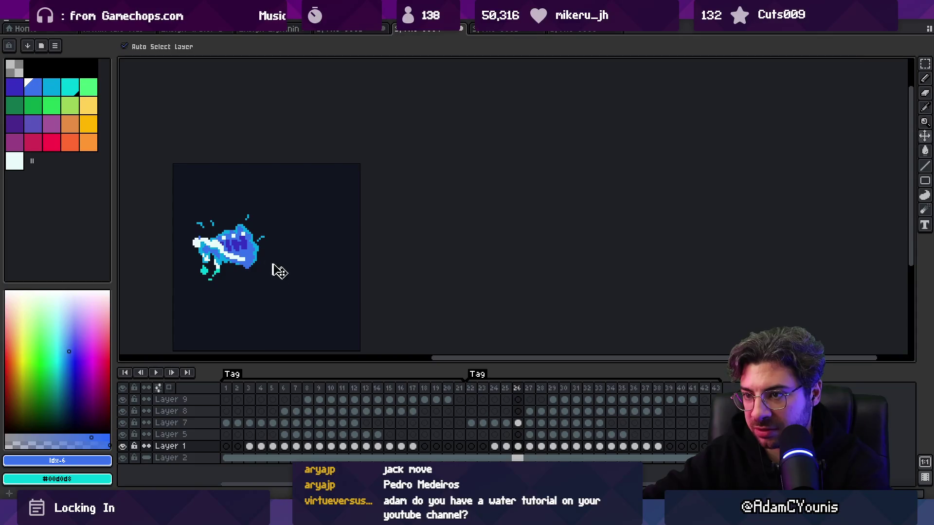
key("period")
left_click_drag(622, 435, 532, 439)
left_click_drag(279, 289, 276, 260)
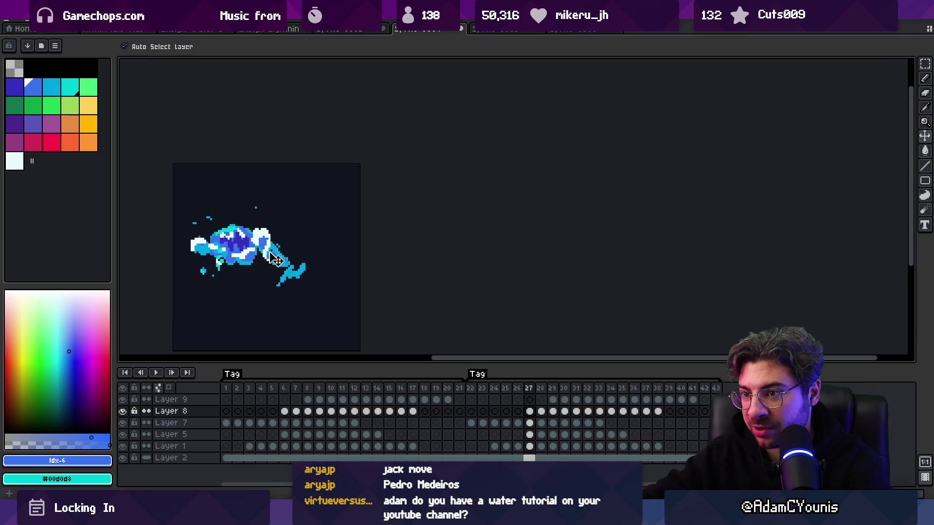
Step: Move Layer 9's white-and-cyan head piece right and down across frames 29–41, then preview
left_click(535, 392)
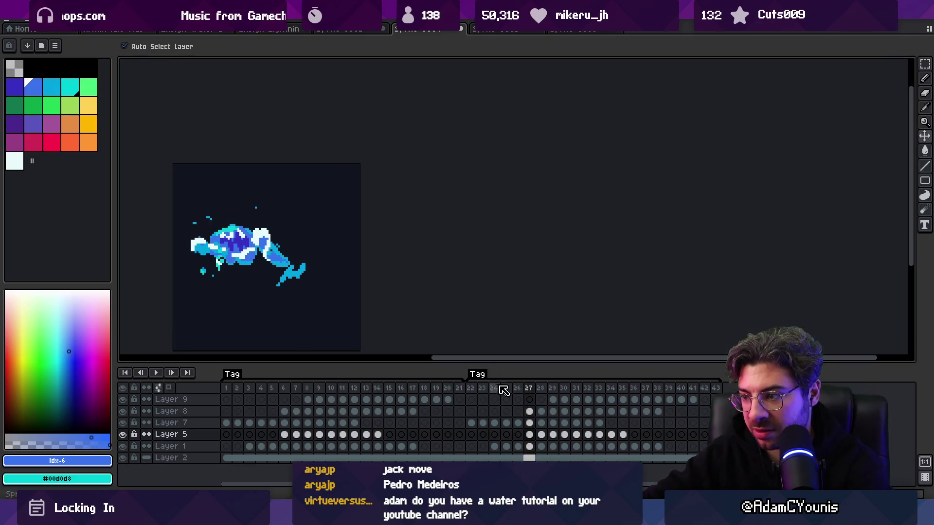
left_click_drag(622, 435, 535, 437)
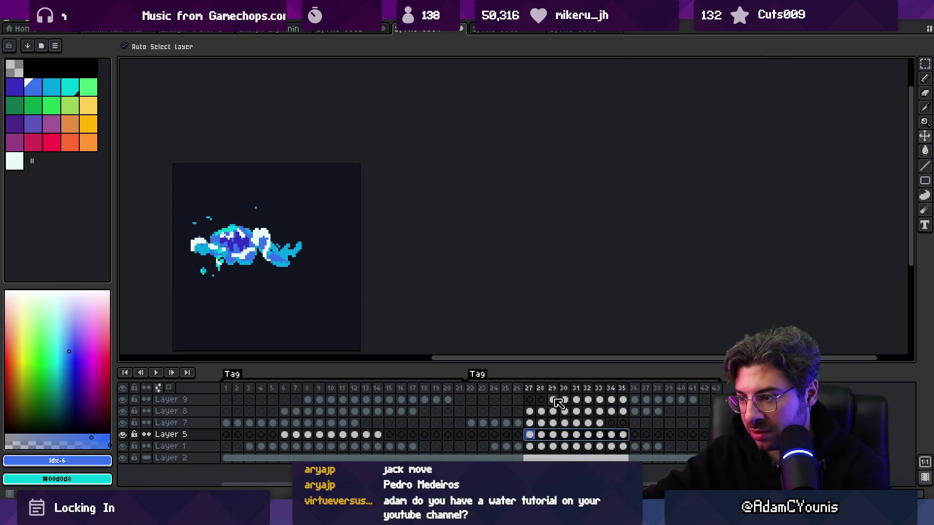
left_click_drag(691, 399, 559, 403)
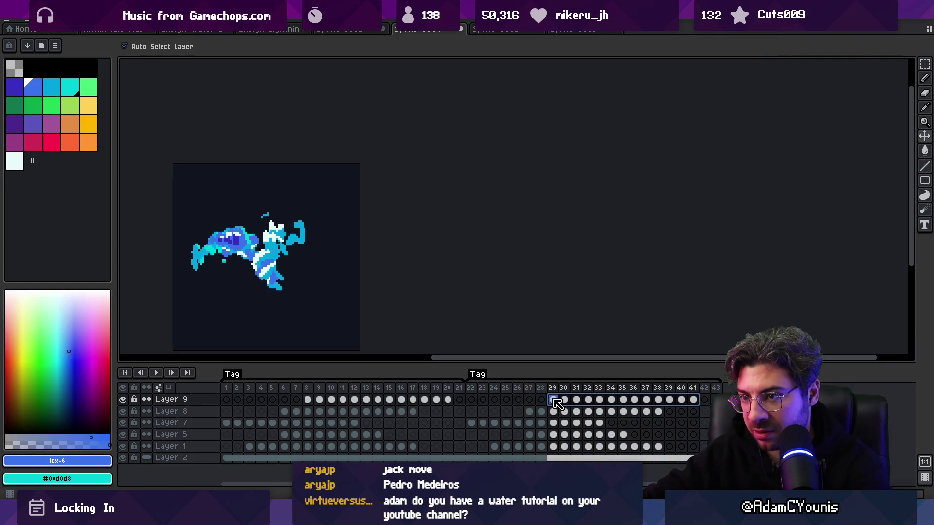
left_click_drag(286, 244, 316, 267)
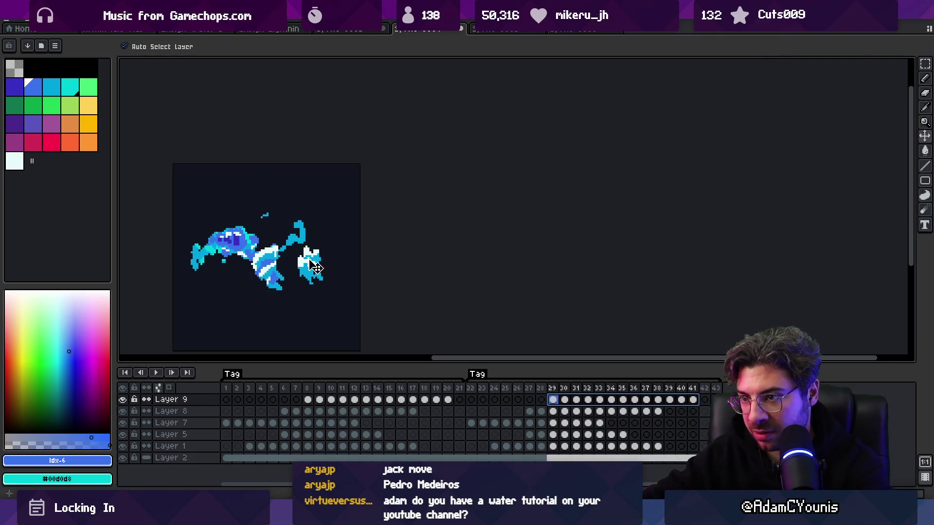
key("Return")
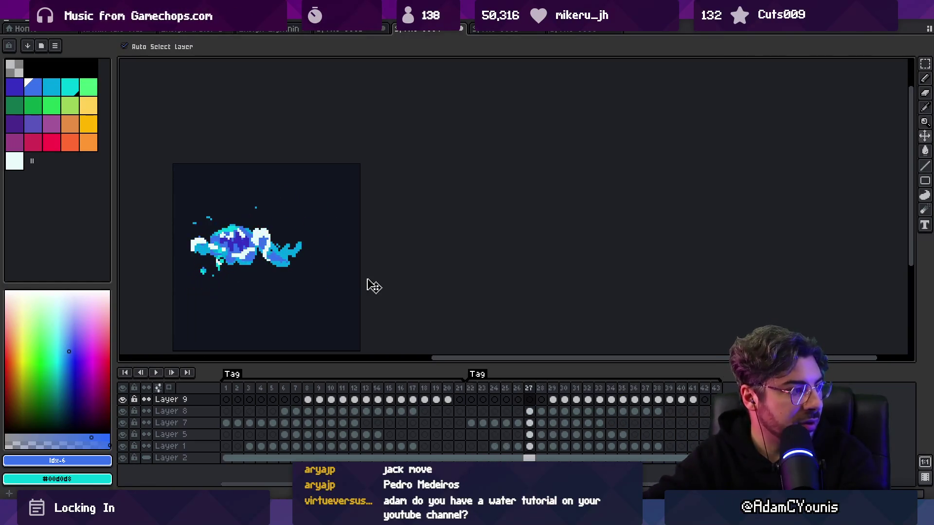
key("Return")
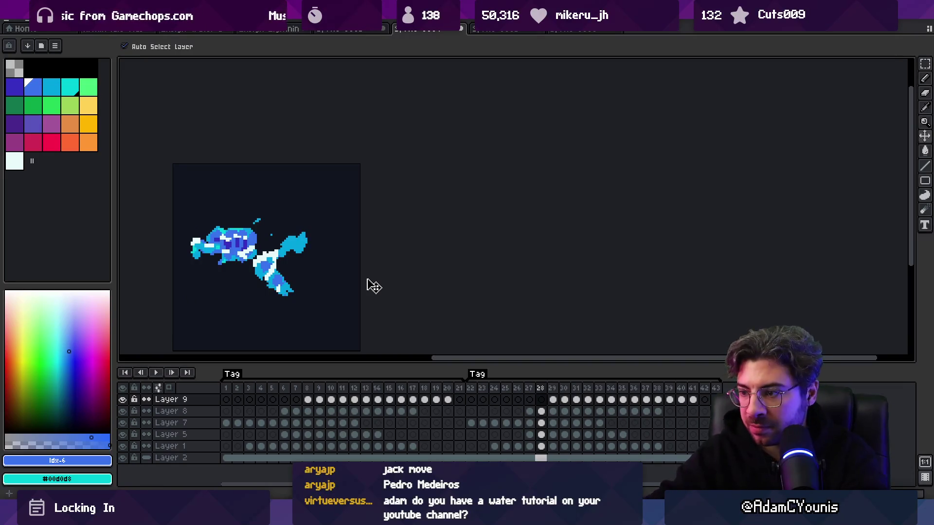
Step: Select Layer 8's cels for frames 27–38 and play the second sequence
left_click(275, 280)
mouse_move(530, 412)
left_mouse_down()
mouse_move(574, 411)
mouse_move(550, 412)
left_mouse_up()
key("Left")
key("Left")
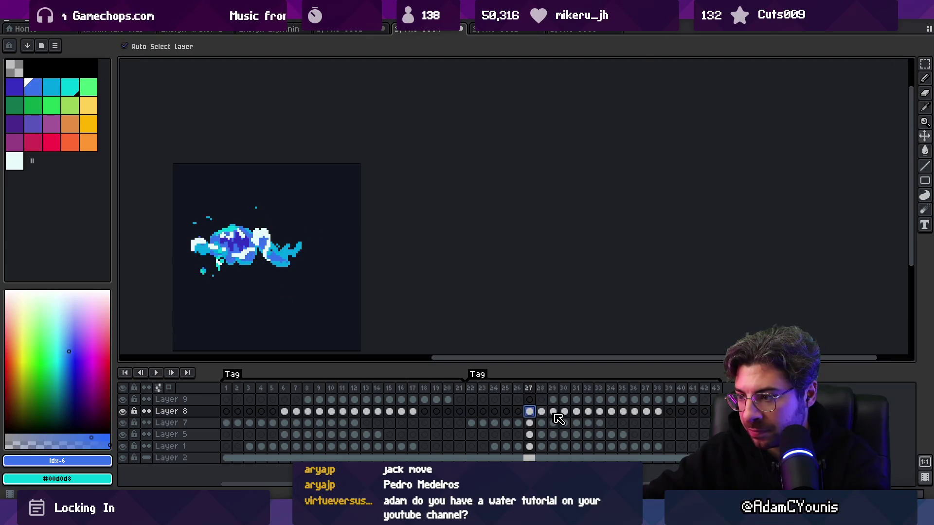
mouse_move(519, 393)
left_mouse_down()
mouse_move(608, 391)
mouse_move(524, 393)
mouse_move(534, 393)
left_mouse_up()
left_click(281, 282)
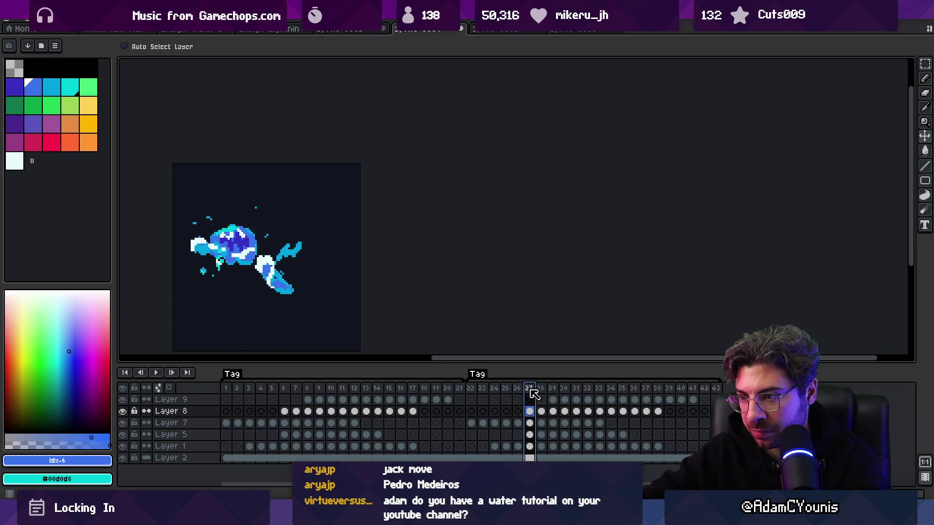
left_click_drag(654, 416, 538, 414)
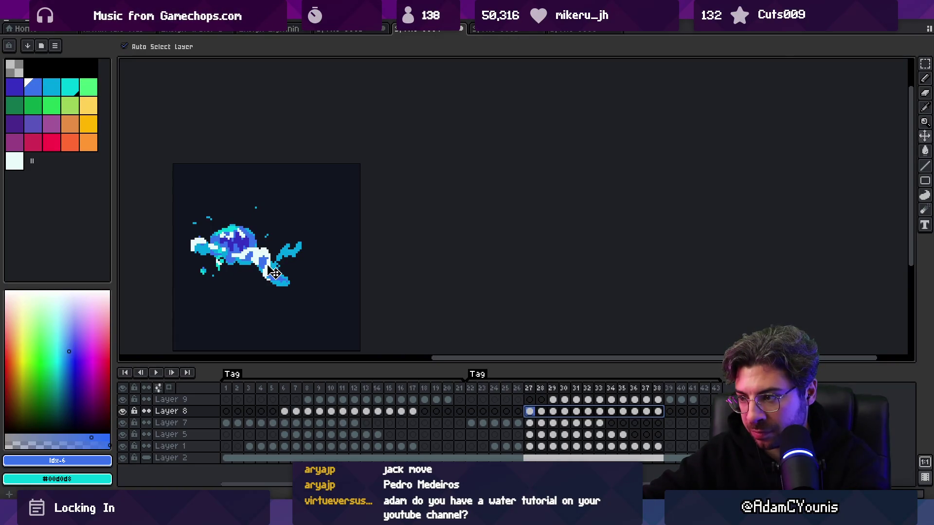
key("Return")
scroll(335, 250, "down", 1)
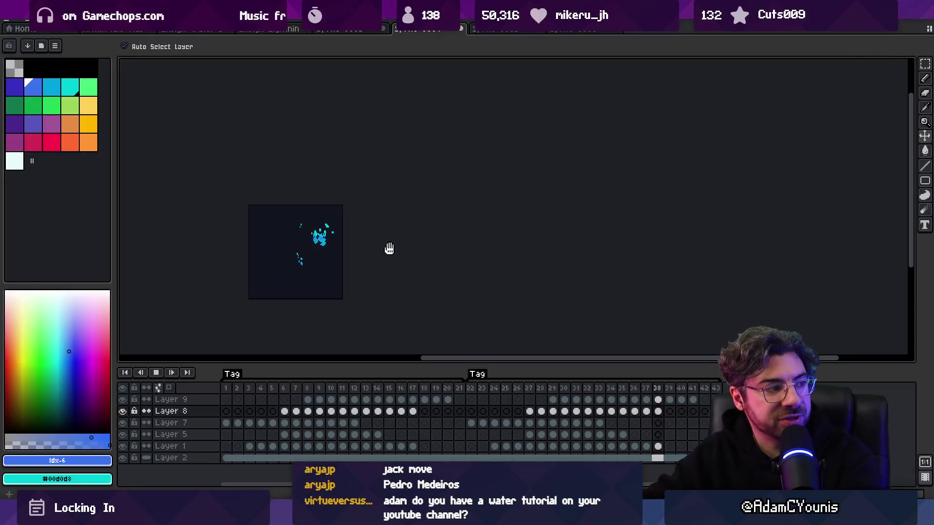
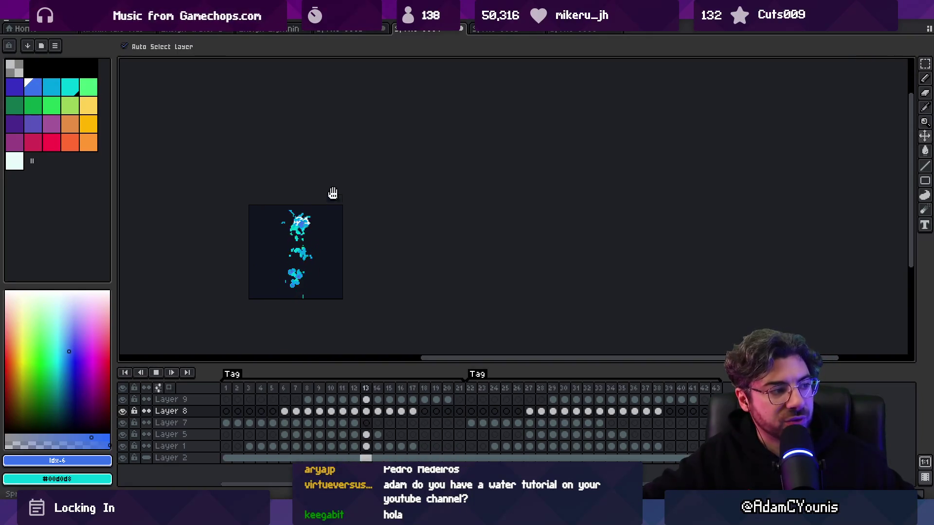
Step: Nudge the lower water piece down and right with the Move tool
left_click(479, 384)
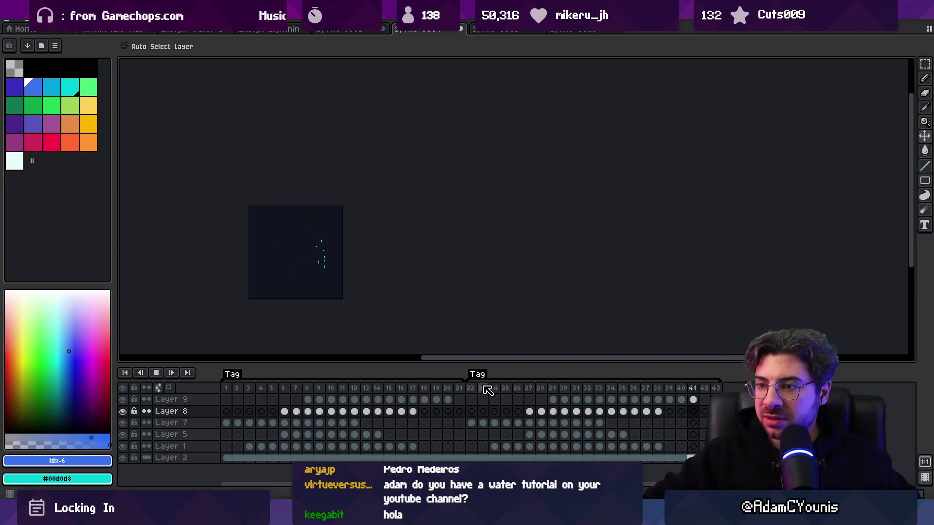
scroll(462, 313, "down", 2)
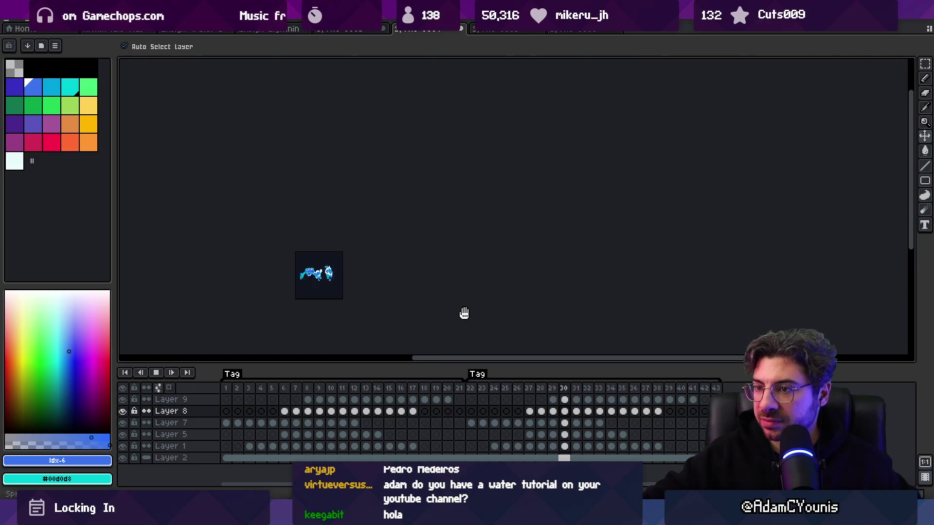
scroll(349, 286, "up", 4)
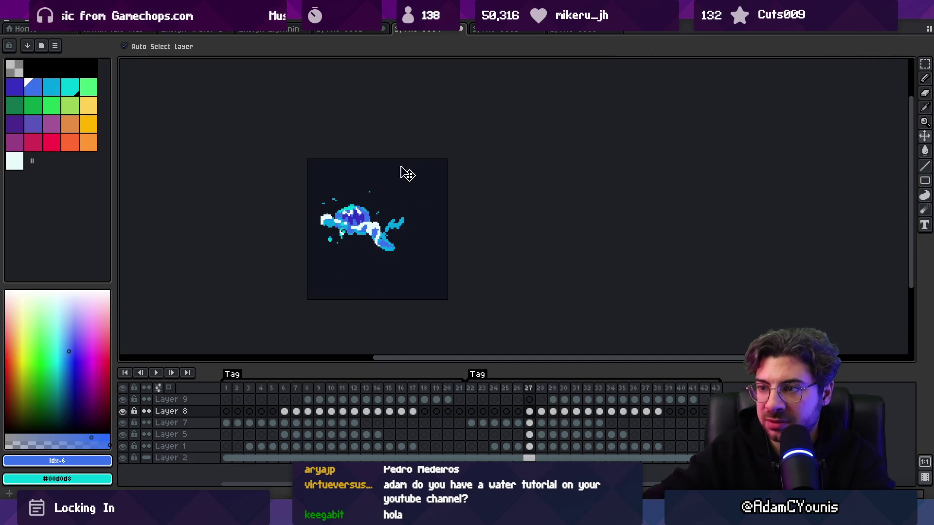
scroll(389, 244, "up", 2)
key("v")
left_click_drag(371, 244, 396, 274)
key("b")
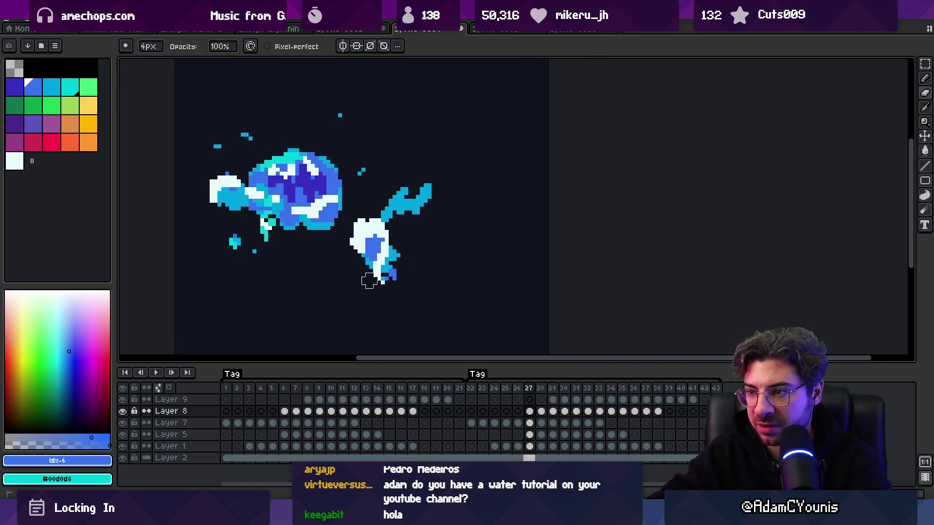
Step: Play the animation and recentre the sprite to check the moved piece
key("z")
scroll(377, 192, "down", 3)
key("Return")
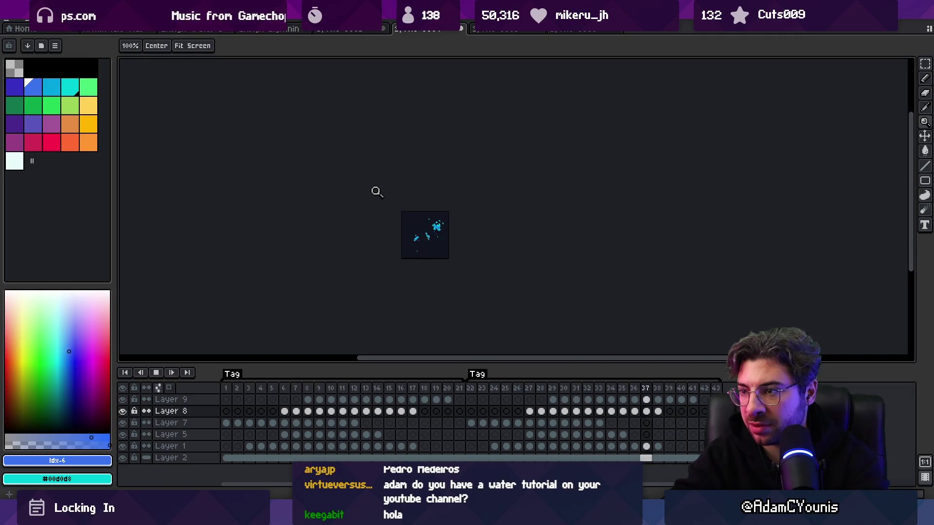
scroll(436, 199, "up", 2)
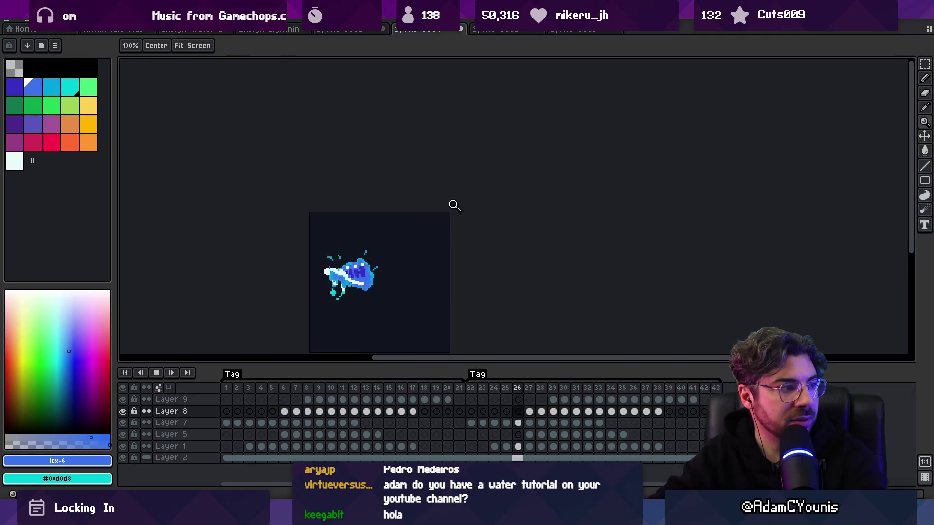
left_click_drag(430, 250, 444, 172)
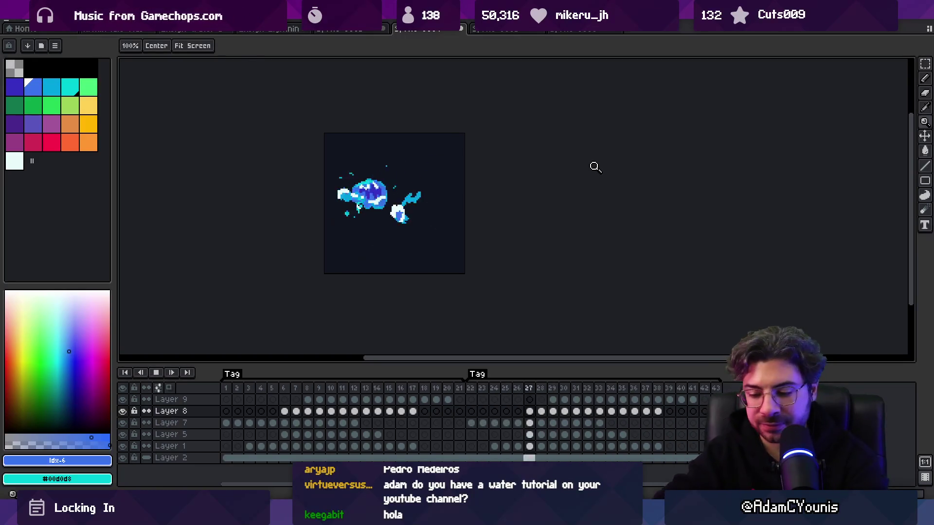
Step: Switch to the small cyan splash sprite and go to its empty frame 15
left_click(496, 29)
left_click(579, 30)
mouse_move(229, 387)
left_mouse_down()
mouse_move(368, 362)
mouse_move(361, 379)
left_mouse_up()
left_click(390, 388)
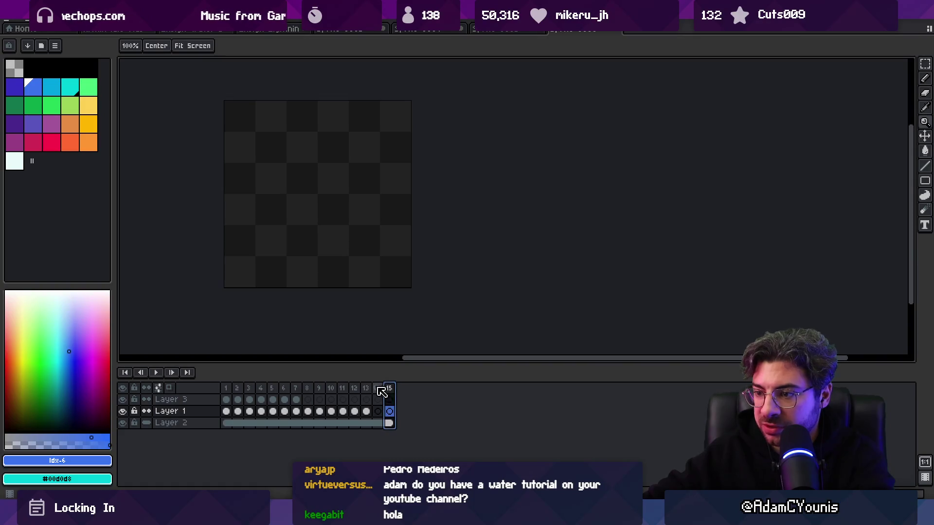
Step: Create a new tag covering frames 1–14
left_click_drag(382, 392, 227, 388)
right_click(246, 389)
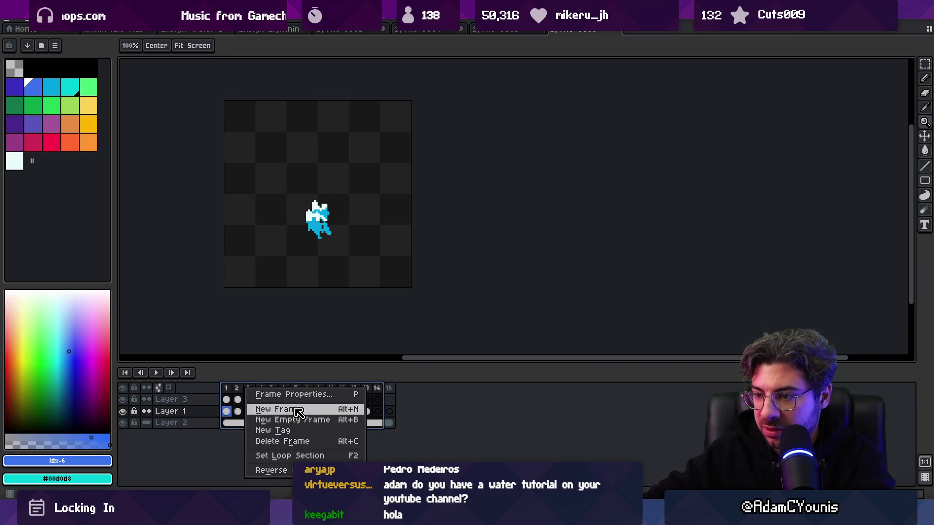
key("Escape")
right_click(271, 388)
left_click(321, 431)
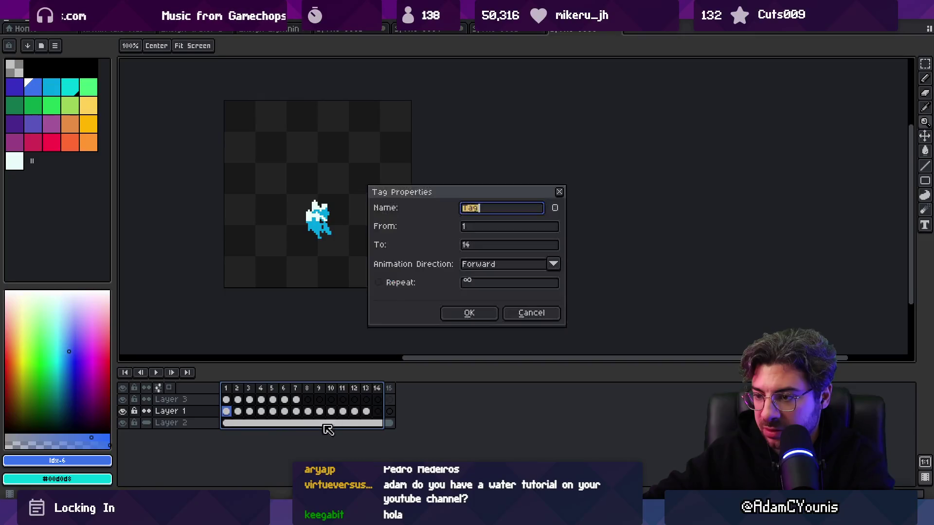
key("Return")
Step: Add empty frames up to 27 and tag frames 15–27 as a second section
left_click(401, 389)
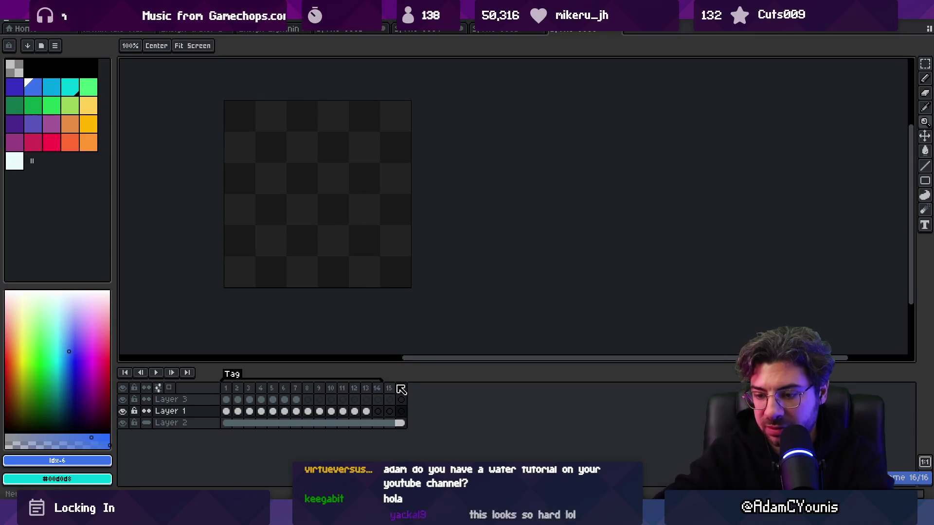
key("alt+n")
key("alt+n")
key("alt+n")
left_click_drag(397, 387, 530, 388)
right_click(496, 388)
left_click(550, 431)
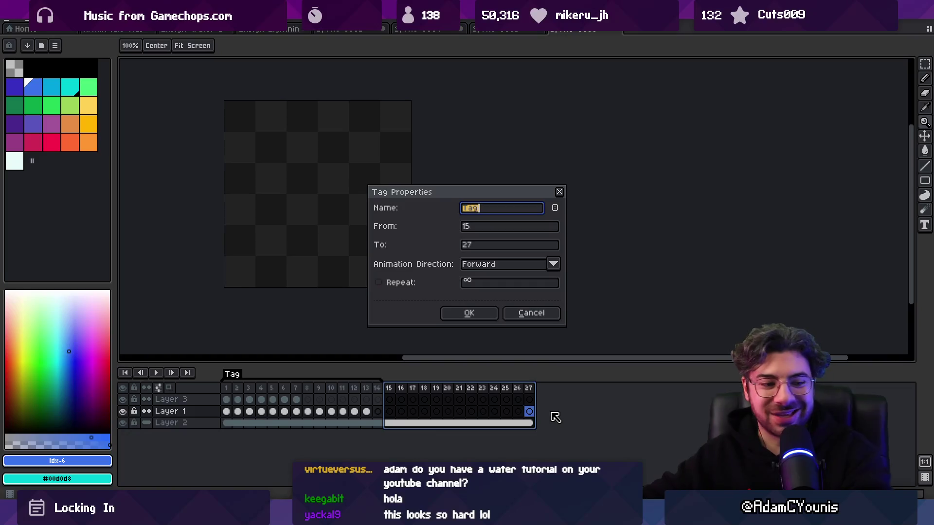
left_click(463, 314)
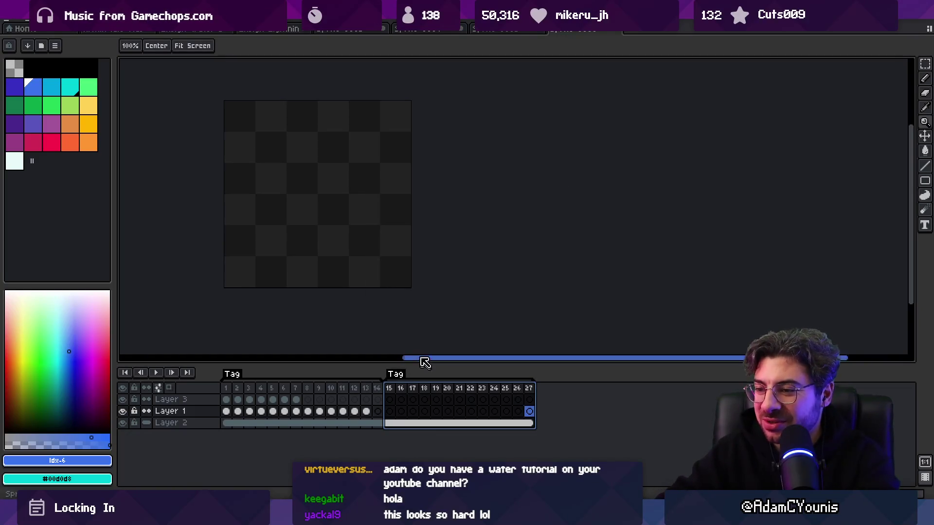
Step: Add a new frame 28 with Alt+N and bring the canvas back into view
left_click(472, 388)
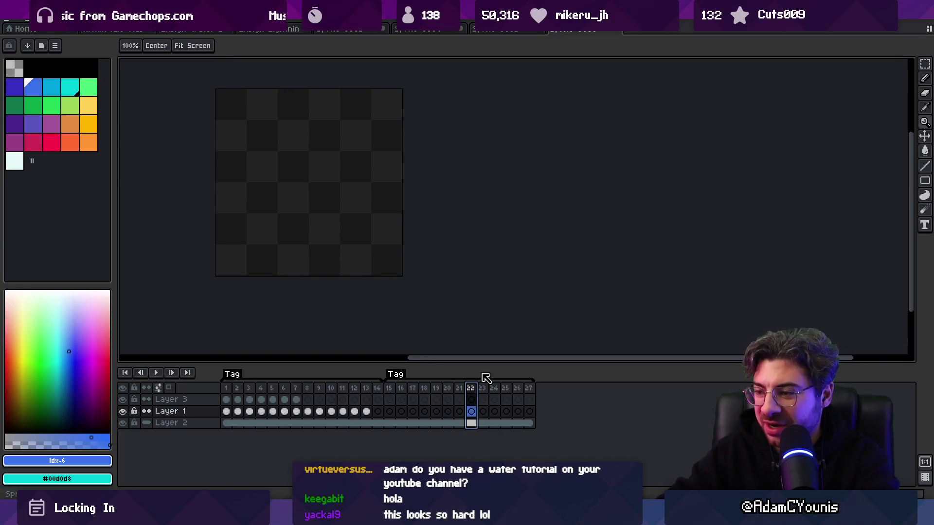
key("alt+n")
left_click_drag(349, 182, 413, 244)
scroll(392, 242, "up", 1)
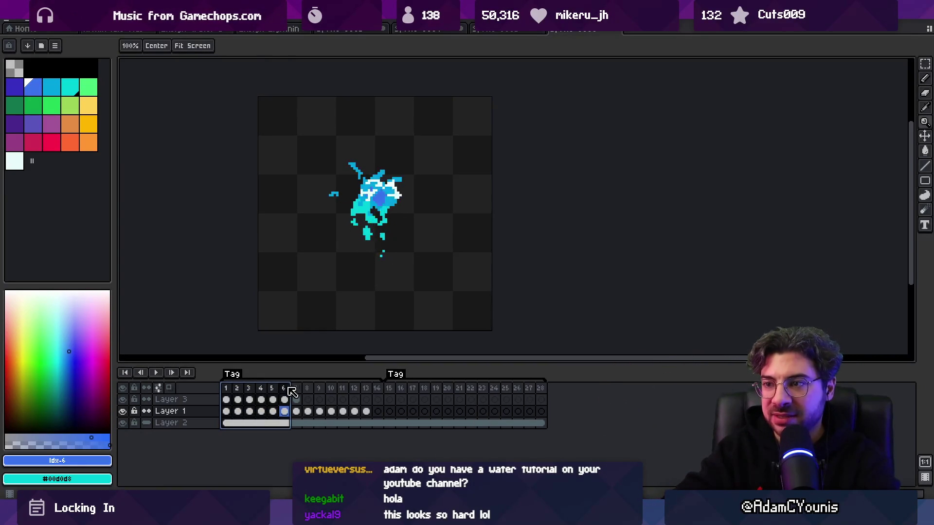
Step: Play the first section, then step through frames 1–11 to check the motion
key("Return")
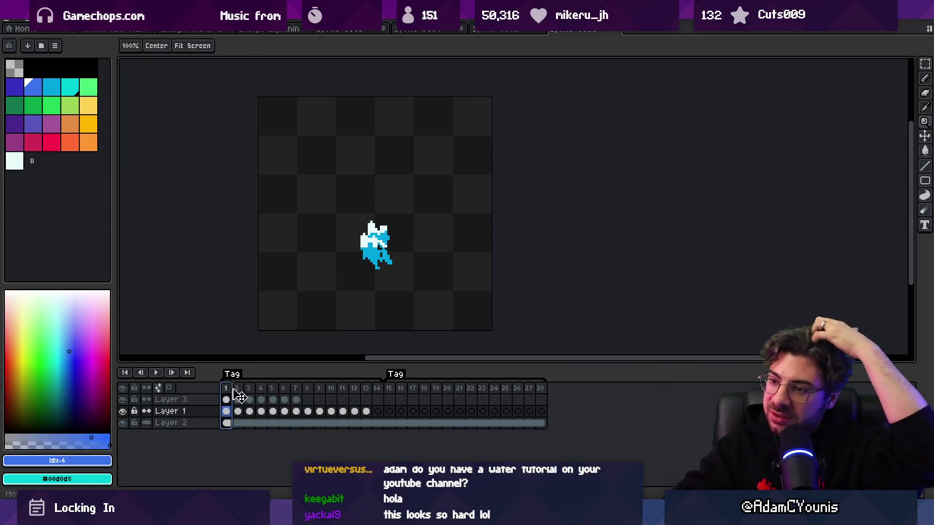
mouse_move(242, 392)
left_mouse_down()
mouse_move(336, 387)
mouse_move(264, 392)
mouse_move(344, 395)
left_mouse_up()
left_click(344, 399)
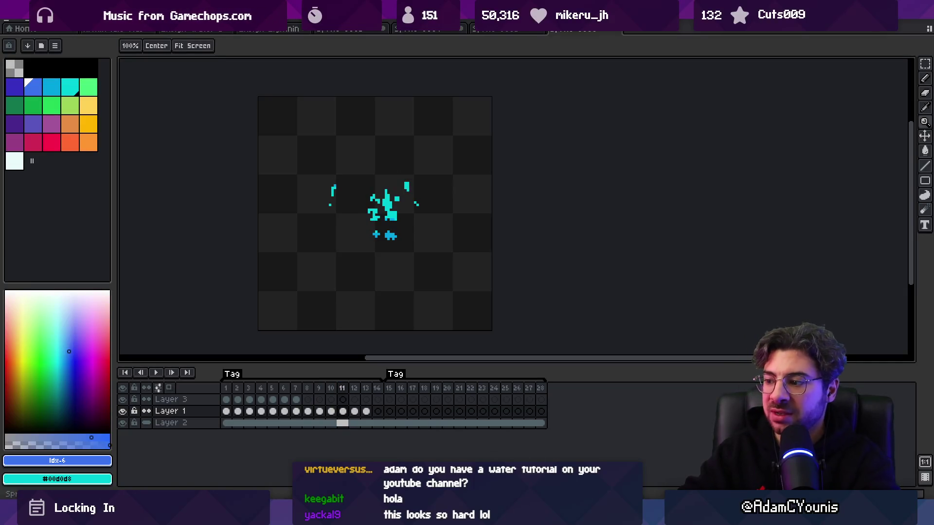
Step: Switch to the reference board and pan its view
key("alt+Tab")
scroll(467, 263, "down", 3)
mouse_move(591, 263)
left_mouse_down()
mouse_move(411, 263)
mouse_move(407, 434)
mouse_move(345, 241)
mouse_move(358, 246)
mouse_move(371, 291)
mouse_move(395, 264)
mouse_move(392, 339)
left_mouse_up()
Step: Zoom and pan around the board's water splash images, sketches and notes
scroll(516, 182, "up", 2)
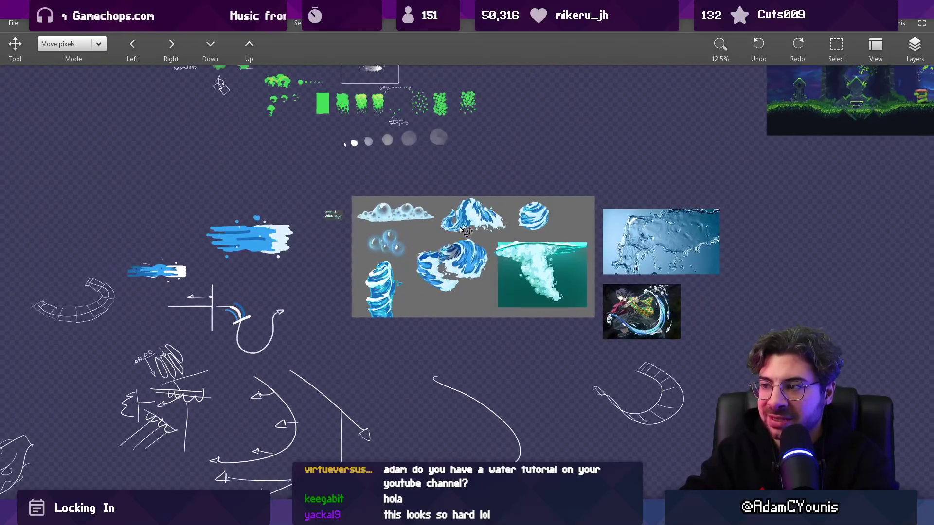
scroll(488, 253, "up", 1)
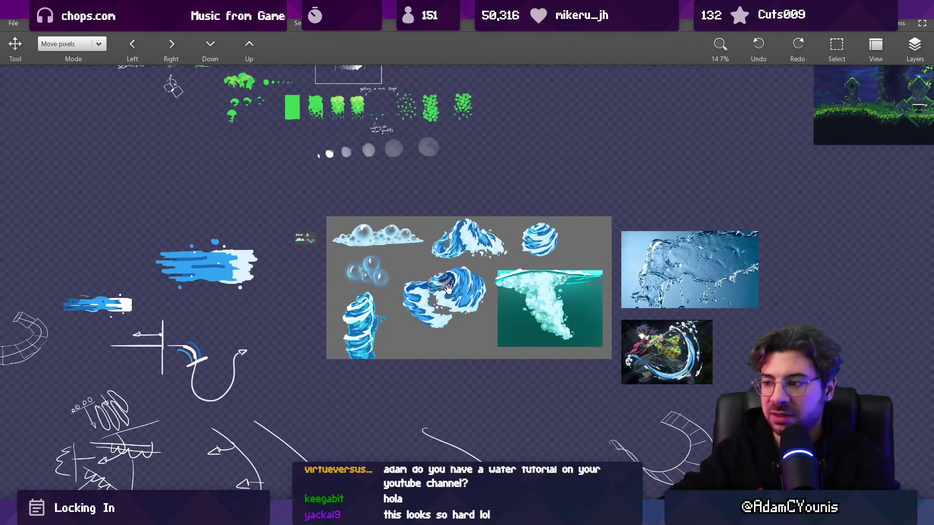
left_click_drag(436, 287, 468, 290)
scroll(468, 291, "down", 3)
mouse_move(526, 328)
left_mouse_down()
mouse_move(530, 257)
mouse_move(562, 211)
mouse_move(578, 241)
mouse_move(717, 302)
mouse_move(824, 384)
left_mouse_up()
mouse_move(428, 169)
left_mouse_down()
mouse_move(482, 158)
mouse_move(523, 225)
mouse_move(502, 438)
left_mouse_up()
scroll(511, 371, "down", 3)
scroll(502, 438, "up", 2)
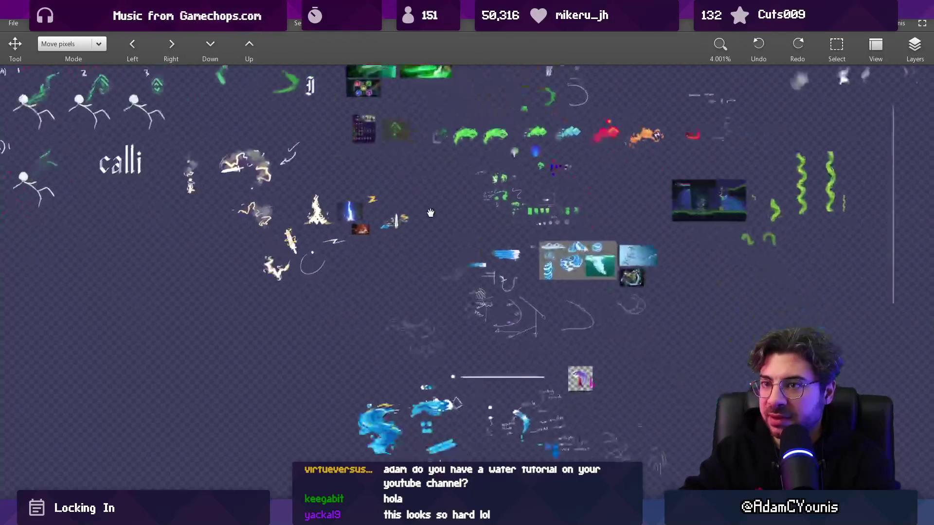
left_click_drag(532, 295, 547, 131)
scroll(562, 264, "up", 3)
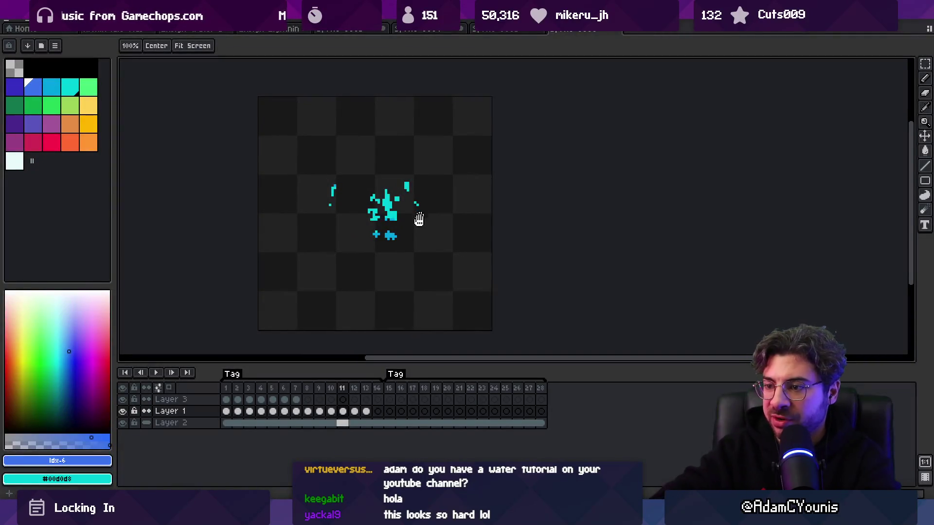
Step: On frame 15, take the pencil with the cyan swatch, scrub the frames, and undo a stray stroke
left_click(389, 387)
scroll(412, 251, "up", 2)
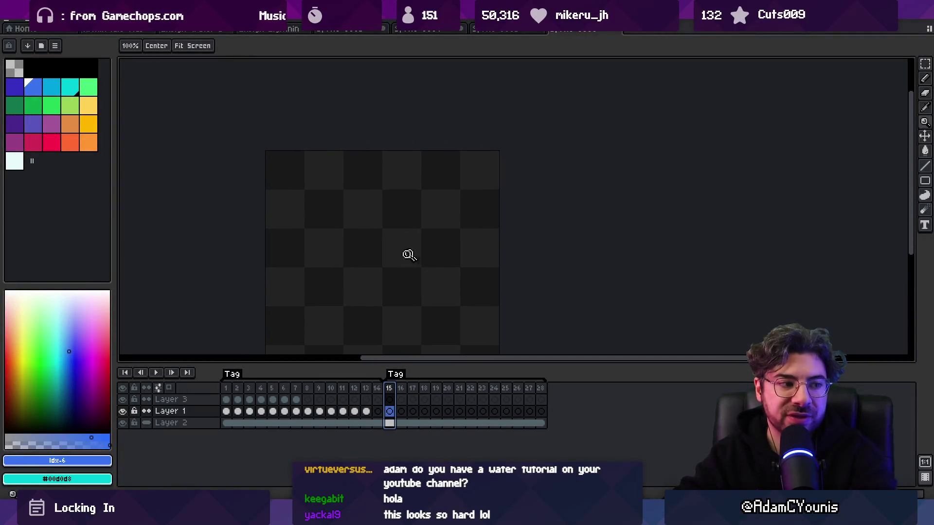
scroll(413, 251, "up", 1)
scroll(410, 235, "down", 1)
key("b")
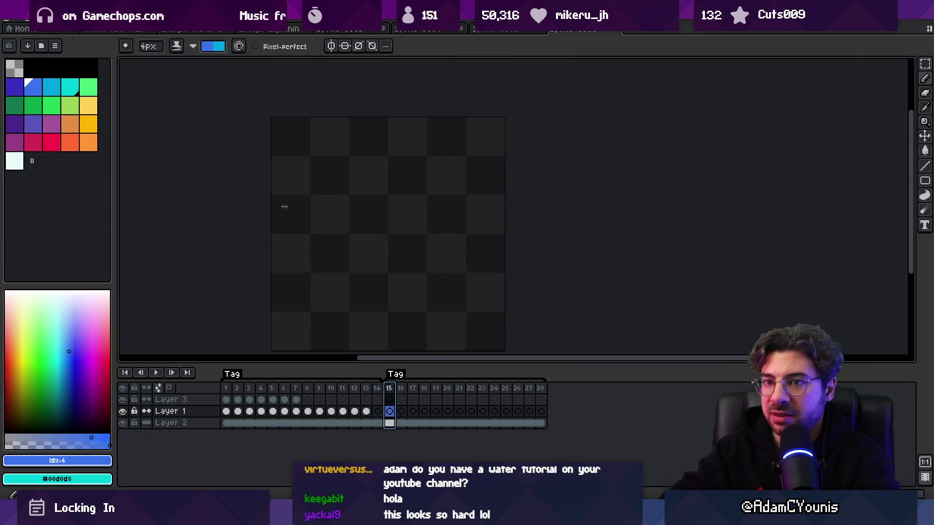
left_click(52, 90)
scroll(384, 275, "up", 1)
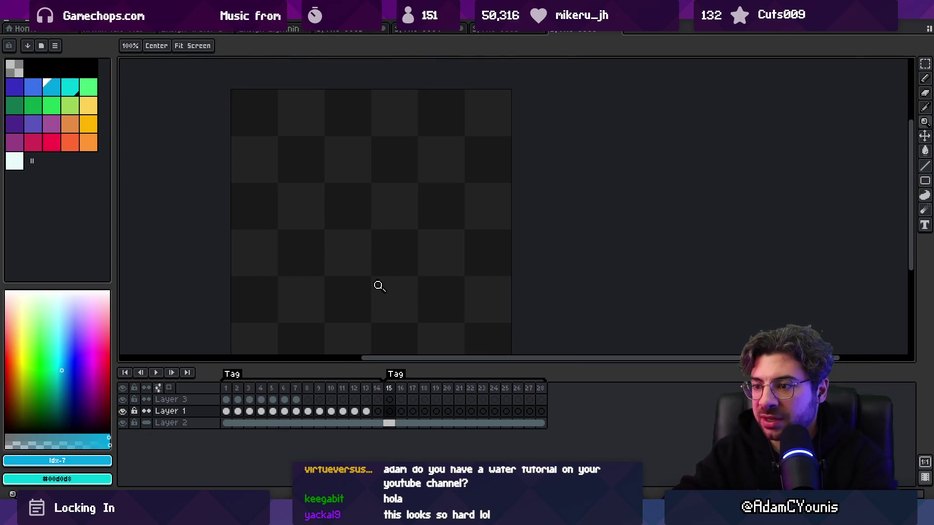
key("e")
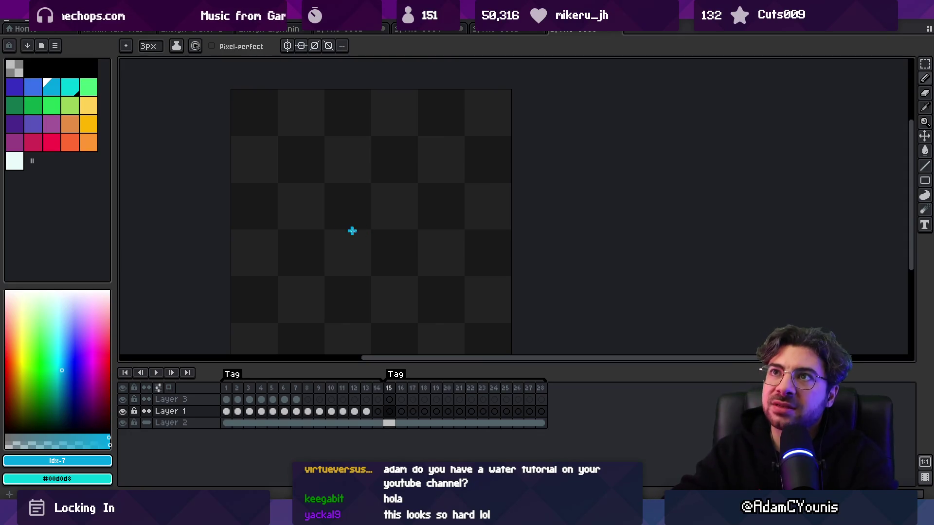
mouse_move(227, 388)
left_mouse_down()
mouse_move(391, 388)
mouse_move(226, 396)
mouse_move(400, 388)
left_mouse_up()
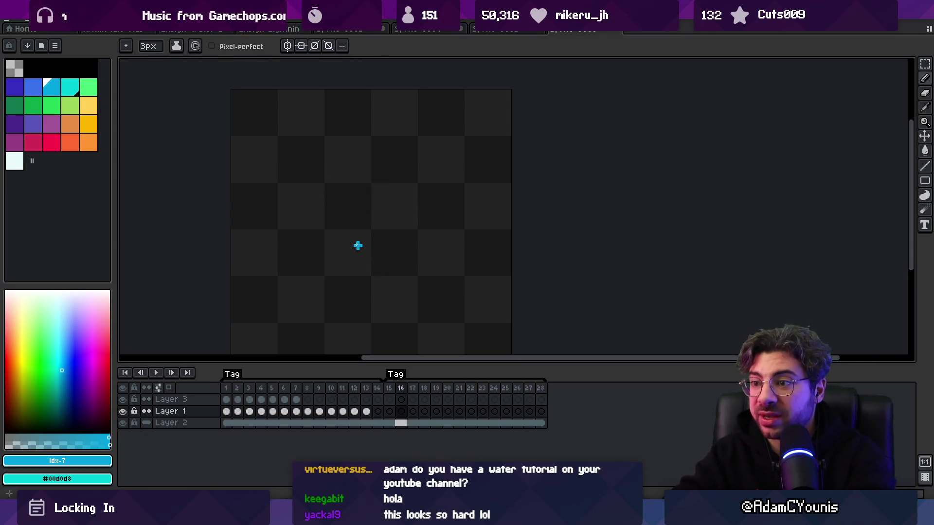
key("ctrl+z")
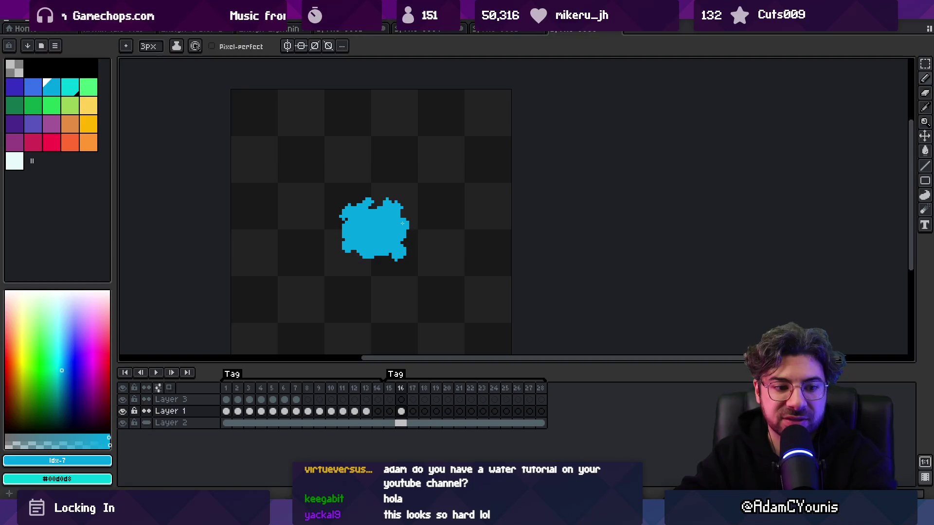
Step: Erase the blue blob and leftover pixels from frame 15, then play to review
key("v")
key("e")
mouse_move(358, 216)
left_mouse_down()
mouse_move(371, 210)
mouse_move(402, 248)
left_mouse_up()
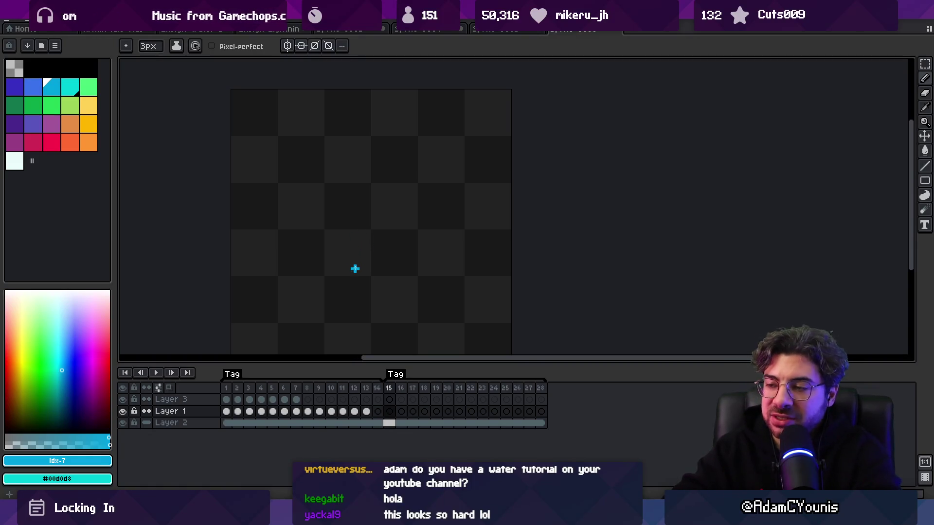
left_click_drag(369, 261, 369, 257)
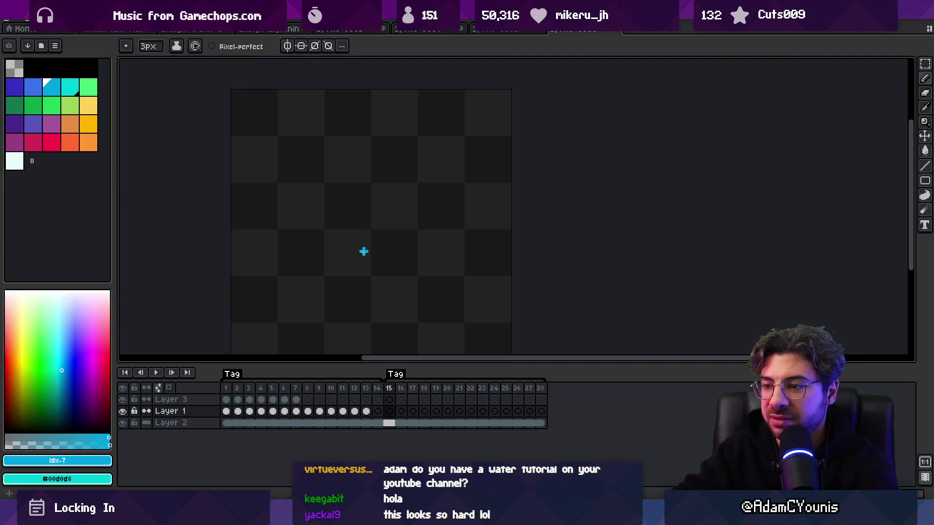
key("Return")
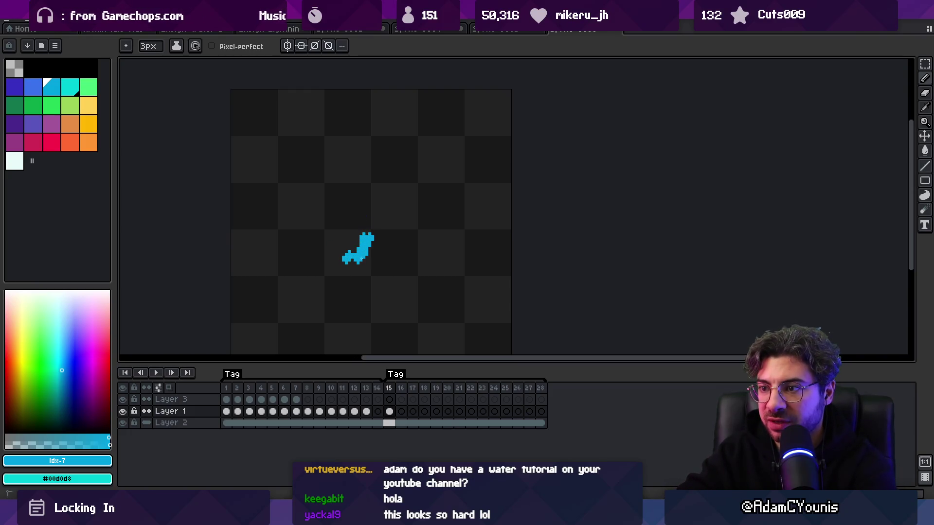
Step: Move the widened blob to frame 16, then paint new cyan blobs in frames 15 and 17
left_click_drag(375, 248, 379, 255)
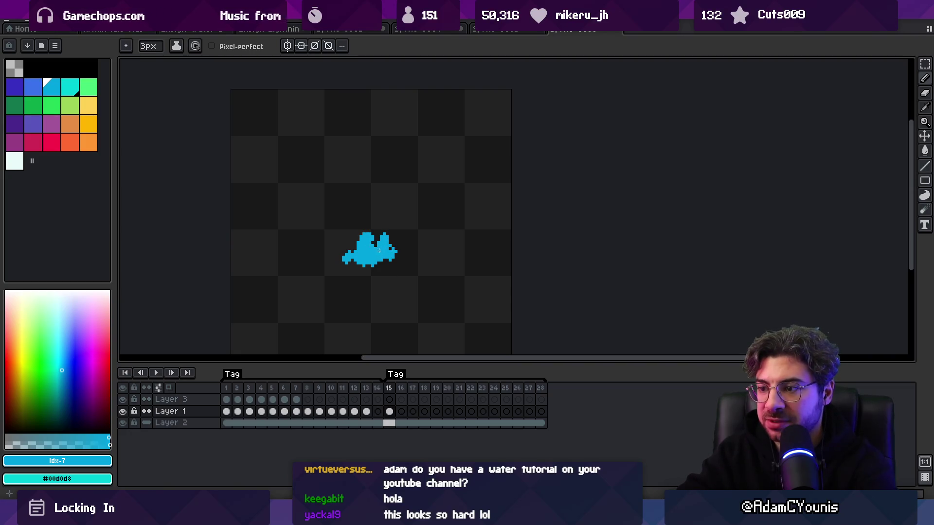
left_click_drag(393, 413, 402, 411)
left_click_drag(352, 257, 380, 253)
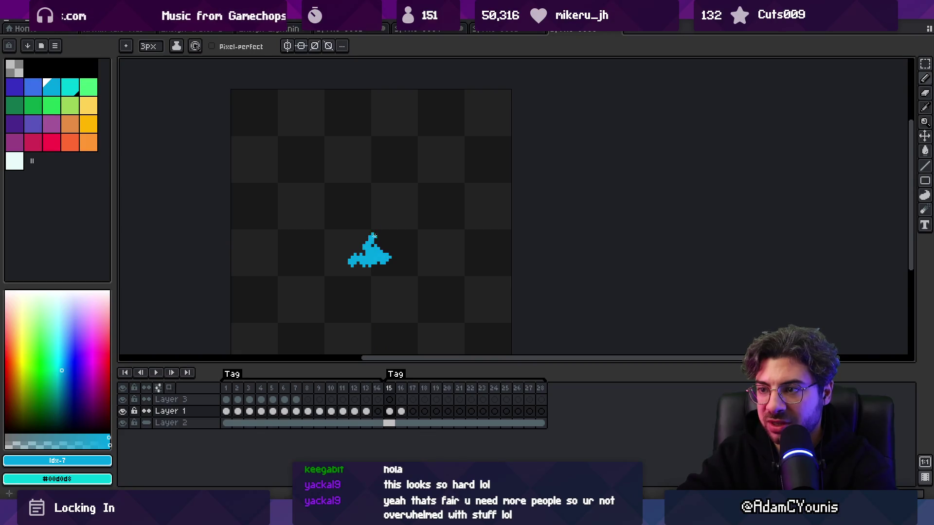
key("Right")
key("Right")
mouse_move(361, 237)
left_mouse_down()
mouse_move(386, 243)
mouse_move(370, 222)
mouse_move(395, 228)
left_mouse_up()
key("Right")
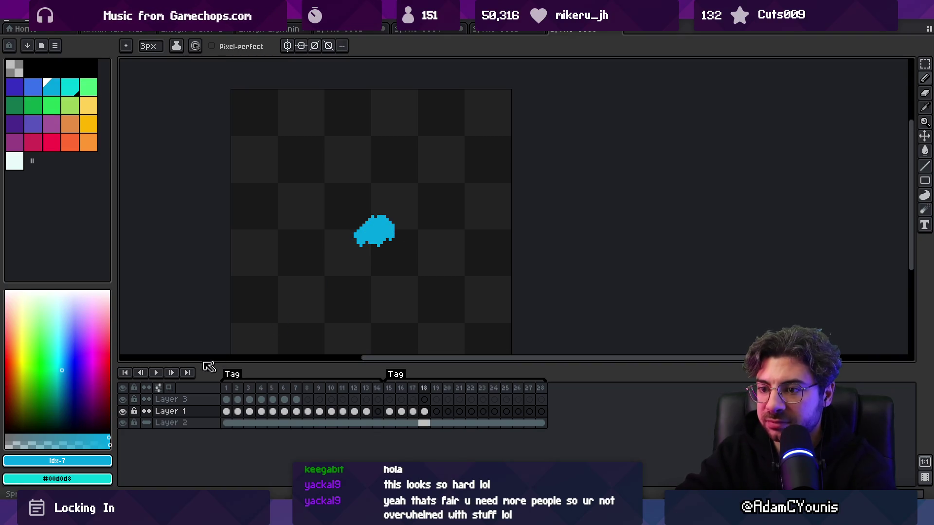
Step: Turn on onion skinning and extend the cyan blobs in frames 17 and 18
left_click(169, 387)
key("Left")
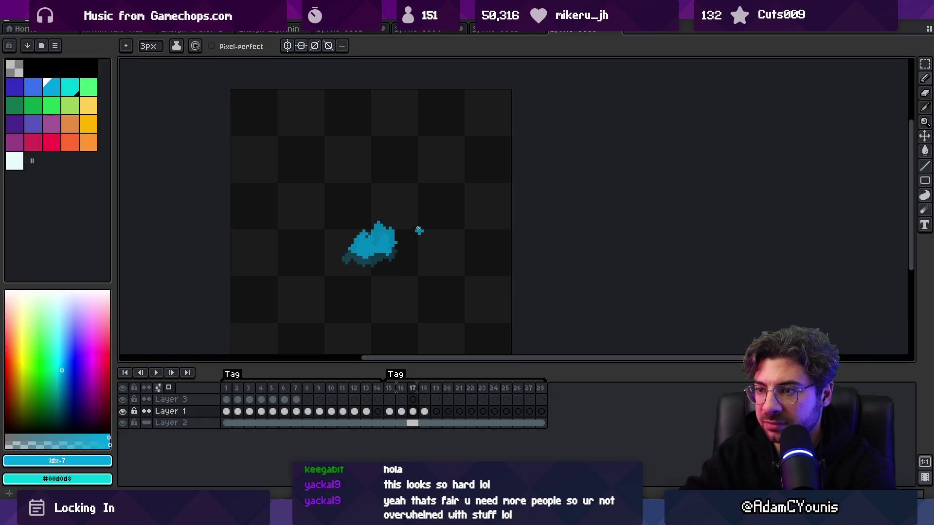
key("Right")
mouse_move(397, 229)
left_mouse_down()
mouse_move(387, 253)
mouse_move(353, 255)
mouse_move(367, 248)
left_mouse_up()
key("Left")
key("Left")
key("Right")
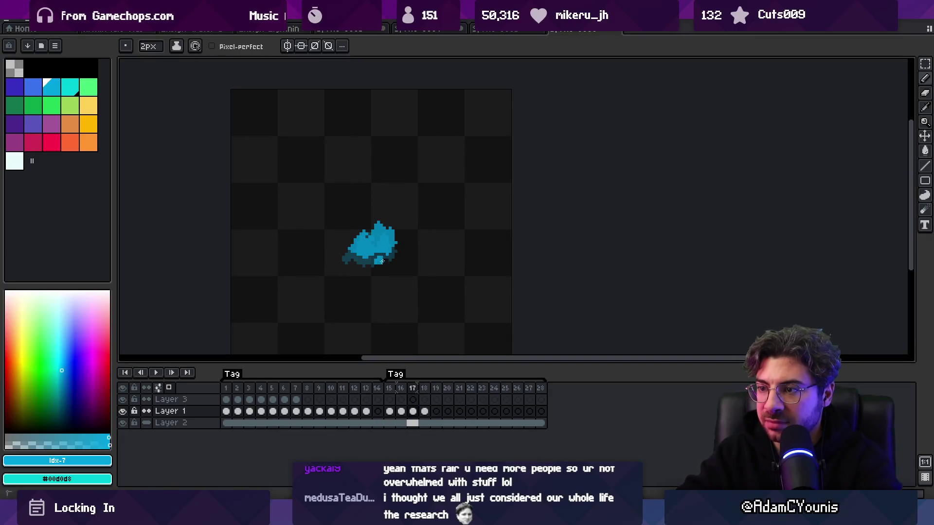
left_click_drag(353, 259, 361, 270)
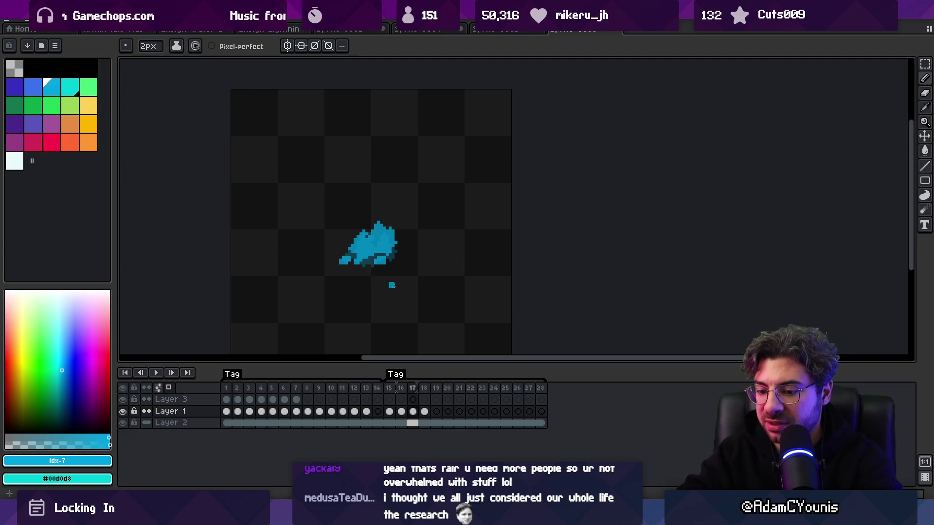
key("Right")
key("Left")
key("Right")
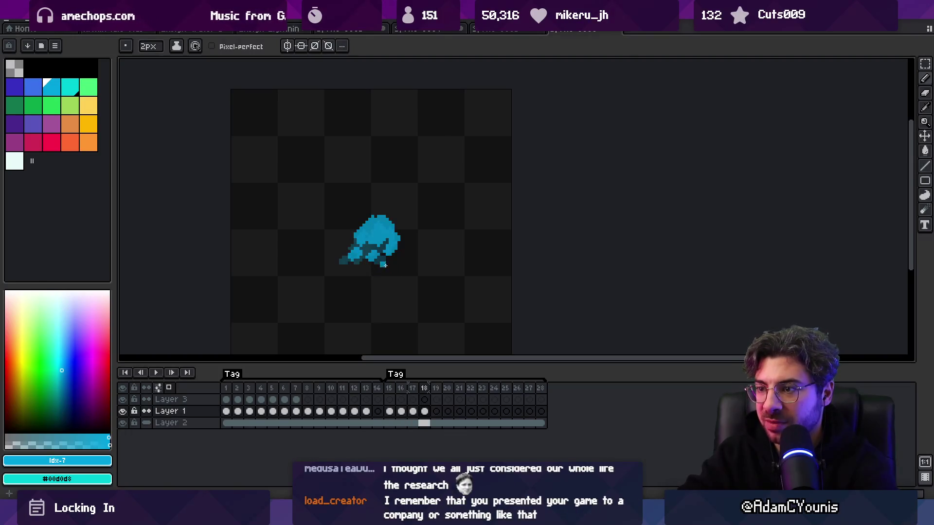
Step: Paint the splash in frames 19 and 20, then flip through frames to review
key("Right")
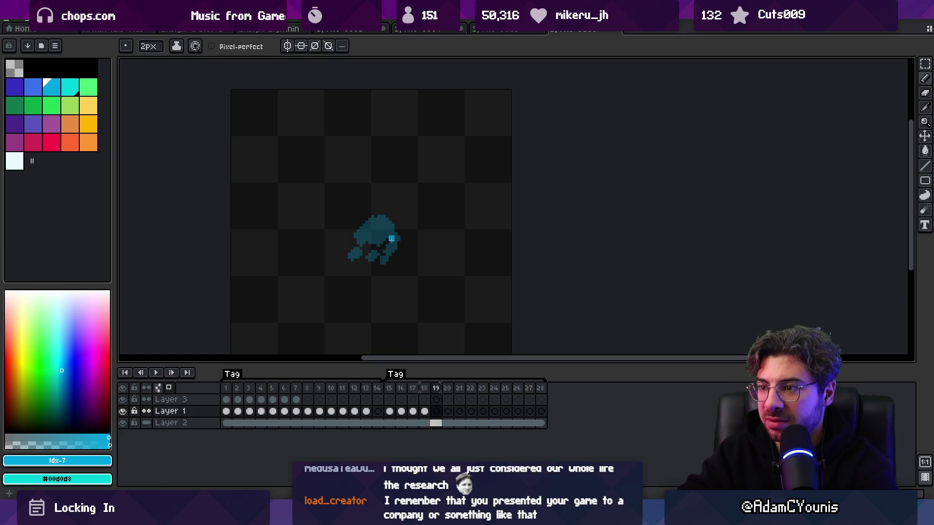
key("Left")
key("Left")
key("Right")
key("Right")
mouse_move(367, 234)
left_mouse_down()
mouse_move(367, 214)
mouse_move(367, 223)
mouse_move(381, 214)
mouse_move(395, 251)
mouse_move(350, 255)
mouse_move(370, 230)
left_mouse_up()
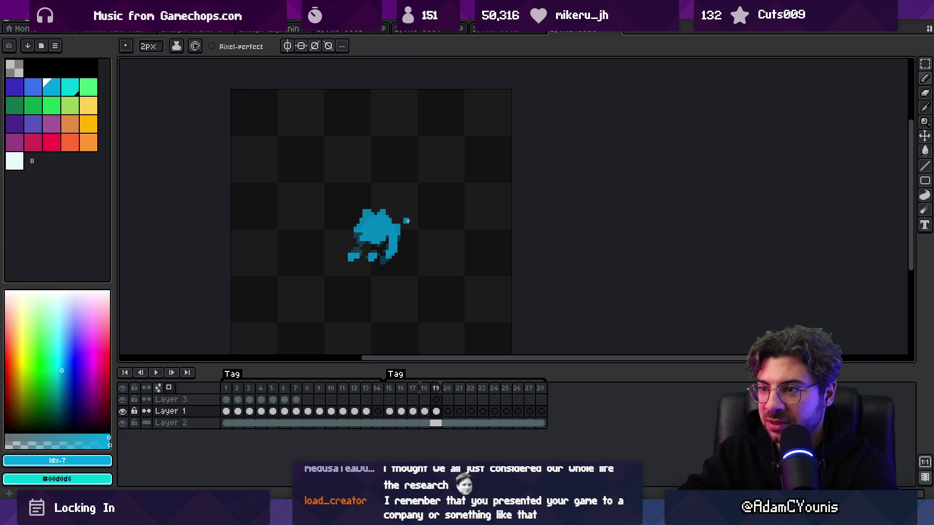
key("Right")
mouse_move(361, 224)
left_mouse_down()
mouse_move(369, 212)
mouse_move(397, 243)
mouse_move(362, 253)
mouse_move(370, 238)
left_mouse_up()
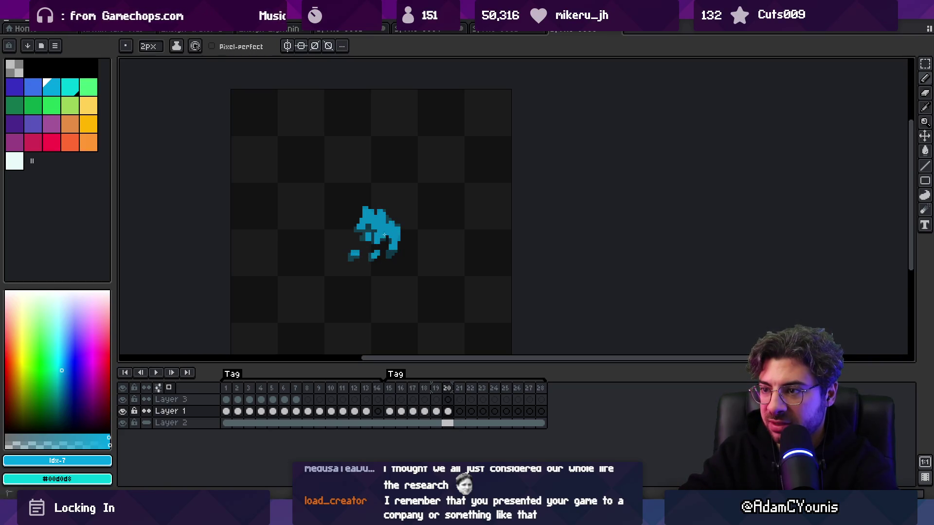
key("Left")
key("Left")
key("Left")
key("Right")
key("Right")
key("Left")
key("Left")
key("Right")
key("Right")
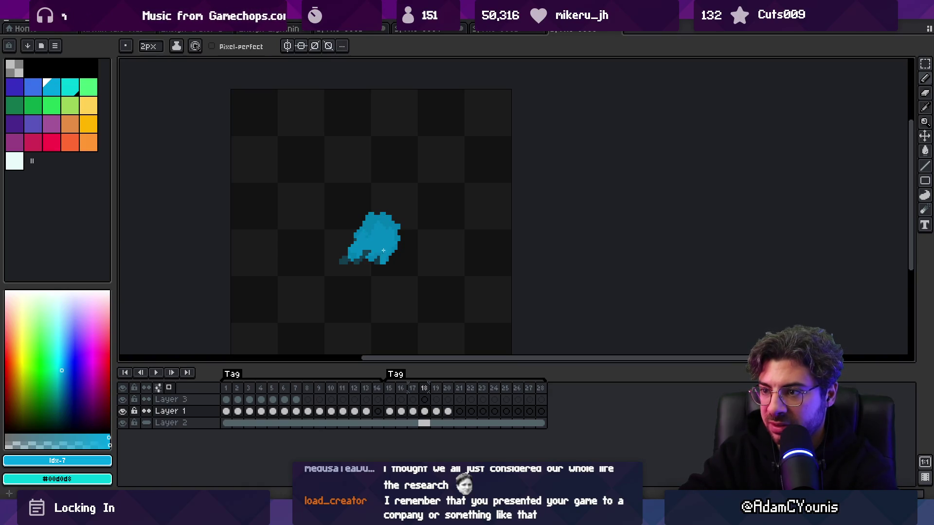
key("Left")
key("Right")
key("Left")
key("Right")
key("Right")
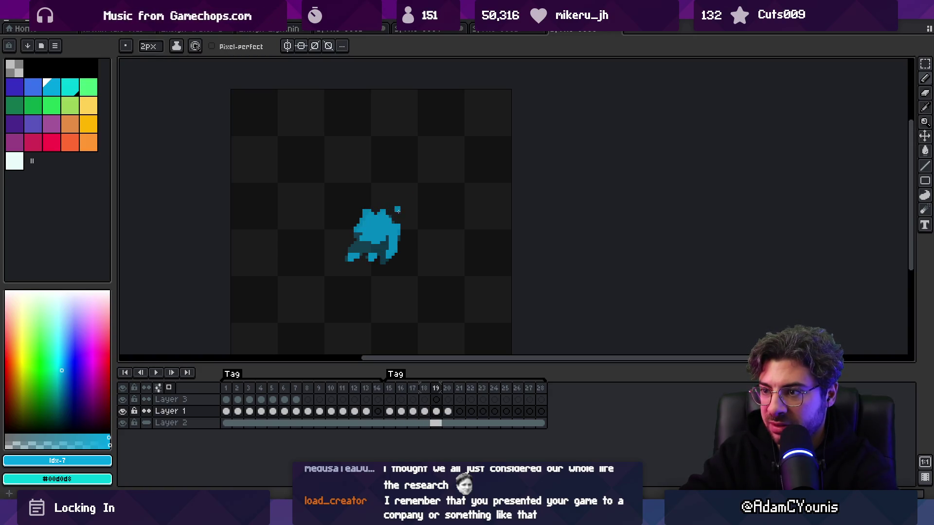
key("Right")
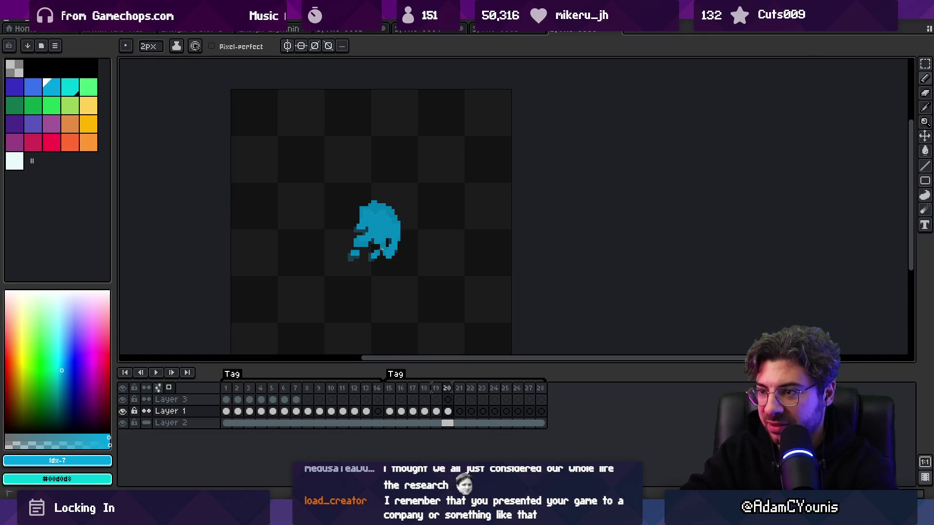
Step: Paint the splash shapes on frames 21 and 22, filling frame 22's lower right
key("Right")
mouse_move(366, 211)
left_mouse_down()
mouse_move(368, 204)
mouse_move(382, 210)
mouse_move(396, 248)
mouse_move(379, 254)
mouse_move(380, 235)
left_mouse_up()
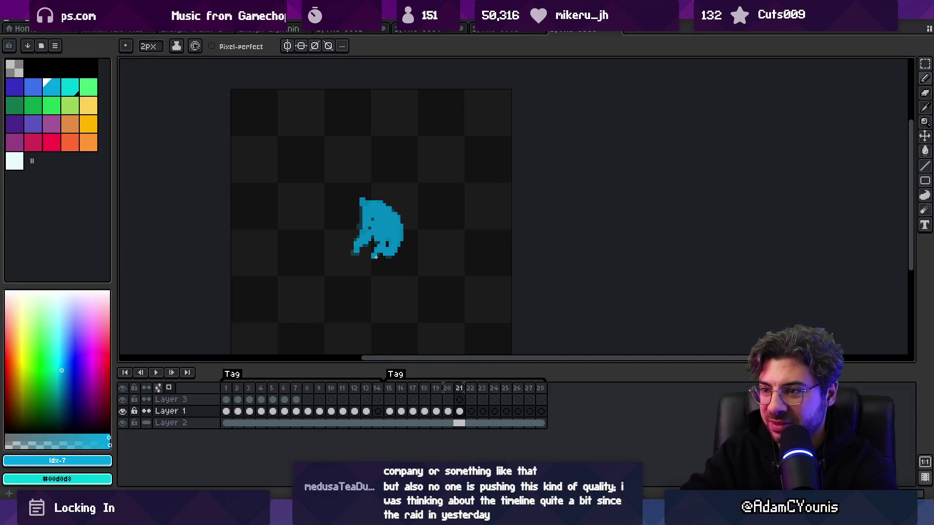
key("comma")
key("period")
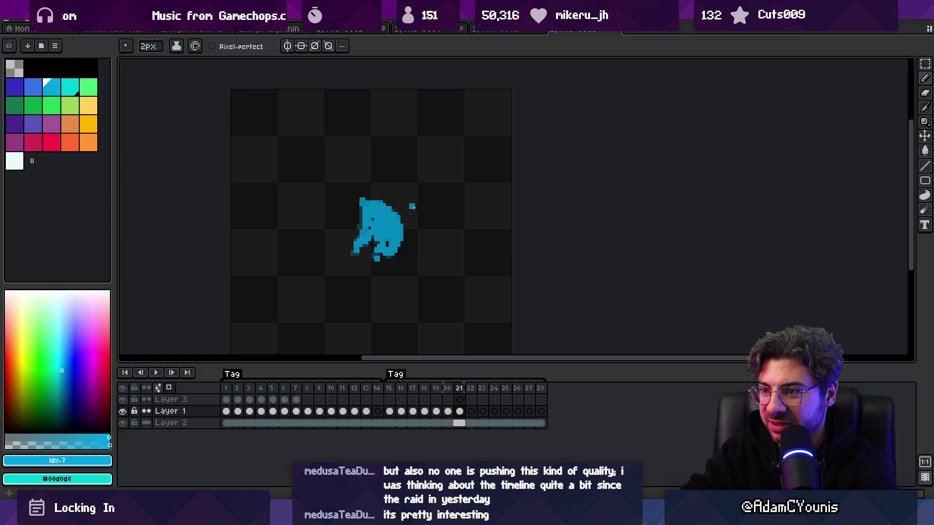
key("period")
mouse_move(359, 239)
left_mouse_down()
mouse_move(365, 200)
mouse_move(395, 229)
mouse_move(378, 225)
left_mouse_up()
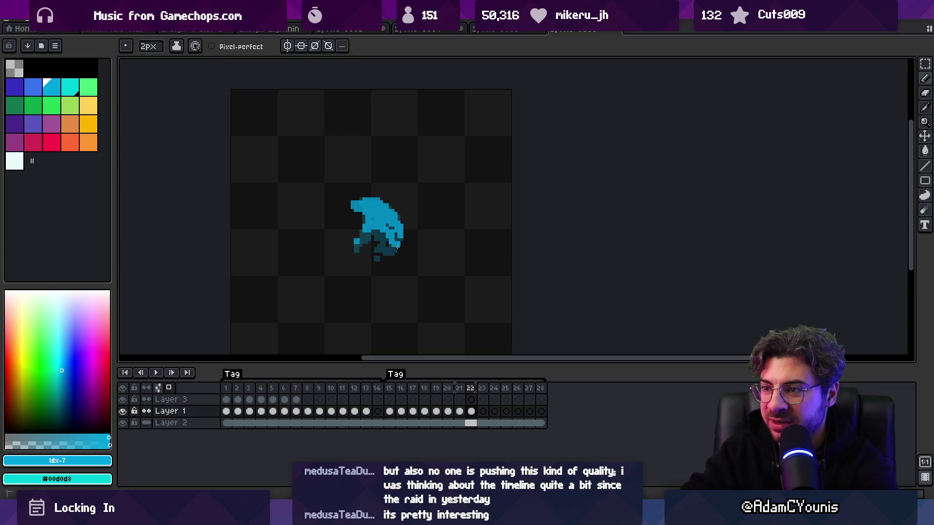
mouse_move(398, 245)
left_mouse_down()
mouse_move(382, 252)
mouse_move(376, 241)
left_mouse_up()
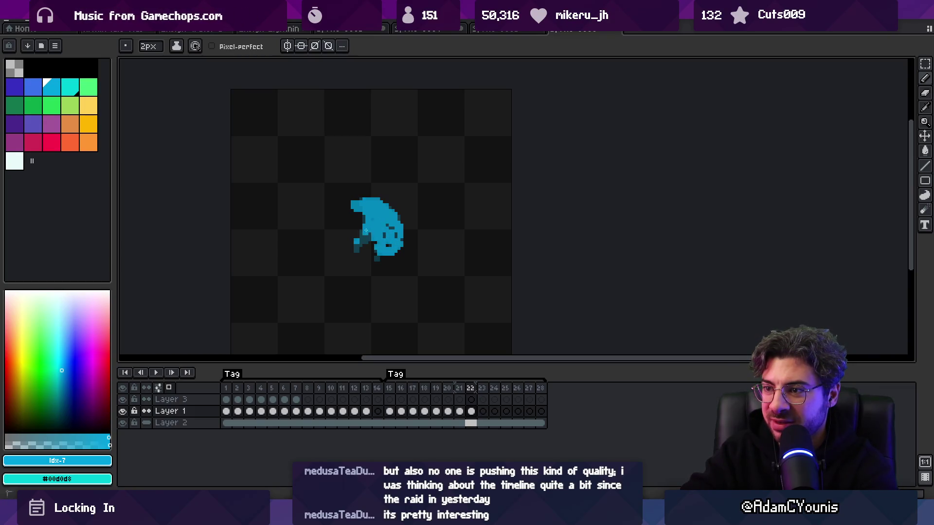
key("Left")
key("Left")
key("Right")
key("Right")
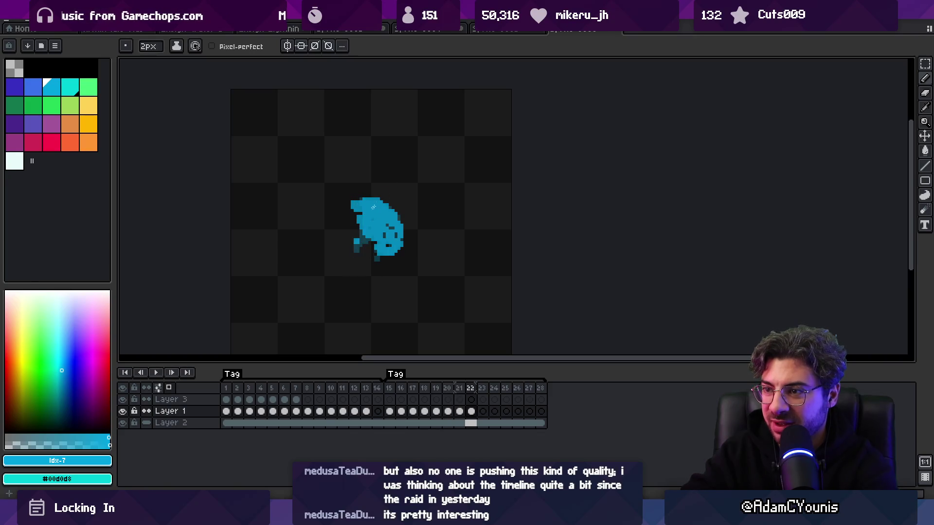
Step: Compare frames 21 and 22 with the 2px pencil, then paint the splash on frame 23
key("e")
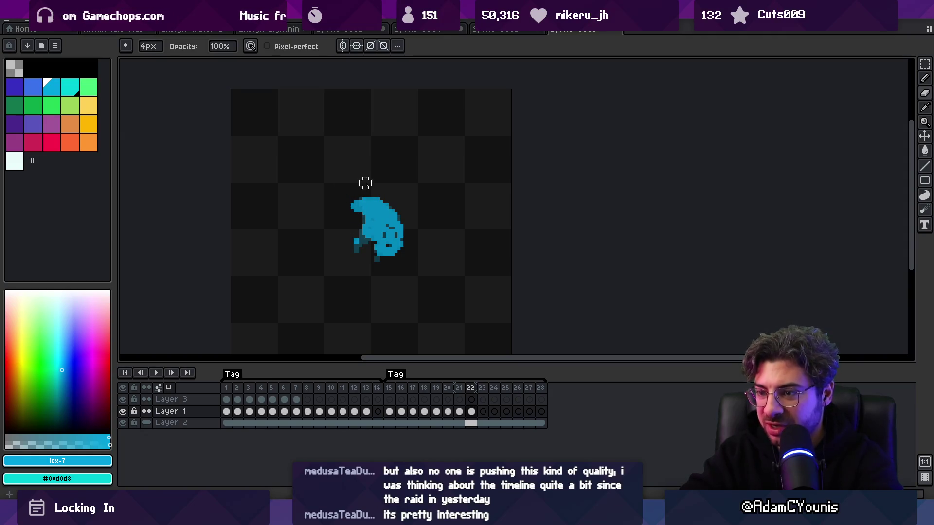
key("b")
key("Left")
key("Right")
key("Left")
key("Right")
key("Left")
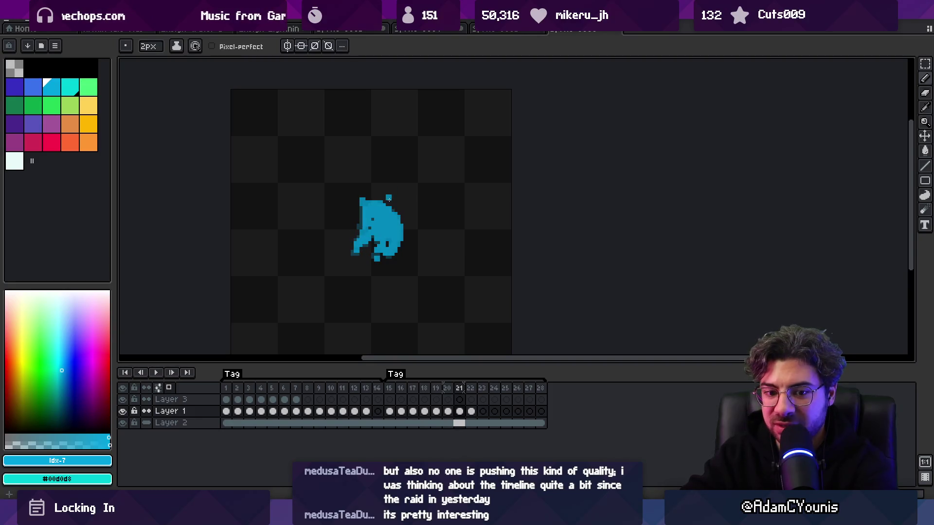
key("Left")
key("Left")
key("Right")
key("Right")
key("Right")
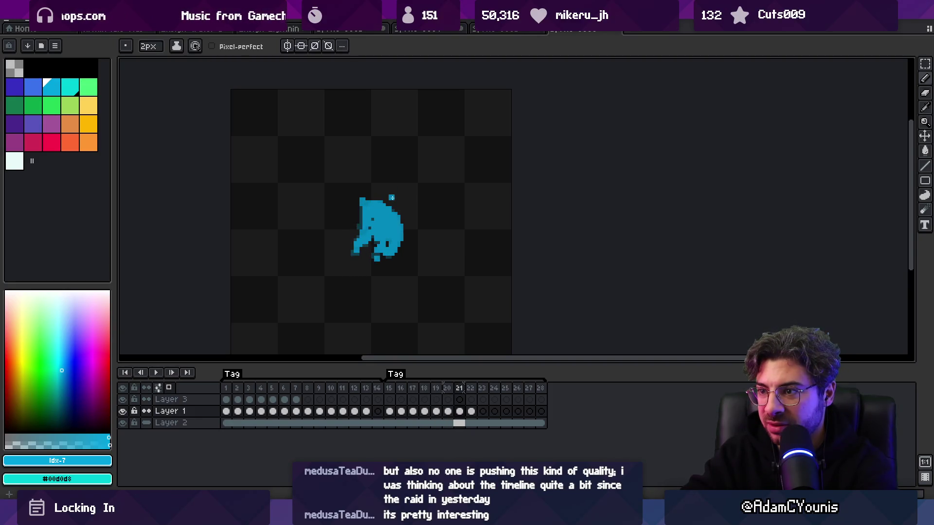
key("Right")
mouse_move(389, 237)
left_mouse_down()
mouse_move(400, 245)
mouse_move(379, 225)
left_mouse_up()
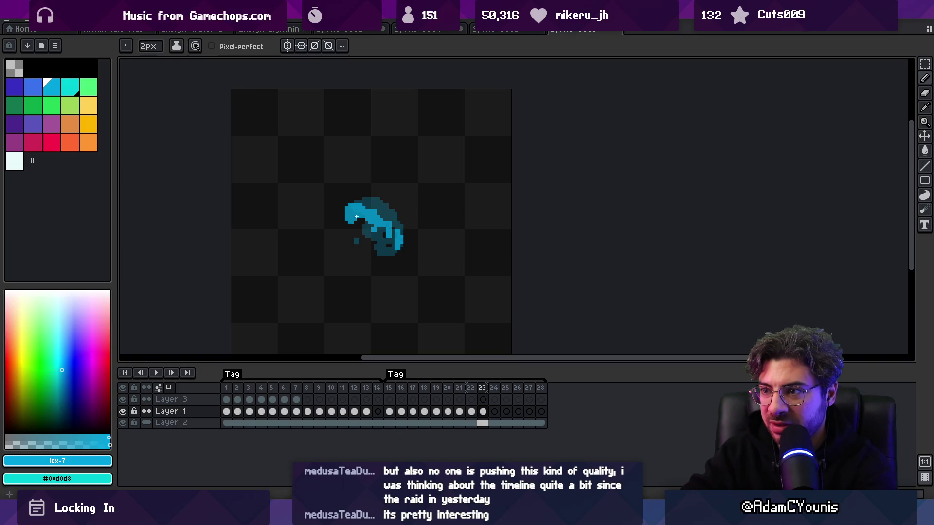
Step: Paint bright cyan splash shapes on frames 23, 24 and 25
mouse_move(356, 210)
left_mouse_down()
mouse_move(379, 208)
mouse_move(399, 227)
mouse_move(393, 253)
left_mouse_up()
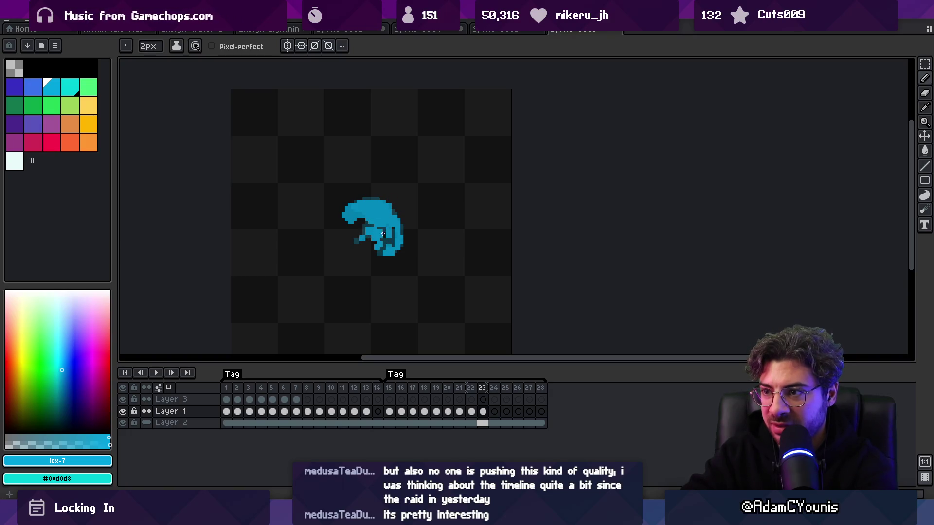
key("period")
mouse_move(350, 209)
left_mouse_down()
mouse_move(355, 218)
mouse_move(379, 204)
mouse_move(350, 208)
mouse_move(396, 220)
mouse_move(395, 246)
mouse_move(386, 225)
mouse_move(379, 238)
mouse_move(393, 249)
left_mouse_up()
key("period")
mouse_move(344, 214)
left_mouse_down()
mouse_move(343, 236)
mouse_move(354, 227)
mouse_move(361, 240)
mouse_move(374, 202)
mouse_move(378, 219)
mouse_move(393, 218)
mouse_move(343, 242)
mouse_move(363, 249)
mouse_move(353, 238)
mouse_move(370, 241)
mouse_move(345, 224)
mouse_move(370, 209)
mouse_move(360, 203)
mouse_move(389, 214)
mouse_move(343, 250)
mouse_move(370, 258)
mouse_move(349, 244)
mouse_move(369, 213)
mouse_move(394, 237)
mouse_move(340, 248)
mouse_move(360, 267)
mouse_move(366, 249)
mouse_move(348, 226)
mouse_move(362, 222)
left_mouse_up()
Step: Step through the later frames and add a new frame 29 after frame 28
key("Right")
key("Right")
key("Right")
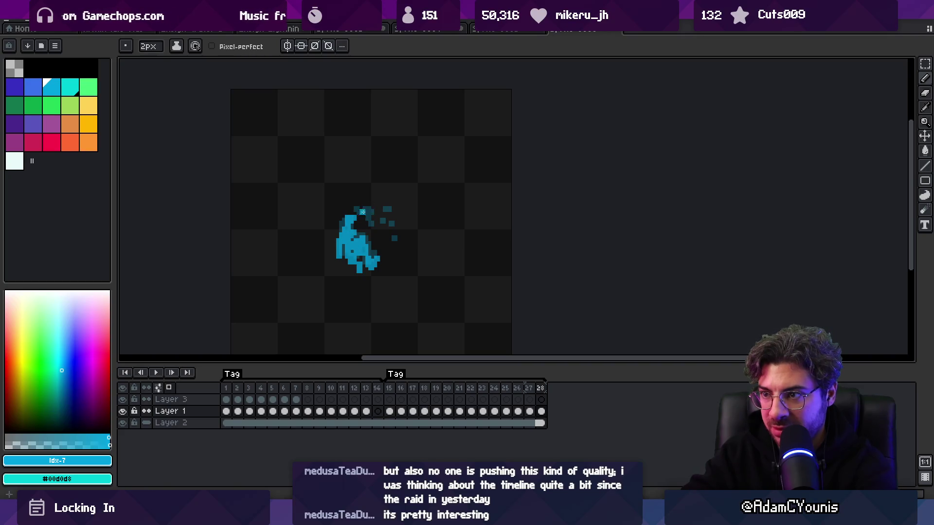
key("Right")
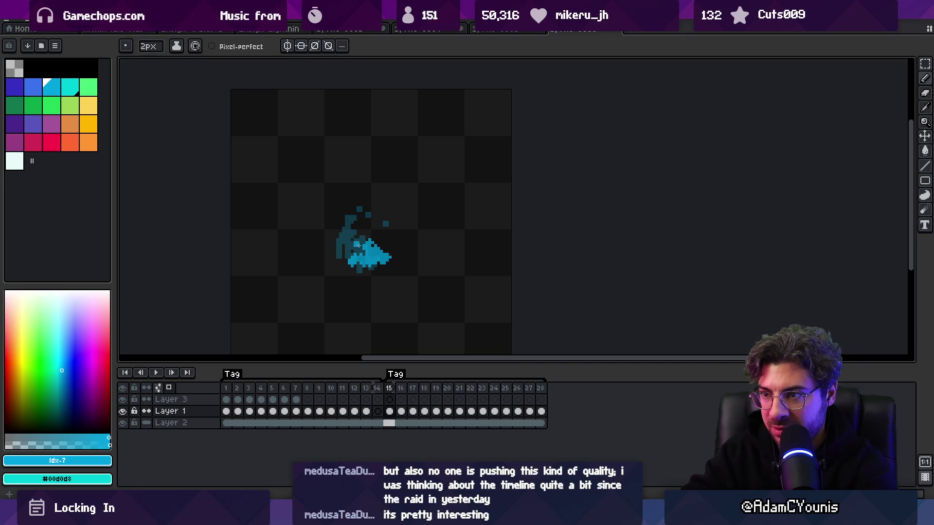
left_click(540, 388)
key("alt+n")
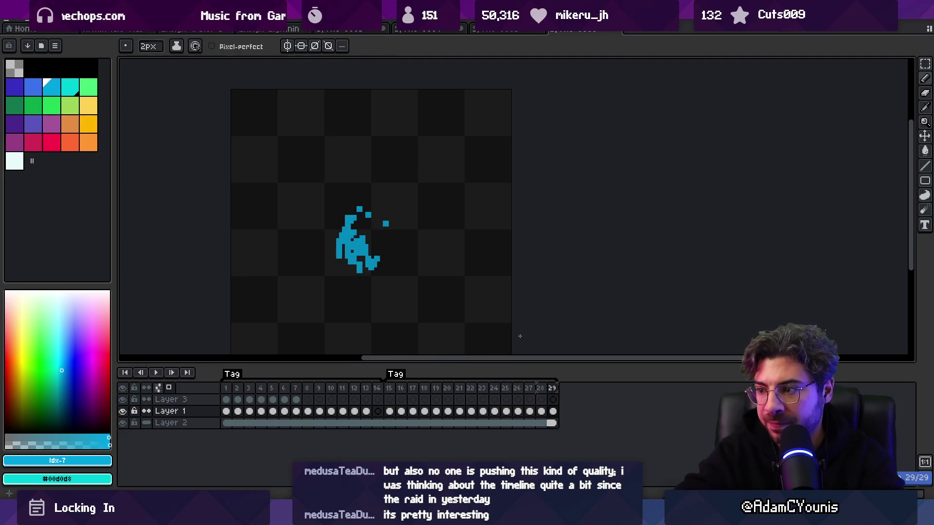
Step: Clear frame 29's contents and play the splash animation to review it
key("Delete")
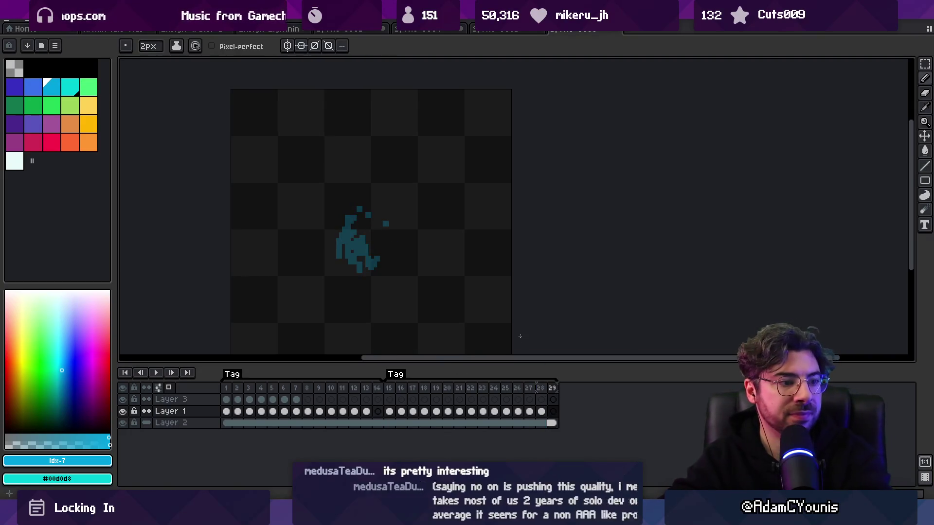
key("Return")
key("z")
scroll(388, 190, "down", 1)
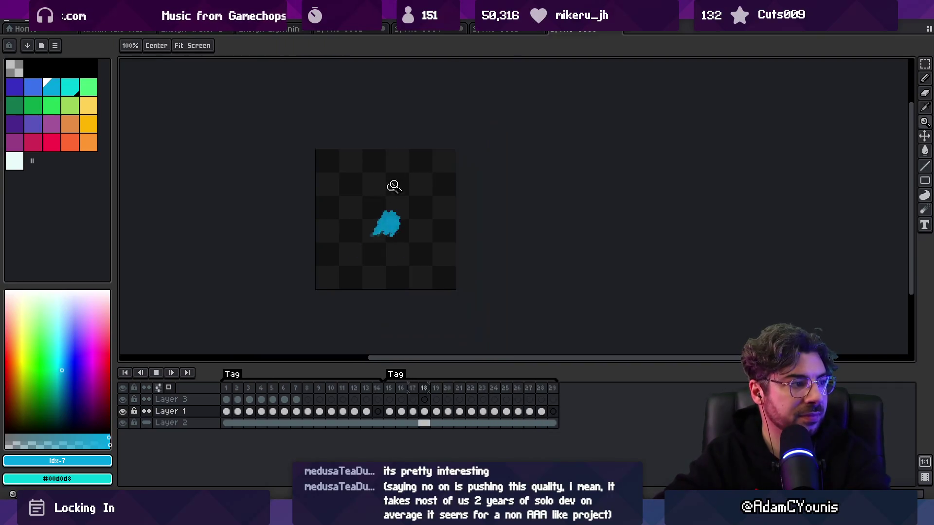
scroll(418, 217, "down", 1)
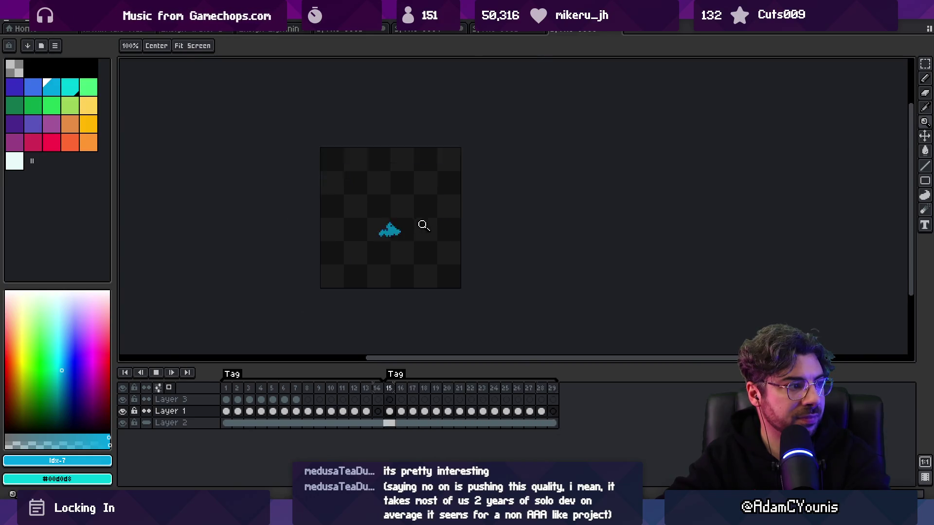
scroll(416, 226, "up", 5)
key("Return")
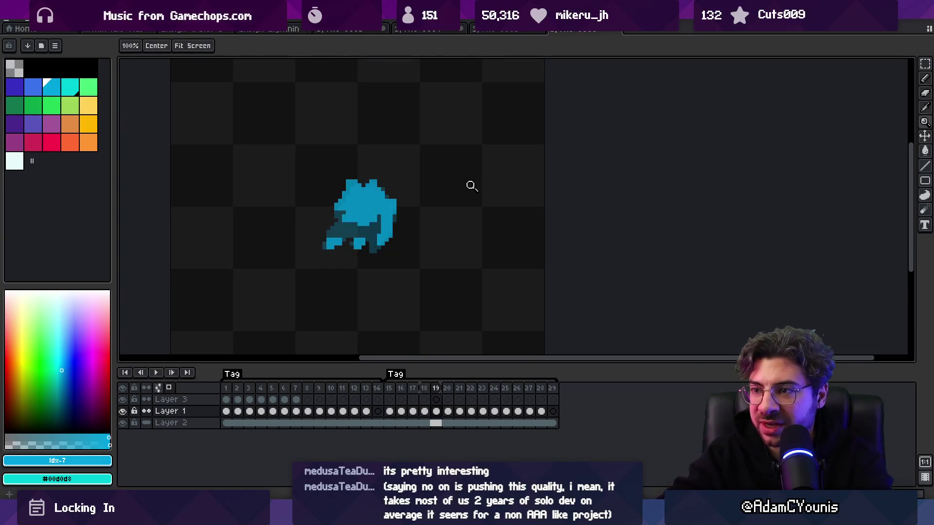
Step: Pencil a bulge onto the splash's upper-left edge on frame 22
key("Right")
key("Right")
key("Right")
key("b")
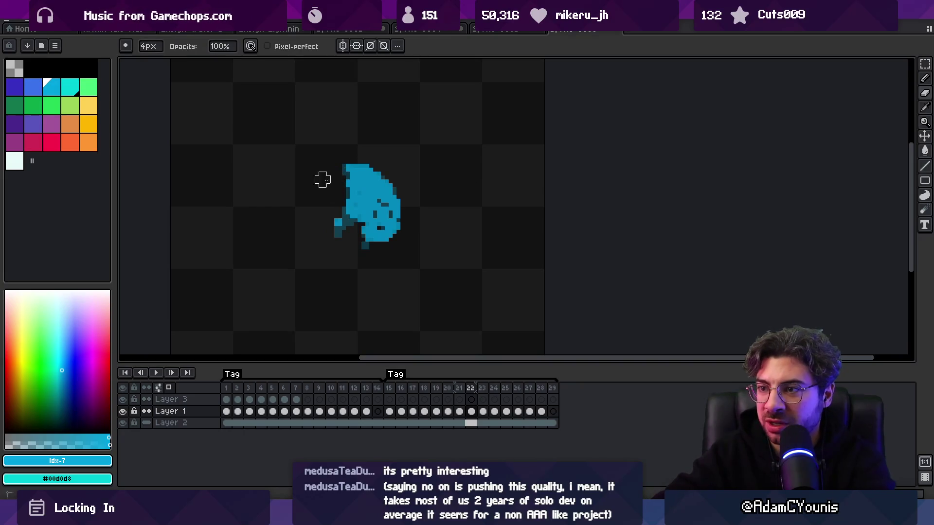
left_click_drag(334, 180, 346, 178)
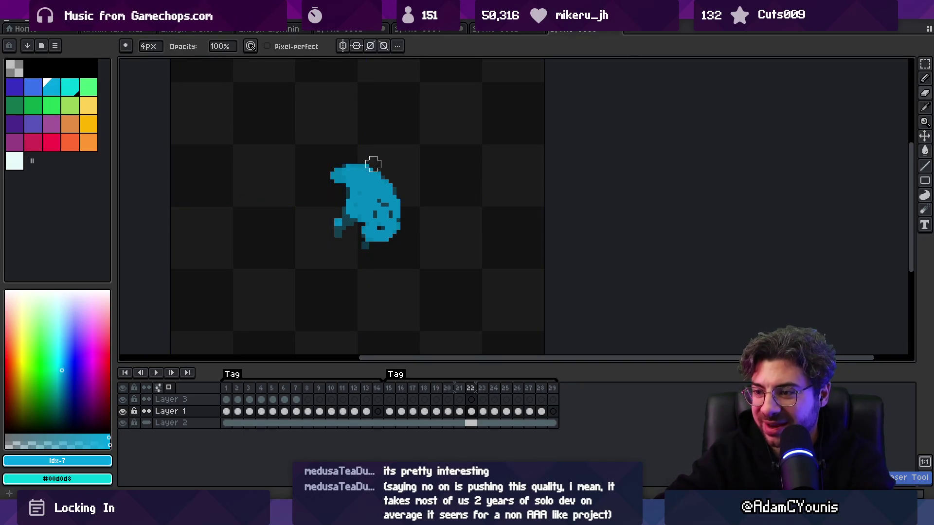
key("Left")
key("Right")
key("Left")
key("Right")
key("Left")
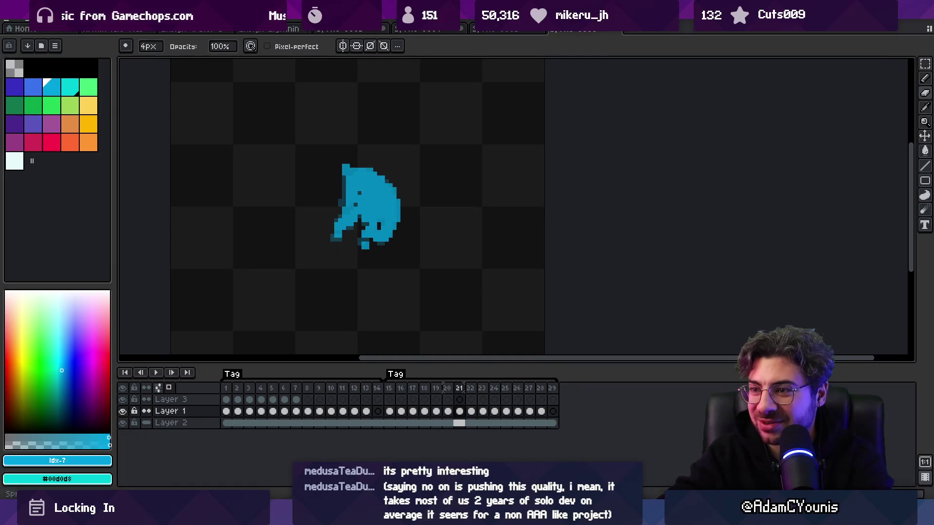
key("e")
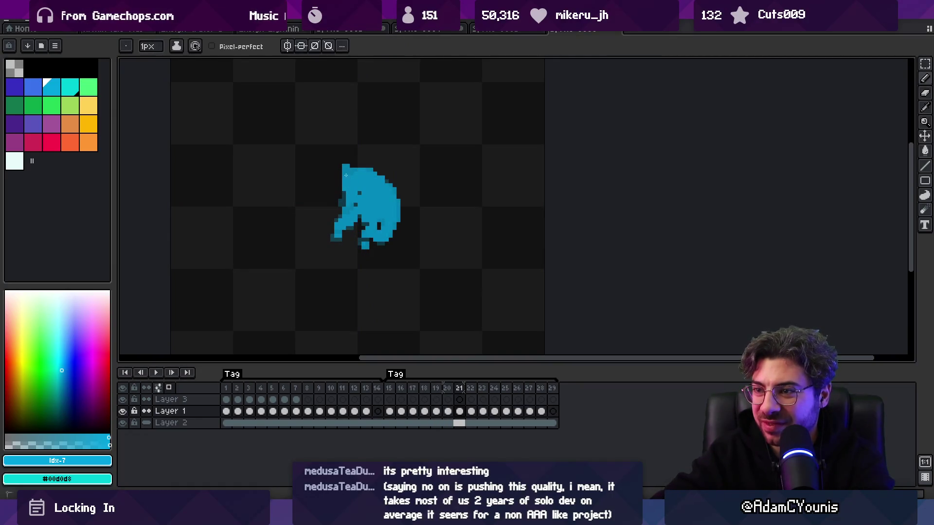
key("b")
key("Right")
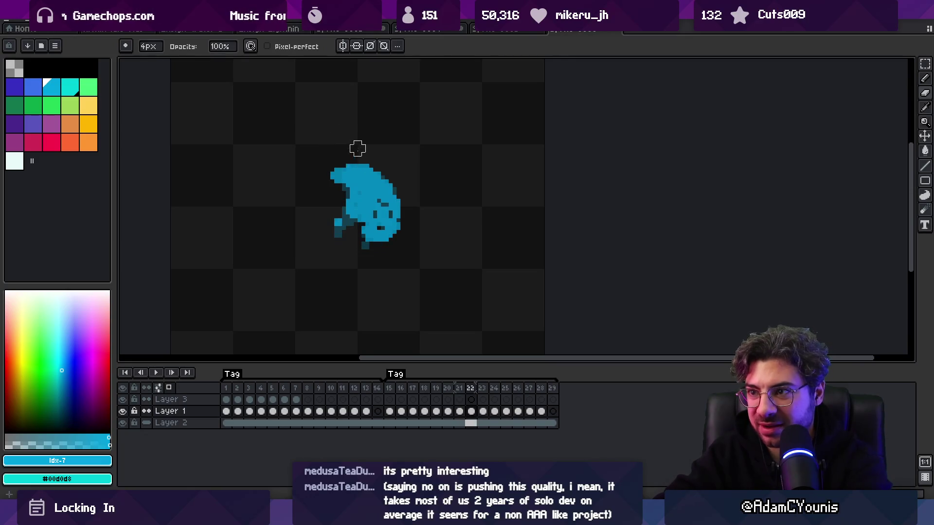
Step: Erase stray pixels at the splash's lower-left on frame 25, comparing with frame 24
key("Right")
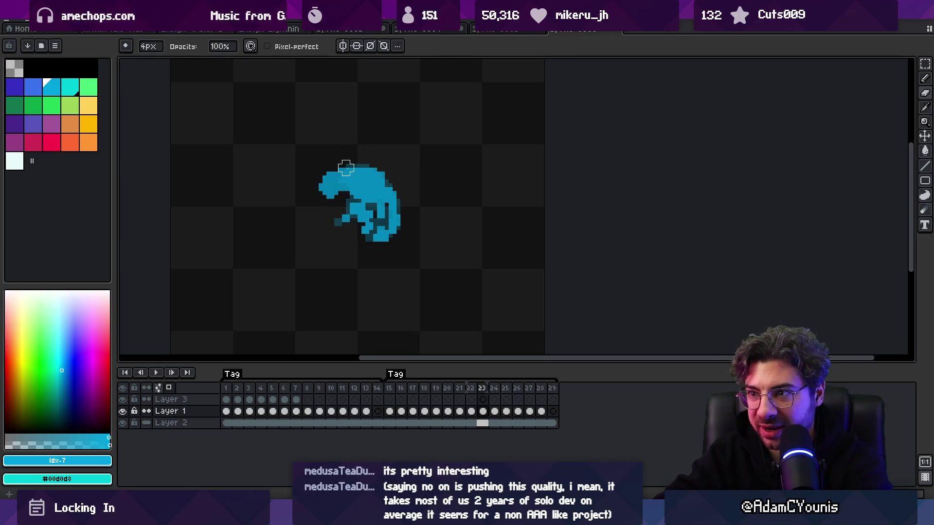
key("Right")
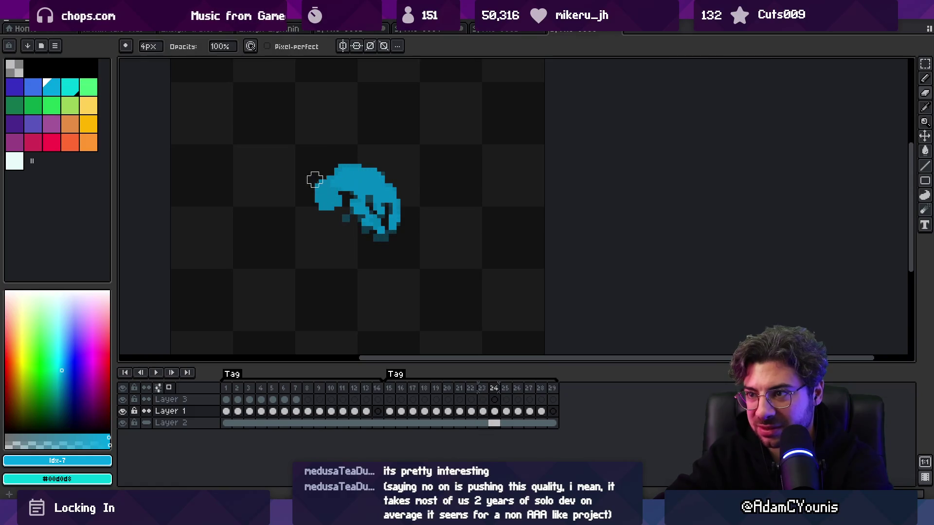
key("Right")
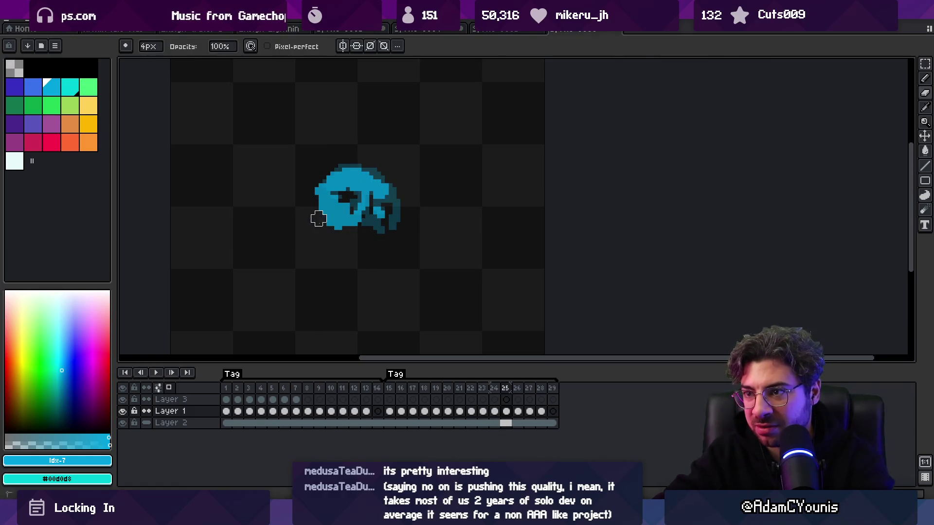
key("Left")
key("Left")
key("Right")
key("Right")
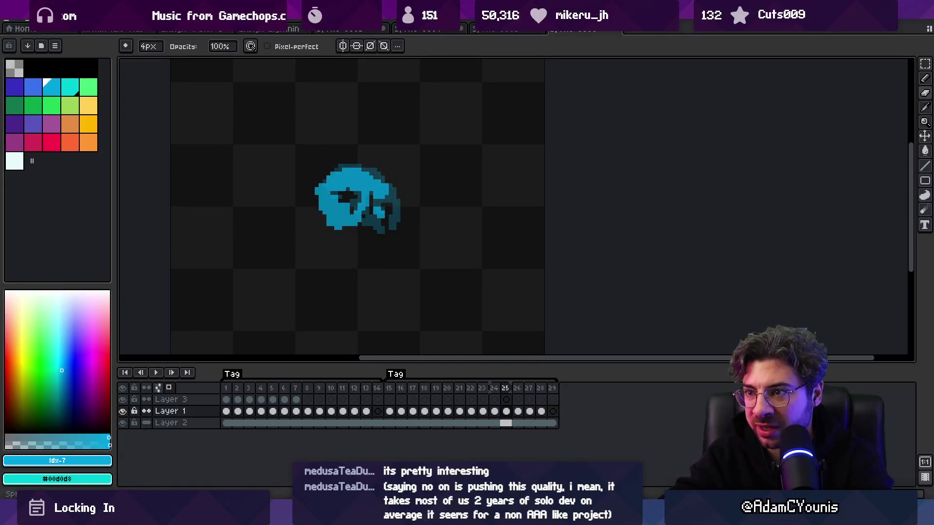
left_click_drag(340, 213, 333, 222)
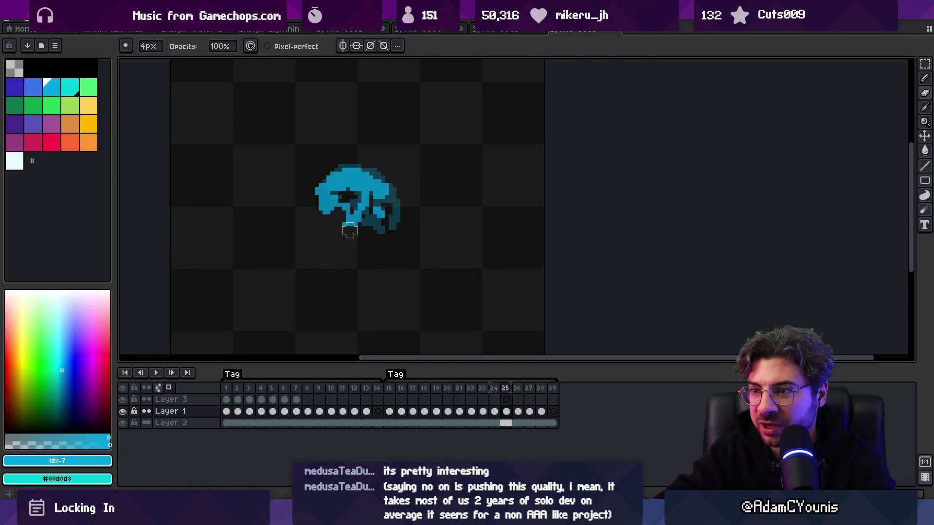
Step: Step through frames 26–28, then replay the animation to review the edits
key("Right")
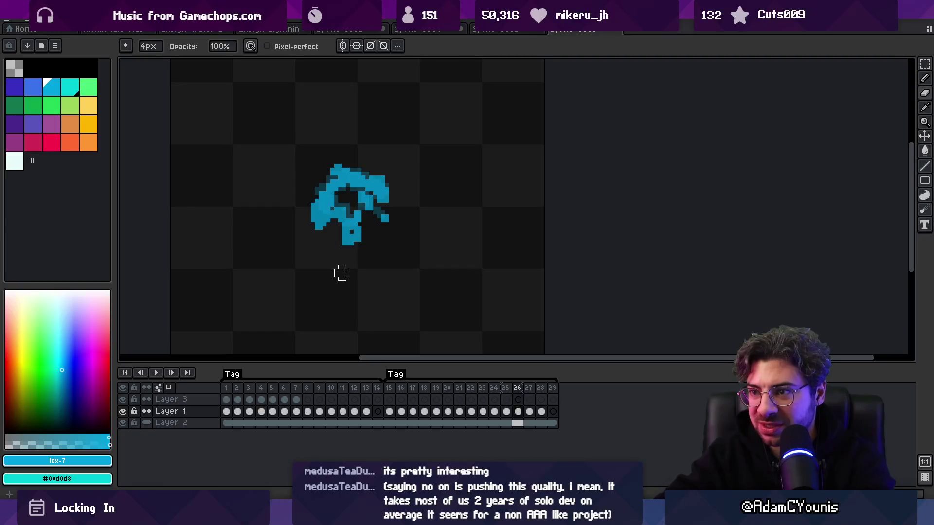
key("Right")
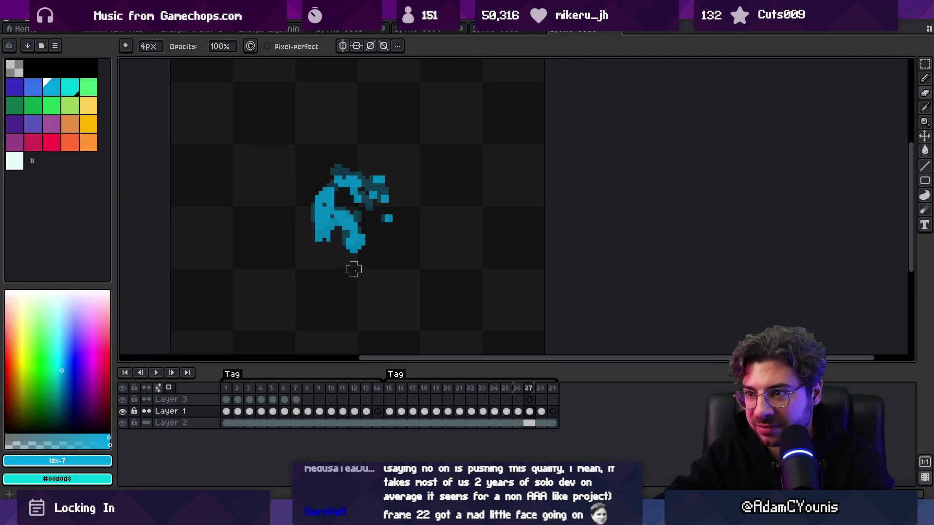
key("Right")
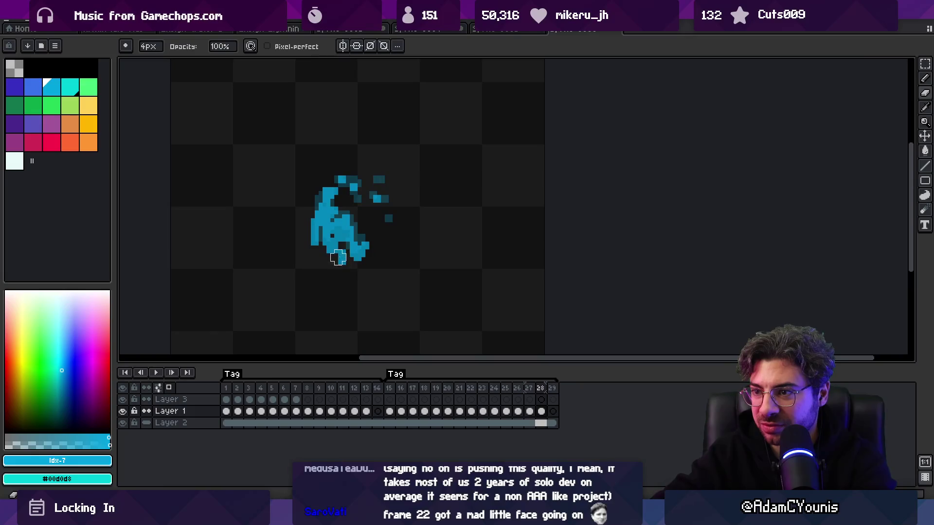
key("z")
scroll(349, 280, "down", 2)
key("Return")
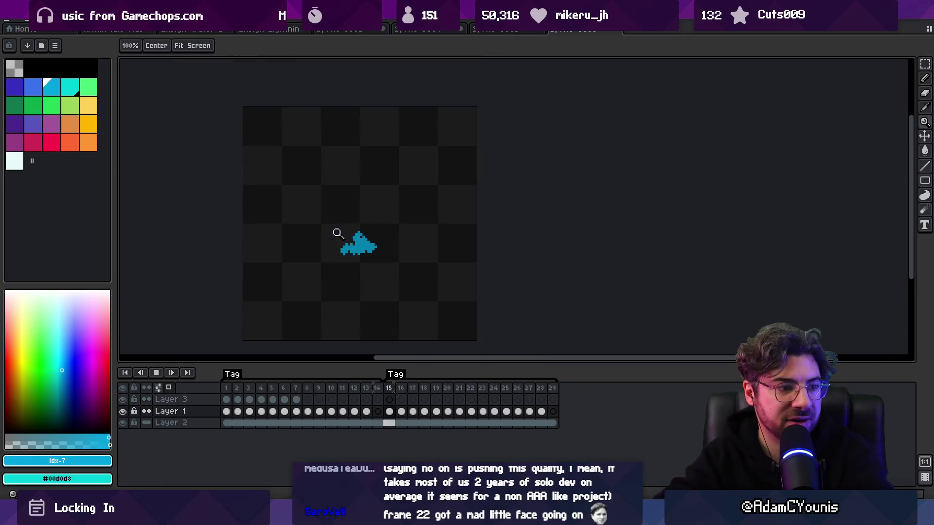
Step: Stop playback on frame 17 and flip between frames 16–18 to compare poses
scroll(334, 240, "down", 3)
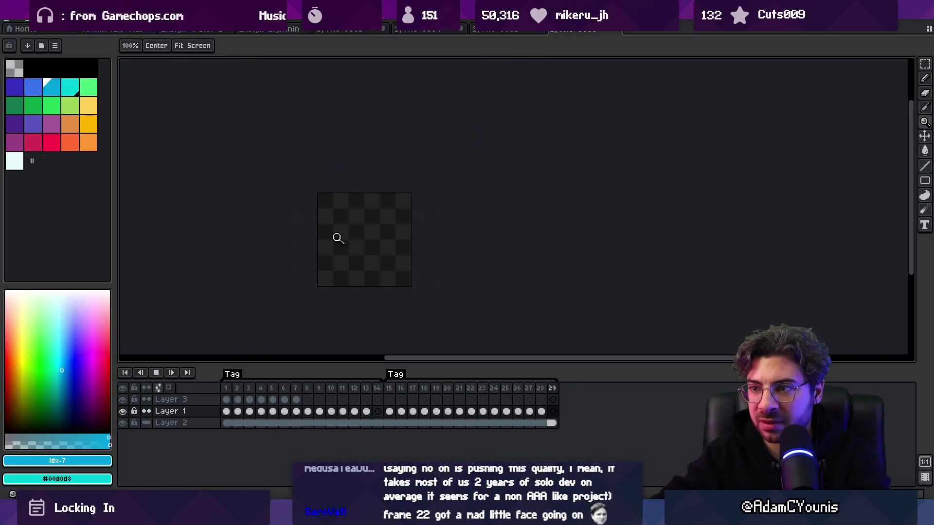
scroll(367, 233, "down", 2)
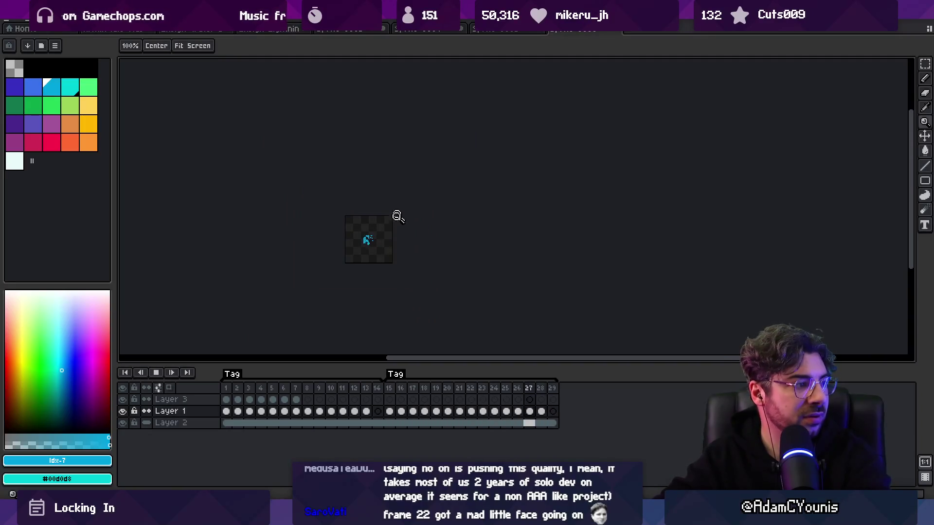
scroll(388, 250, "up", 4)
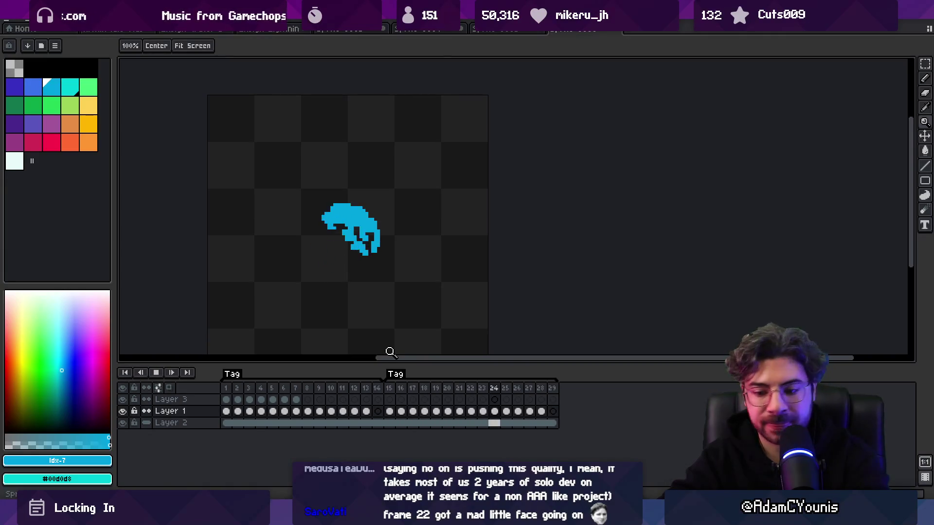
key("Return")
key("Right")
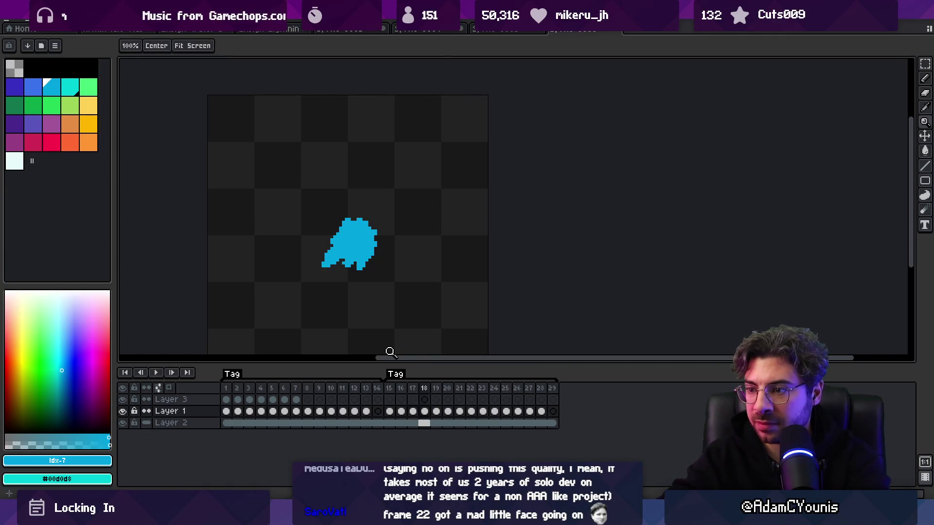
key("Left")
key("Left")
key("Right")
key("v")
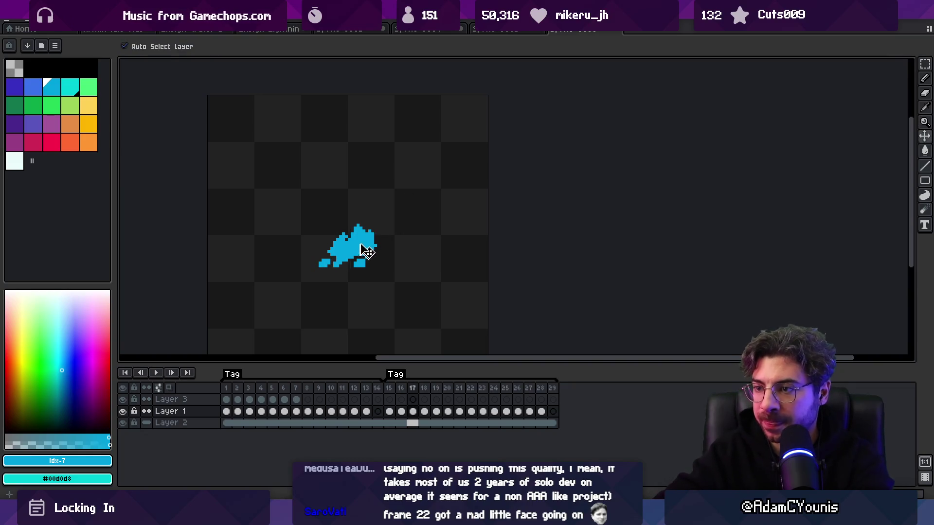
key("Right")
key("Right")
key("Right")
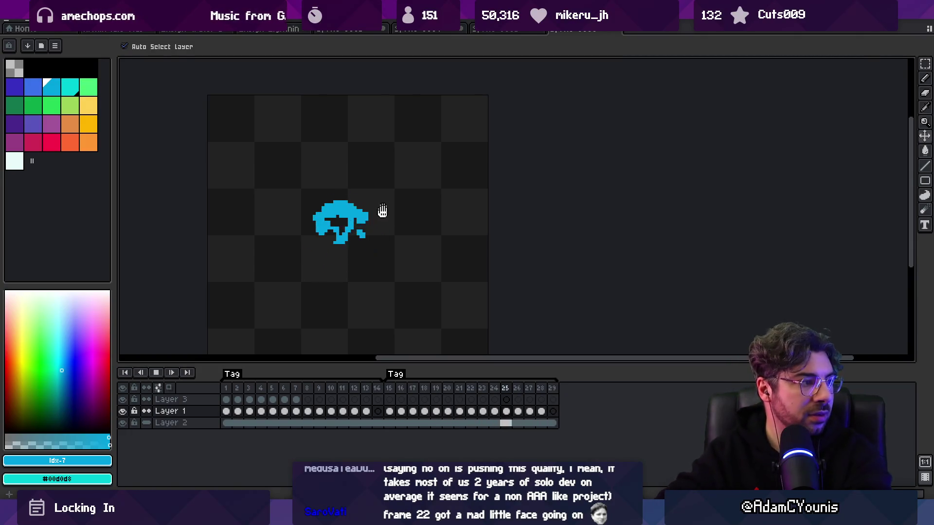
Step: Zoom the canvas around the splash and switch to the 1px pixel-perfect pencil
key("z")
scroll(405, 199, "down", 2)
scroll(406, 216, "down", 1)
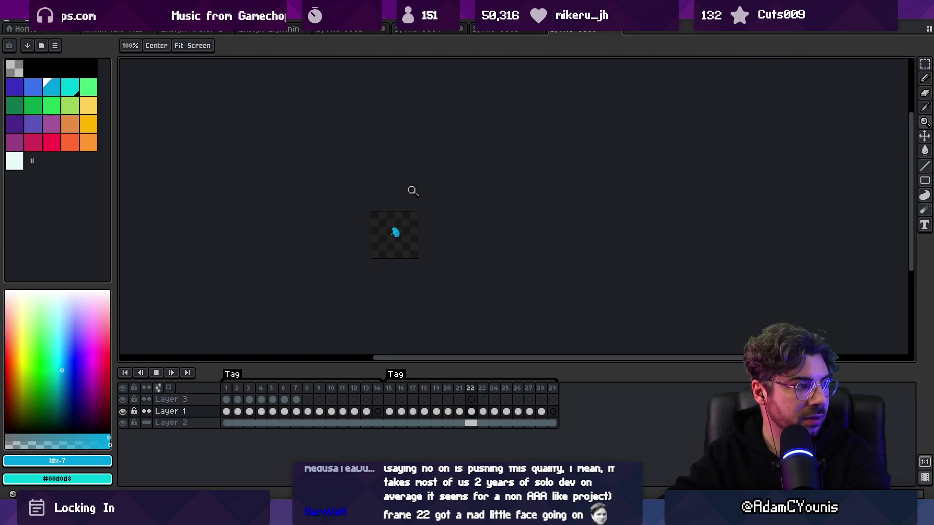
scroll(398, 242, "up", 4)
scroll(440, 243, "up", 2)
scroll(363, 317, "down", 2)
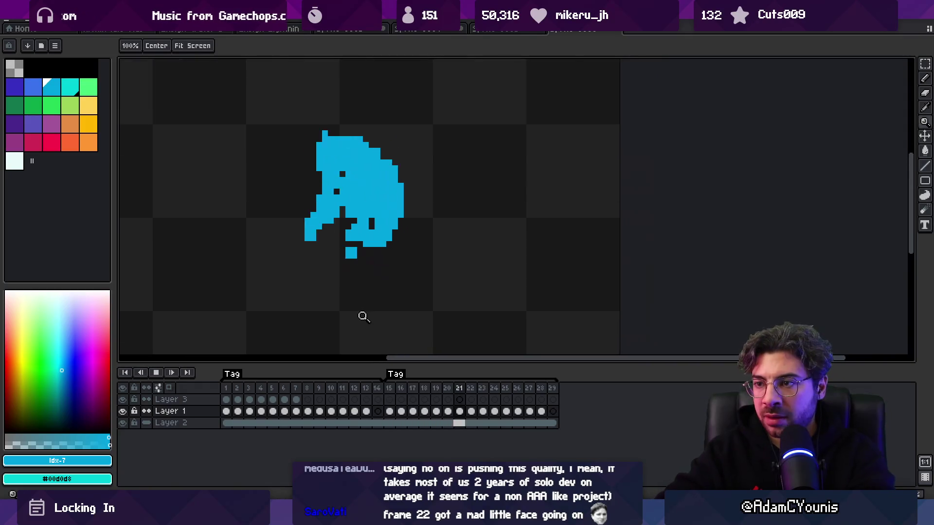
key("b")
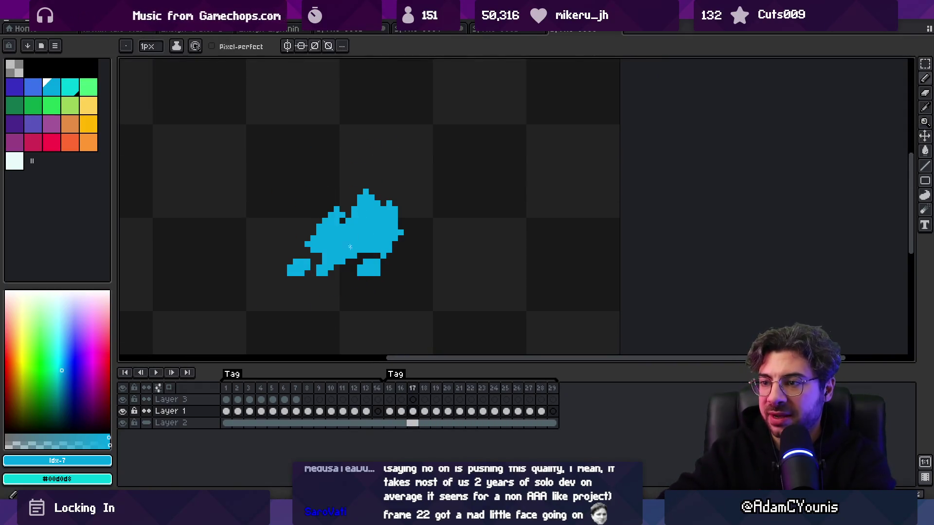
scroll(399, 242, "down", 3)
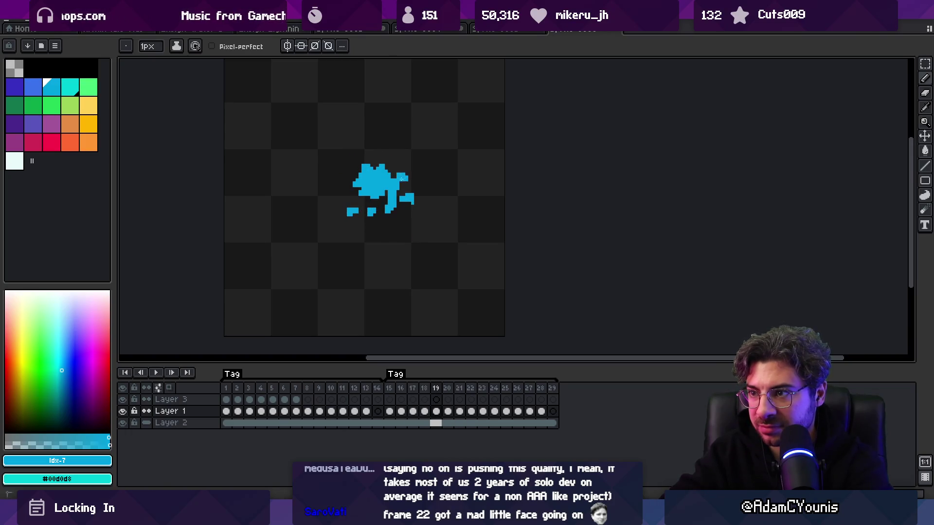
Step: Step frame by frame from 20 through 26 to check each pose's flow
key("period")
key("period")
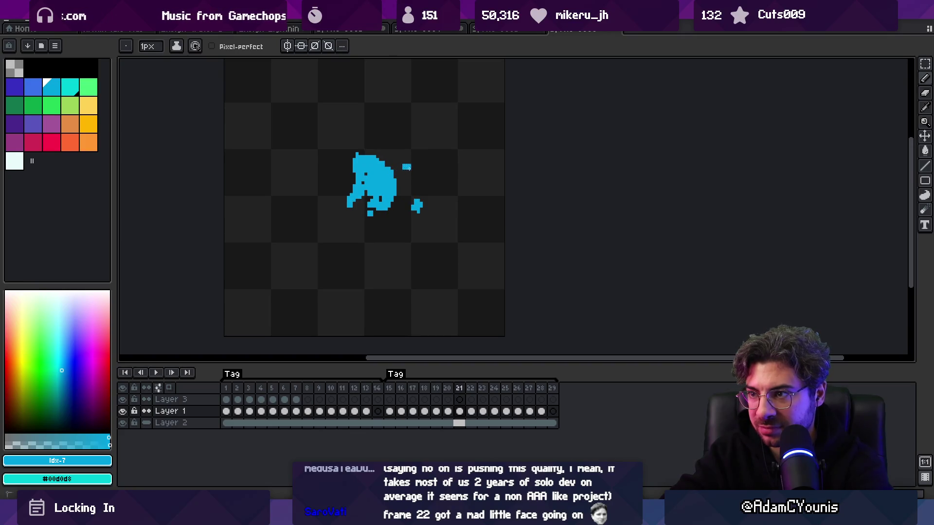
key("period")
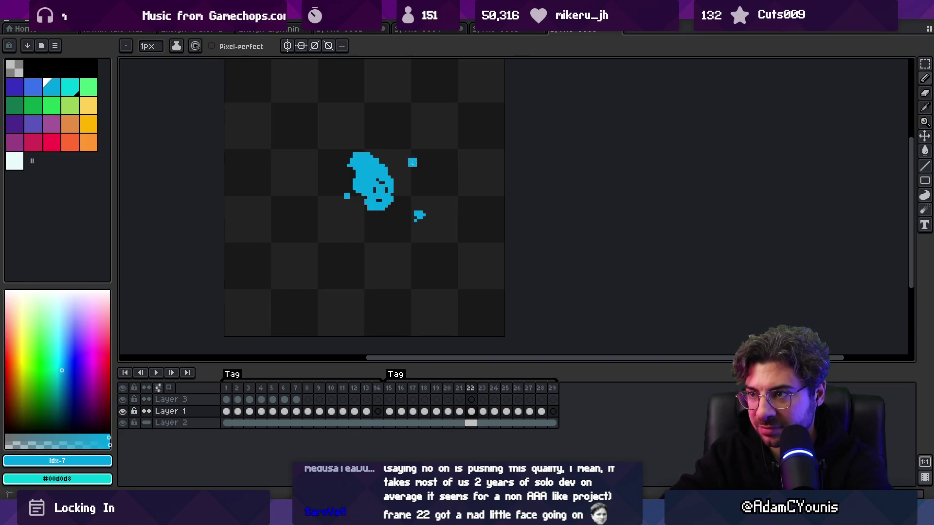
key("period")
key("period")
key("period")
key("comma")
key("comma")
key("comma")
key("comma")
key("period")
key("period")
key("period")
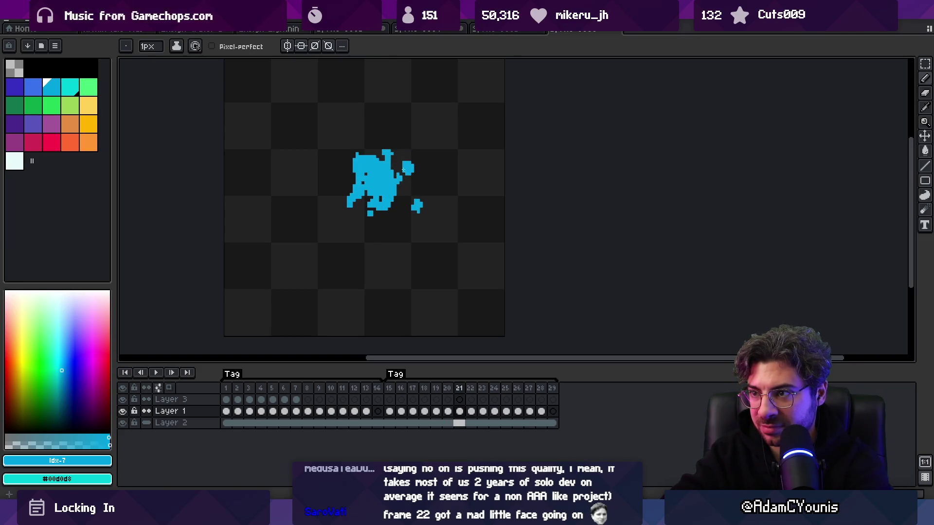
key("comma")
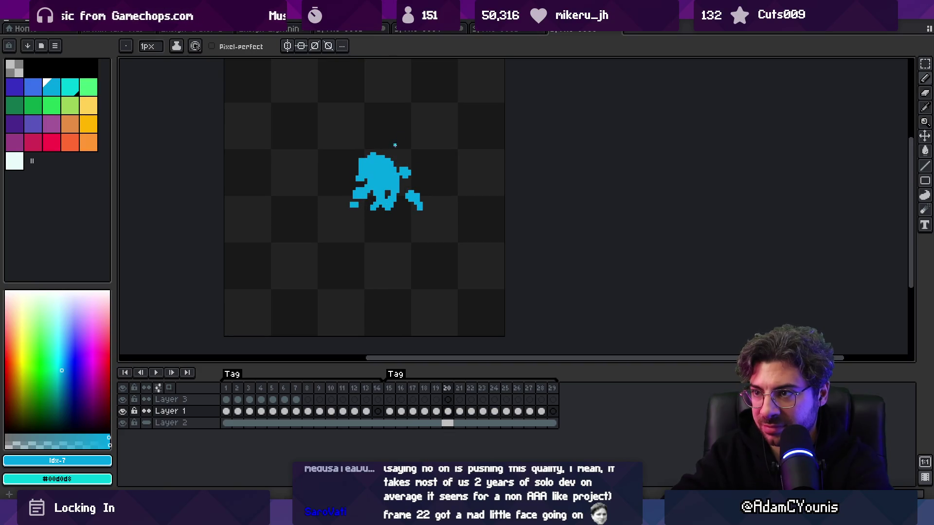
key("period")
key("period")
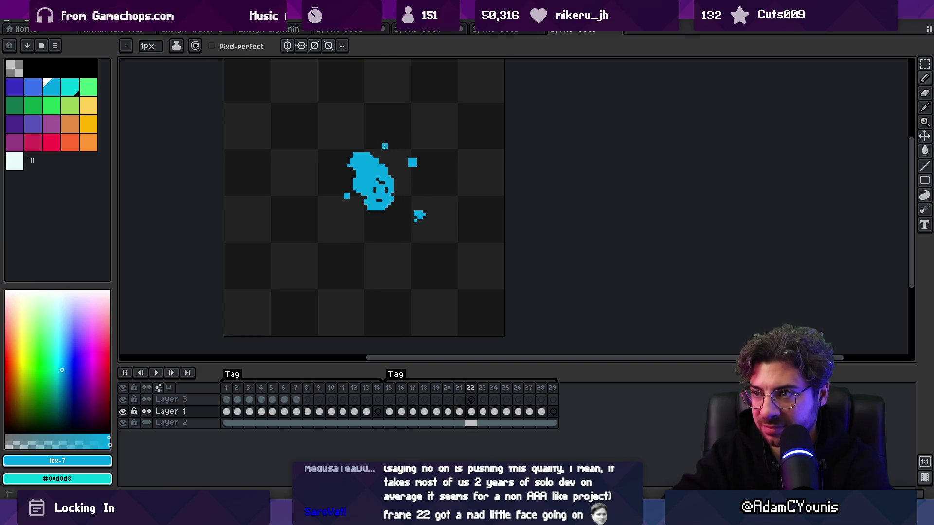
key("period")
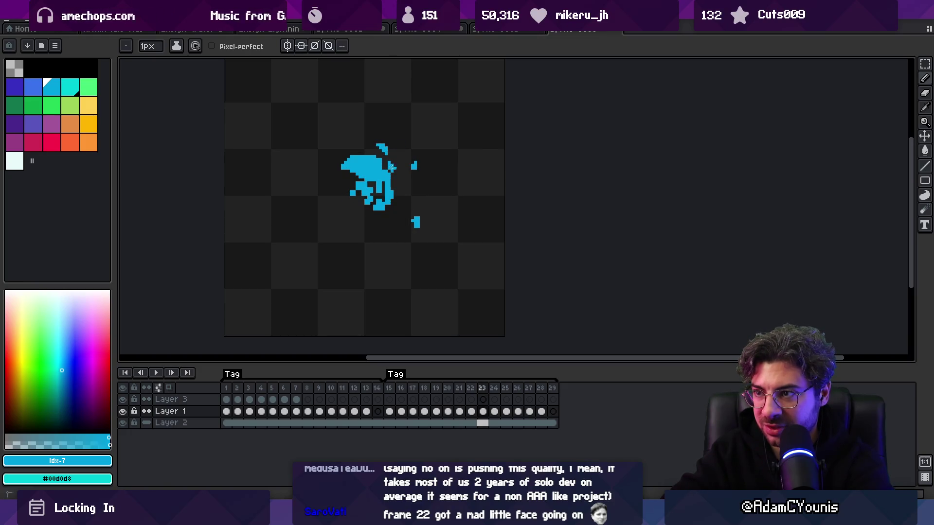
key("period")
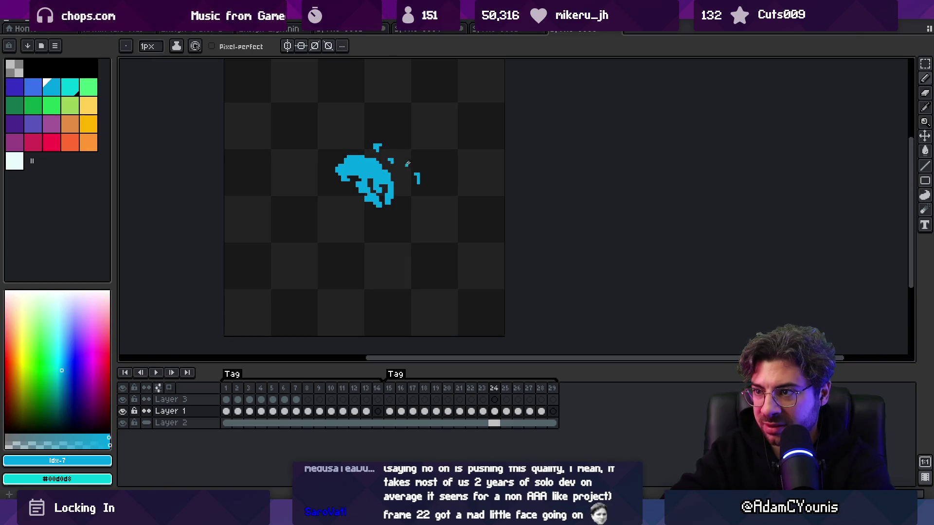
key("period")
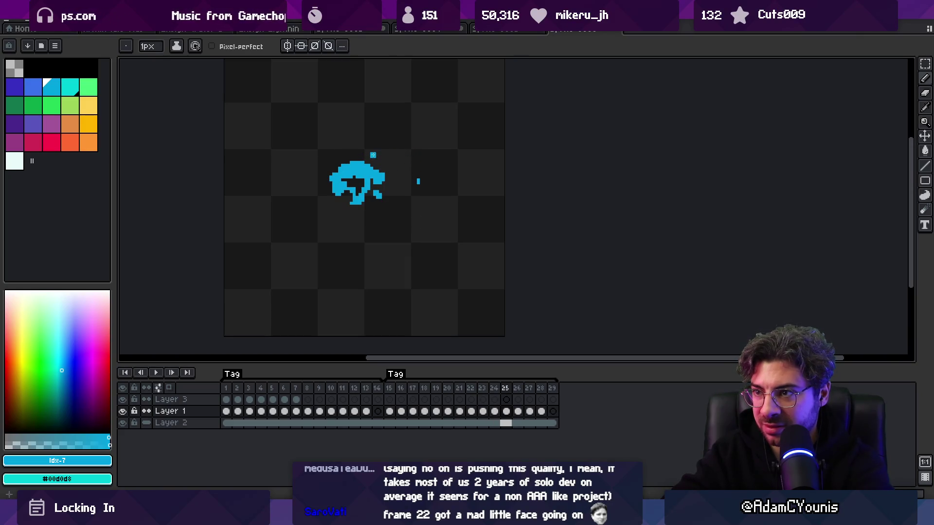
key("period")
Step: Zoom the canvas view and start the splash animation playing
key("z")
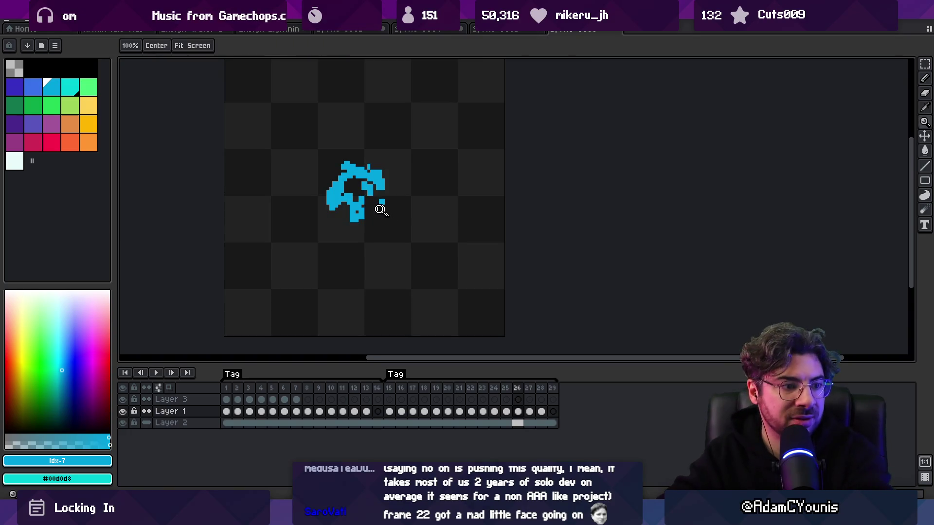
scroll(361, 161, "down", 2)
key("Return")
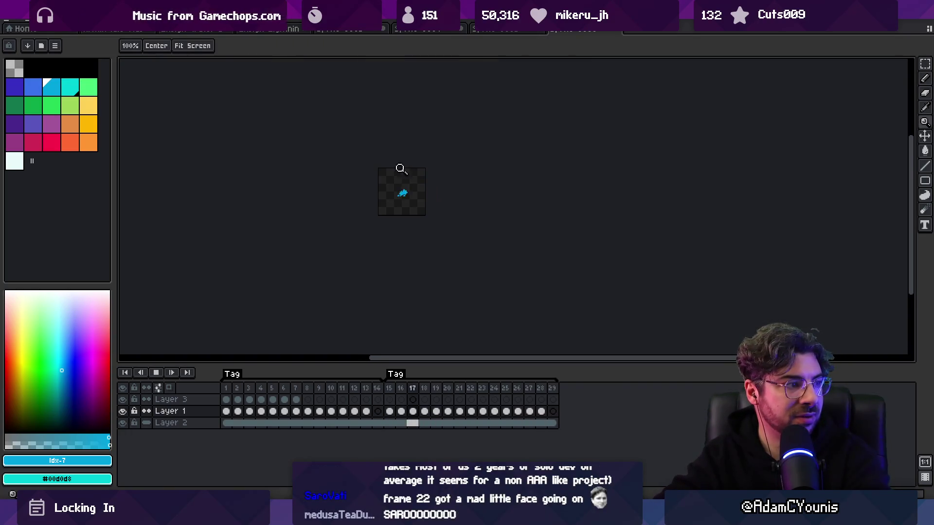
Step: Loop the splash animation, then stop on frame 15 and zoom in around the sprite
scroll(446, 185, "up", 1)
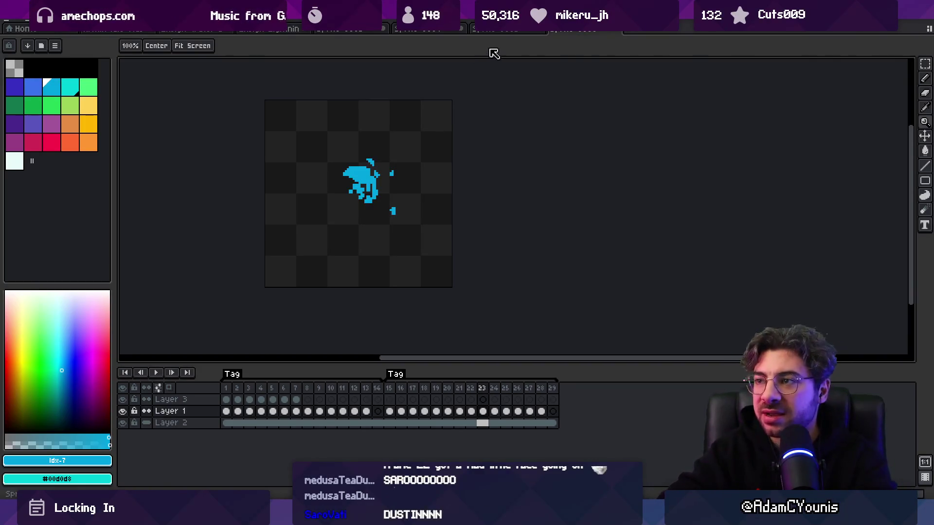
key("Return")
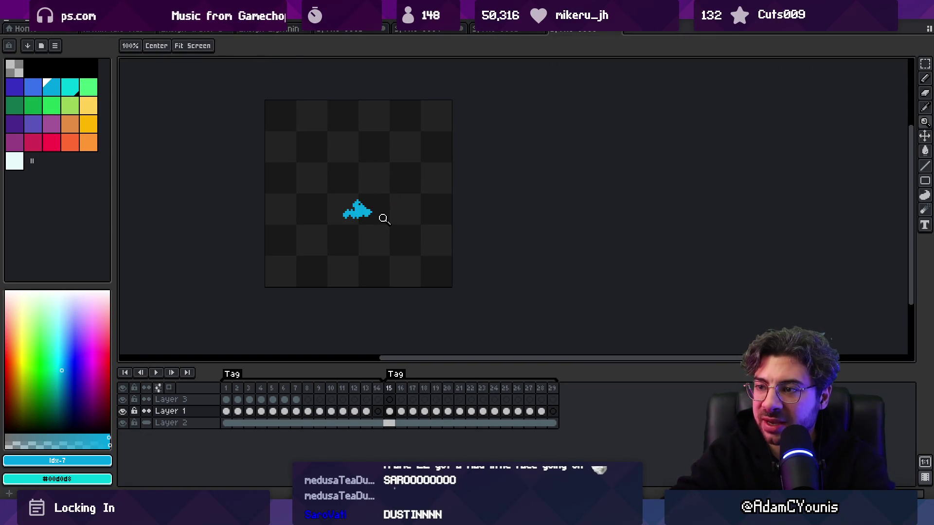
left_click(382, 217)
key("m")
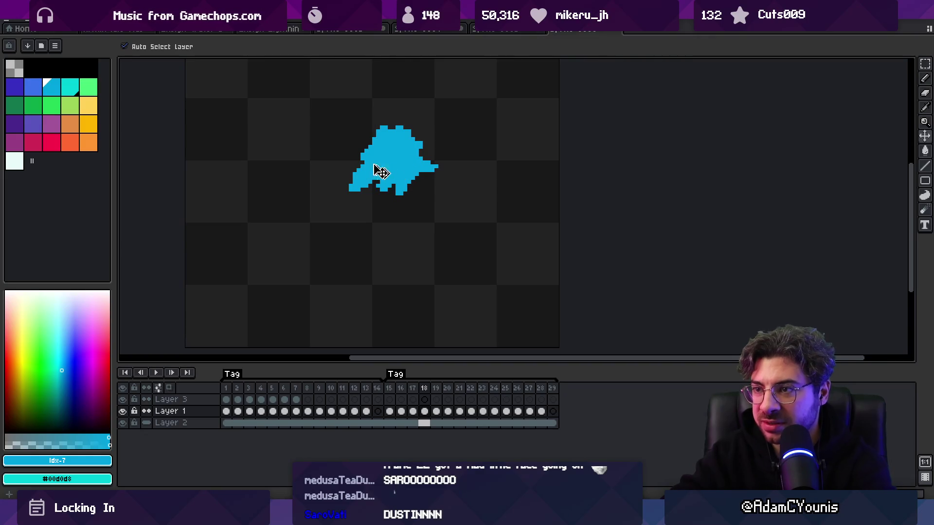
Step: Cut the lower-left tail piece on frame 18 and reposition it off the blob
key("b")
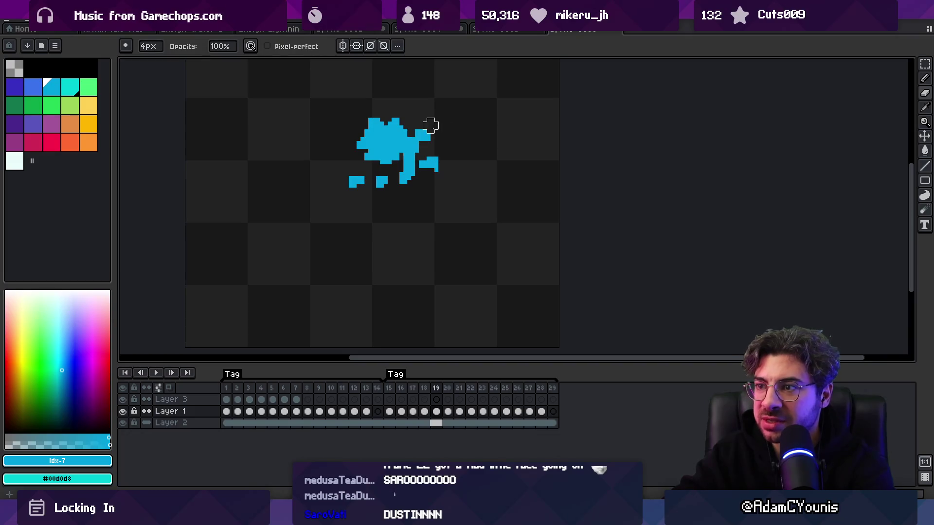
key("e")
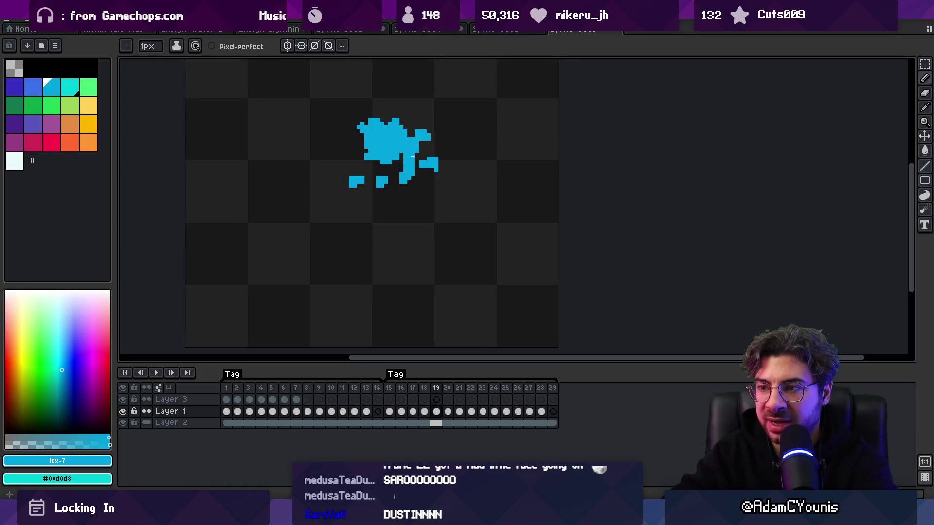
key("b")
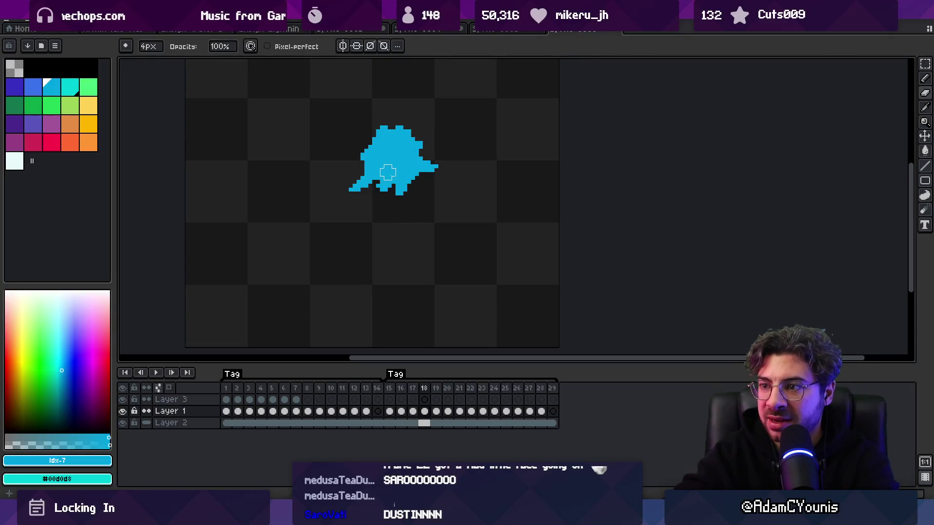
key("m")
mouse_move(344, 180)
left_mouse_down()
mouse_move(370, 211)
mouse_move(356, 202)
left_mouse_up()
key("ctrl+d")
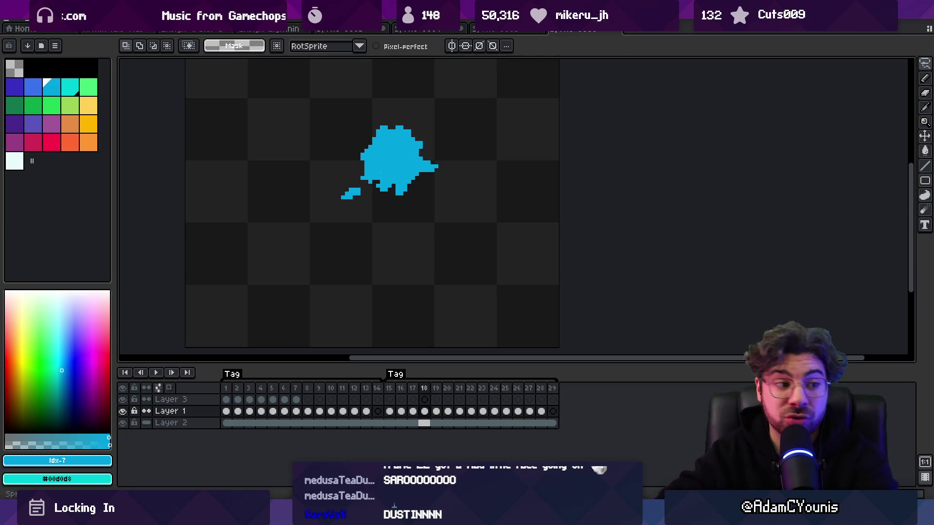
Step: Touch up the tail with pencil and eraser, checking against frames 17 and 19
key("b")
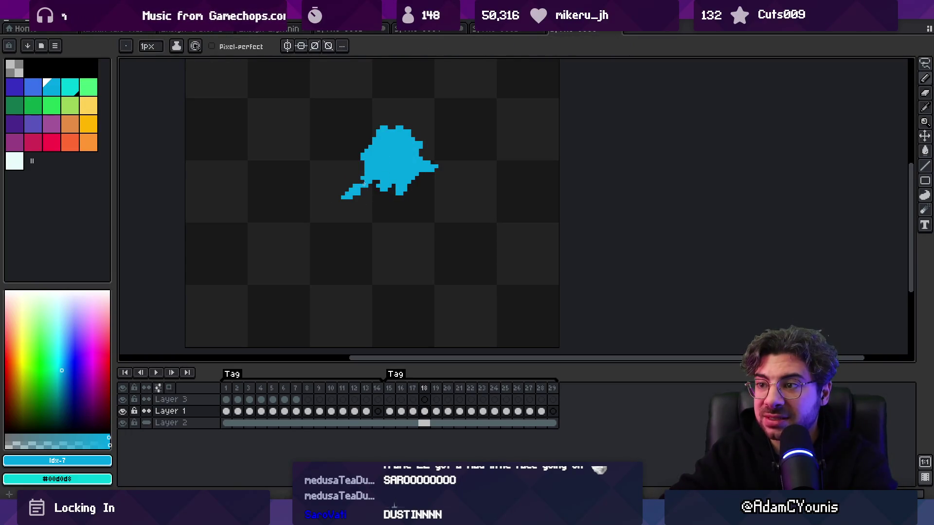
key("e")
key("comma")
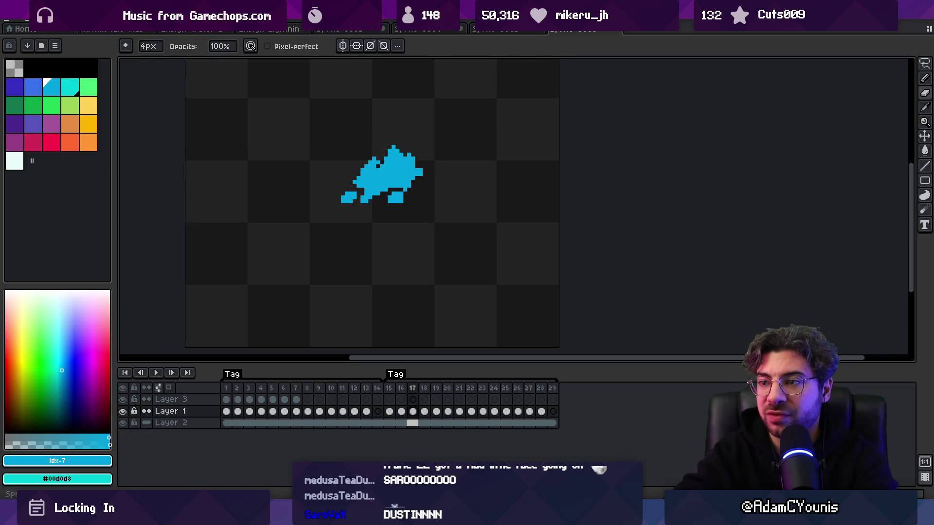
key("period")
key("period")
key("b")
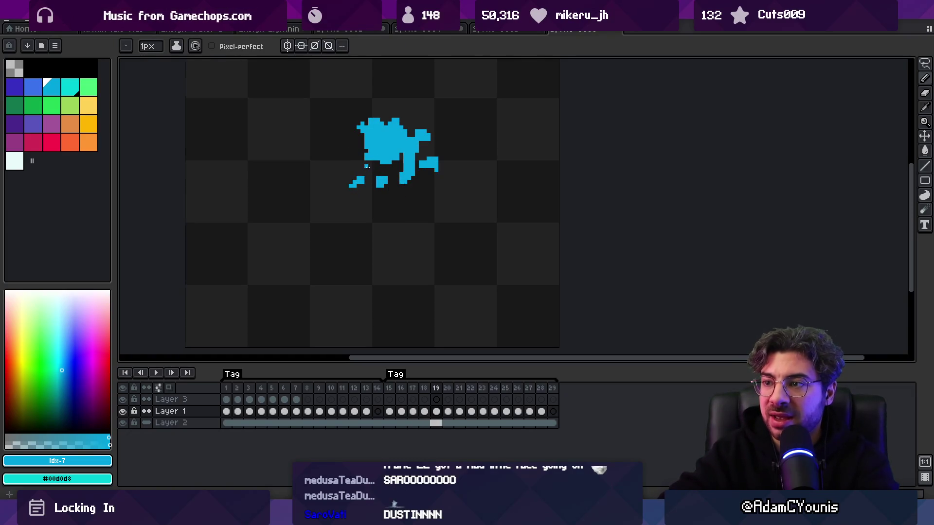
left_click_drag(371, 157, 323, 196)
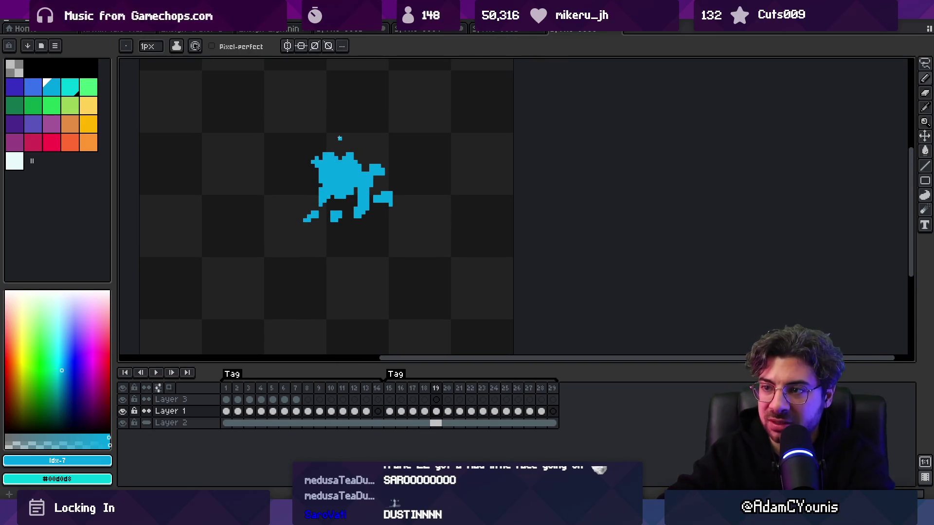
Step: On frame 20, erase lower-left stray pixels and add blue pixels below the small square
key("comma")
key("period")
key("period")
key("comma")
key("comma")
key("period")
key("period")
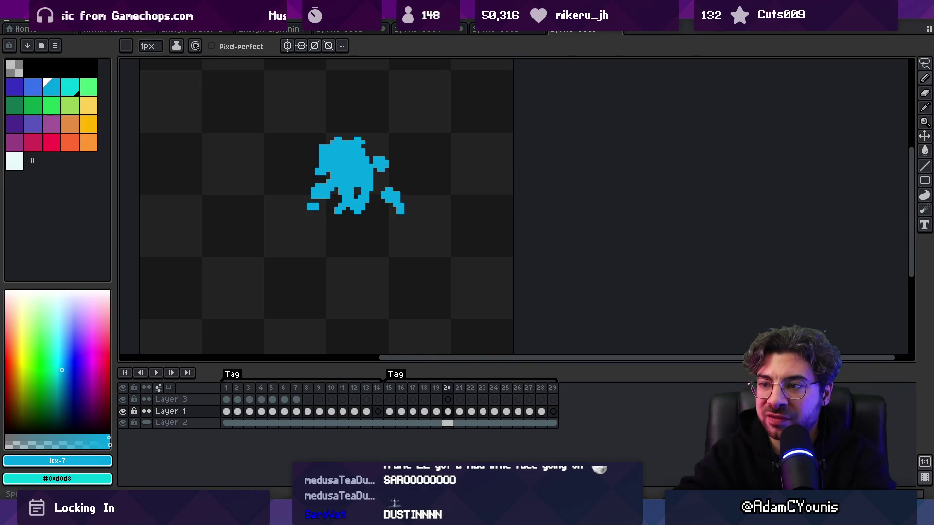
key("e")
left_click_drag(304, 186, 299, 203)
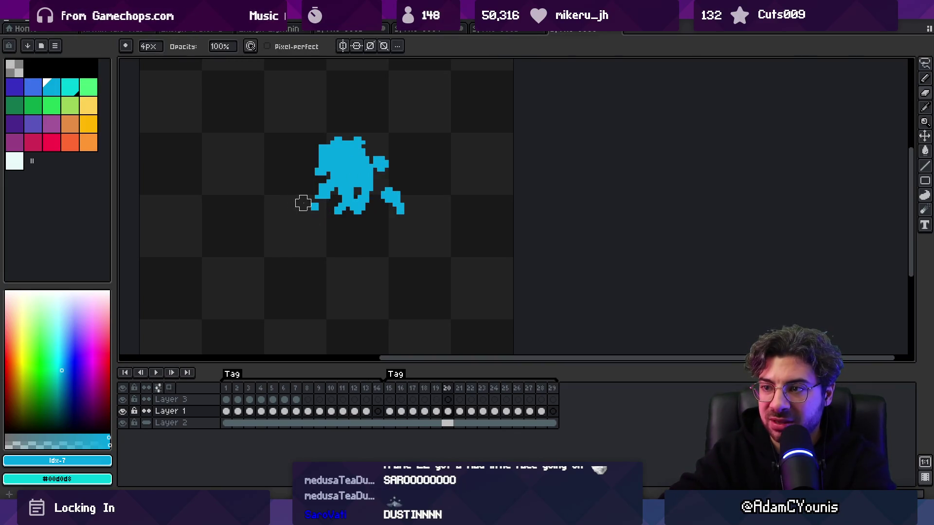
key("b")
left_click(313, 212)
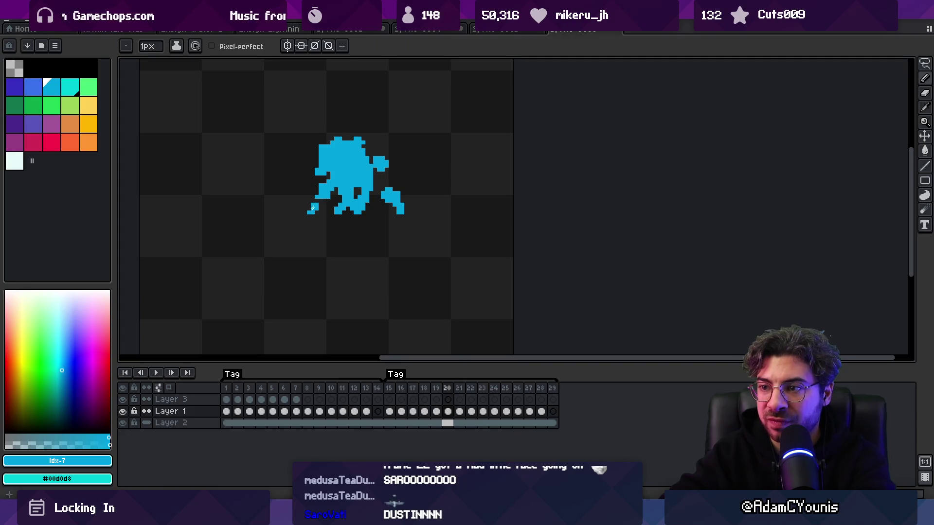
Step: Compare frame 20 with frame 17, then add a blue pixel at the splash's left edge
key("comma")
key("period")
key("comma")
key("comma")
key("comma")
key("period")
key("period")
key("period")
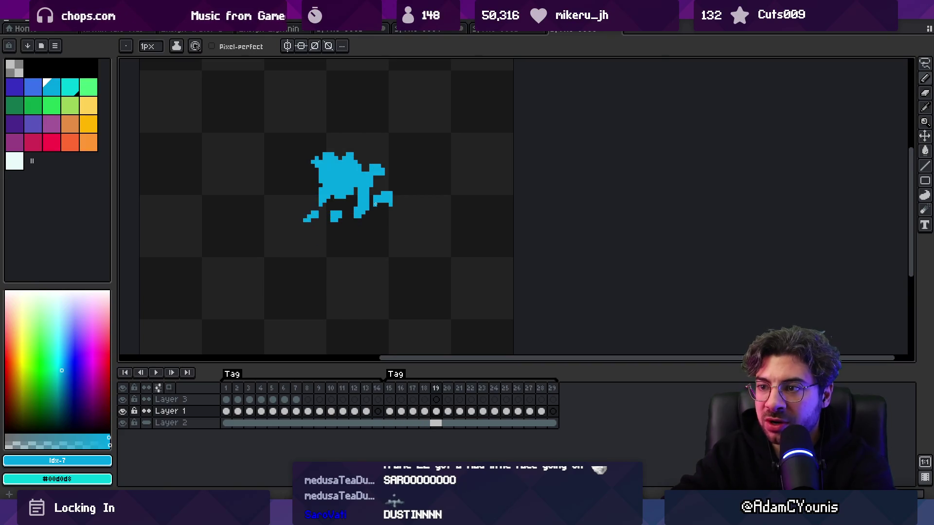
key("e")
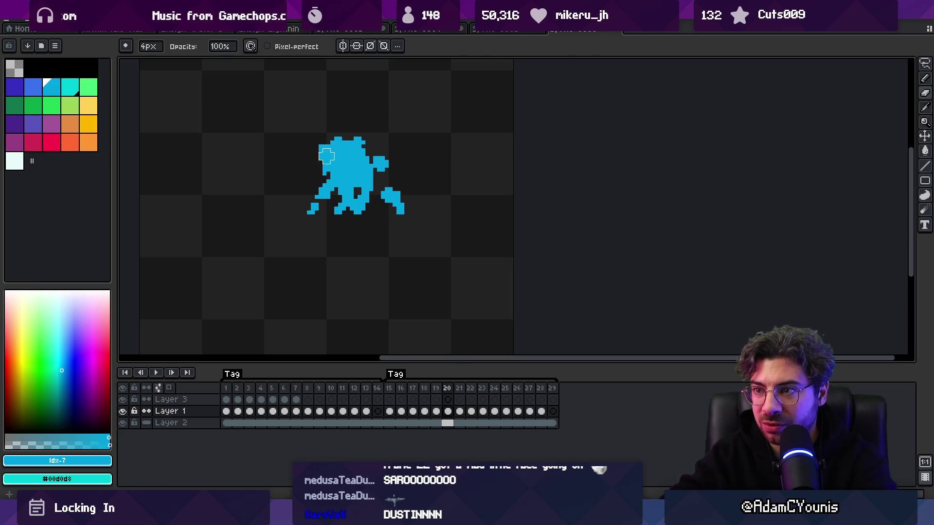
key("m")
key("comma")
key("period")
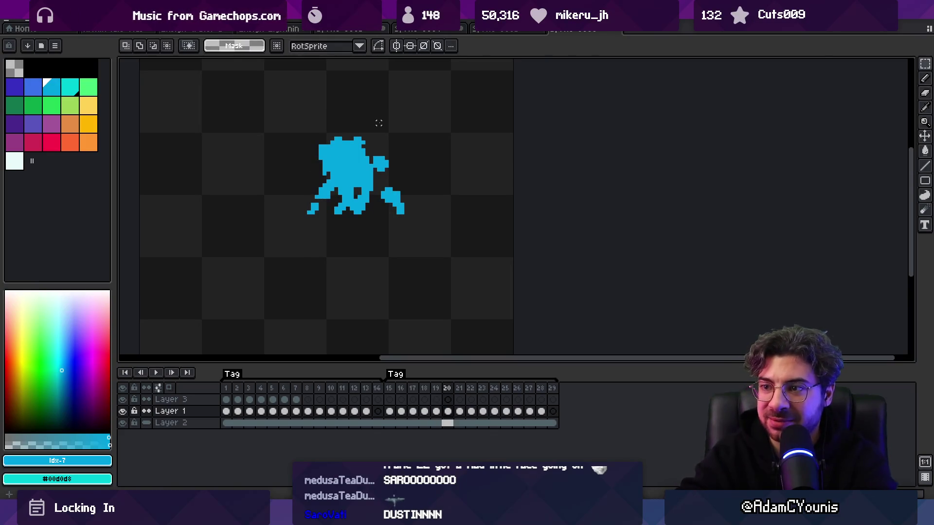
key("b")
left_click(321, 182)
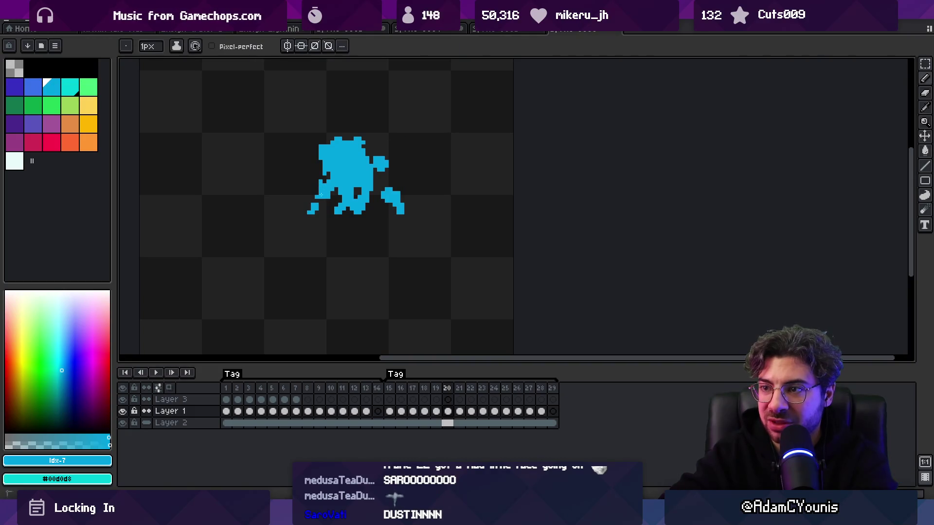
Step: Redraw frame 21's lower-left edge to remove the small nub, then return to frame 20
key("period")
key("comma")
key("comma")
key("period")
key("period")
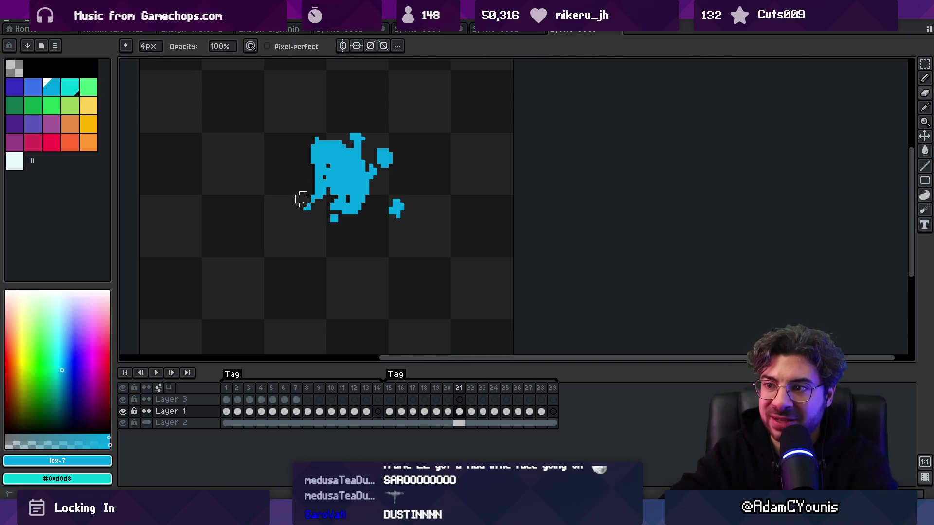
key("comma")
key("comma")
key("comma")
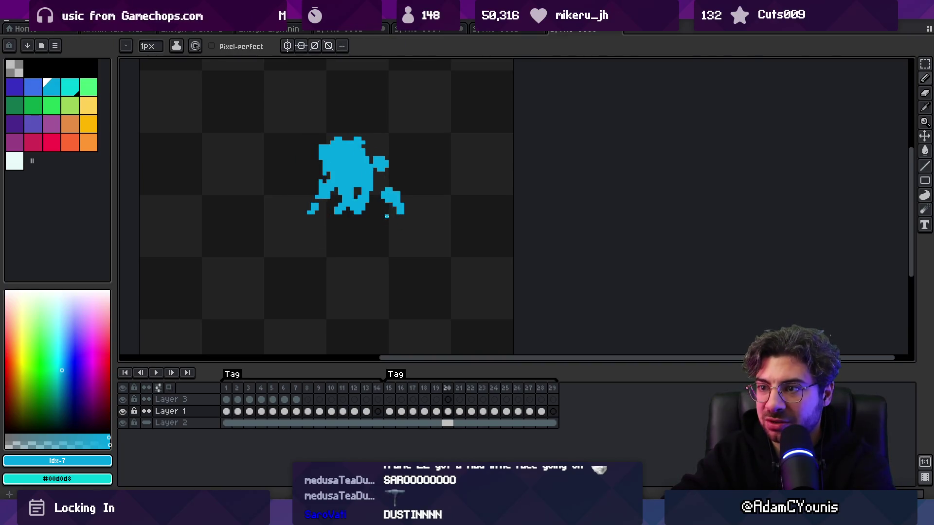
key("period")
key("period")
key("period")
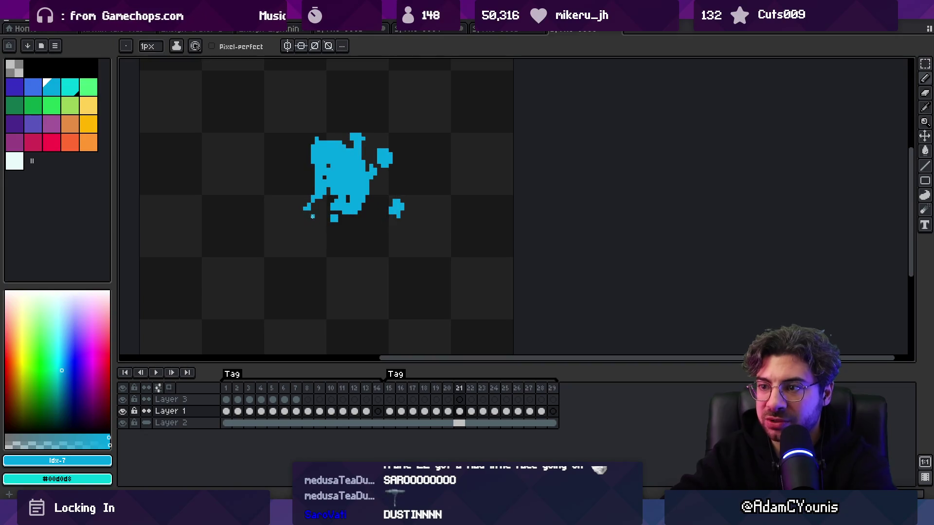
left_click_drag(302, 199, 321, 210)
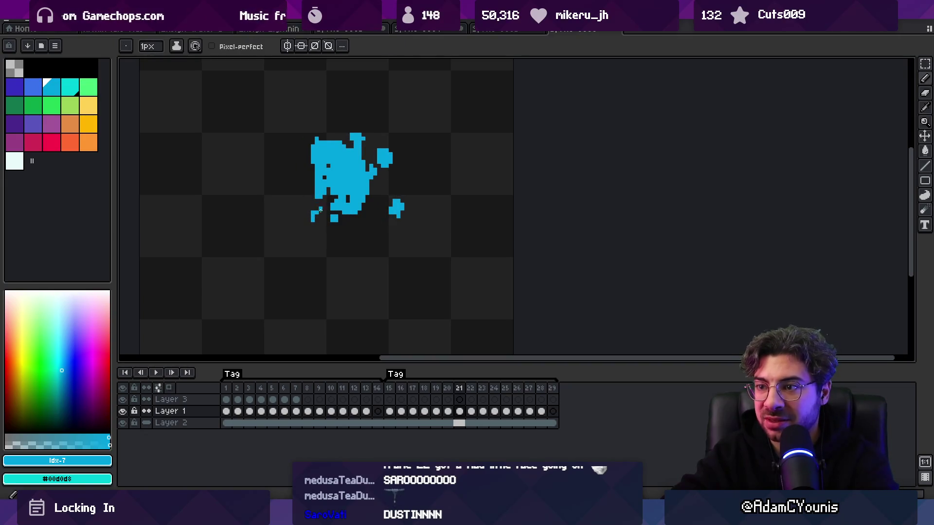
key("e")
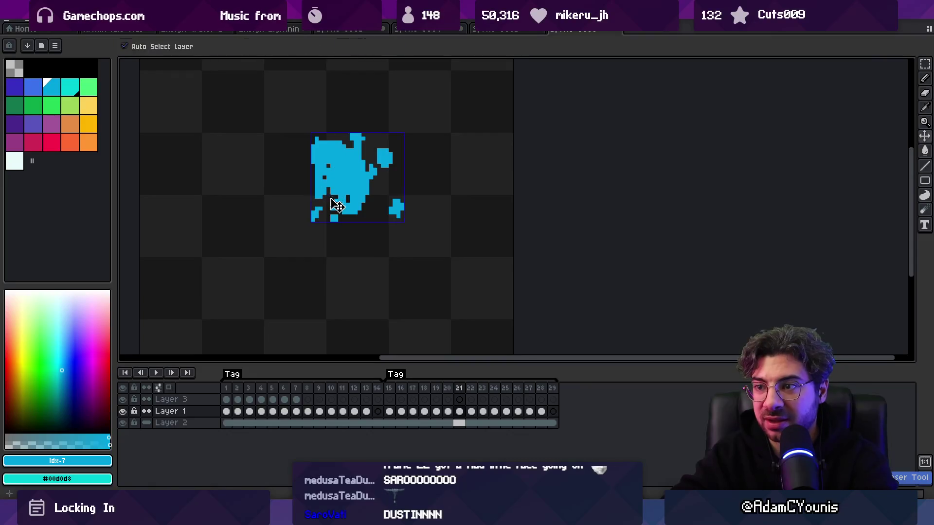
key("b")
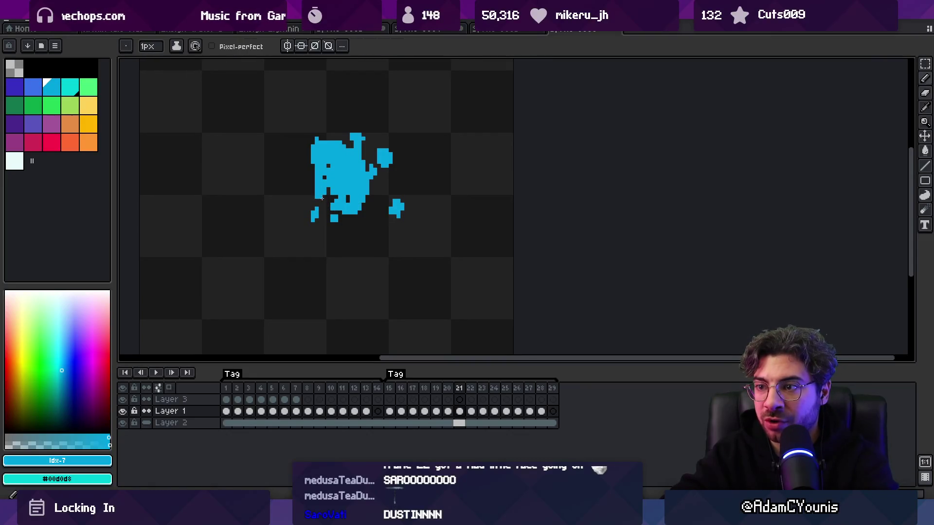
key("Left")
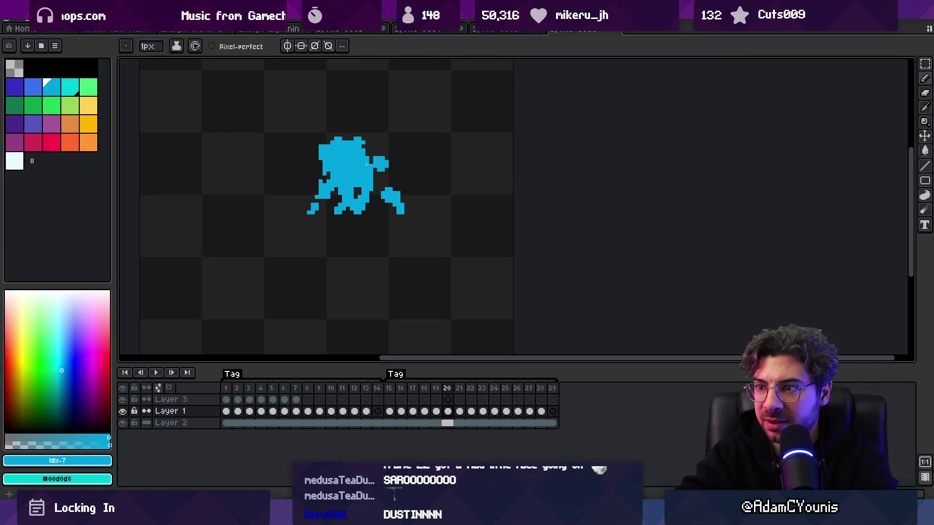
key("e")
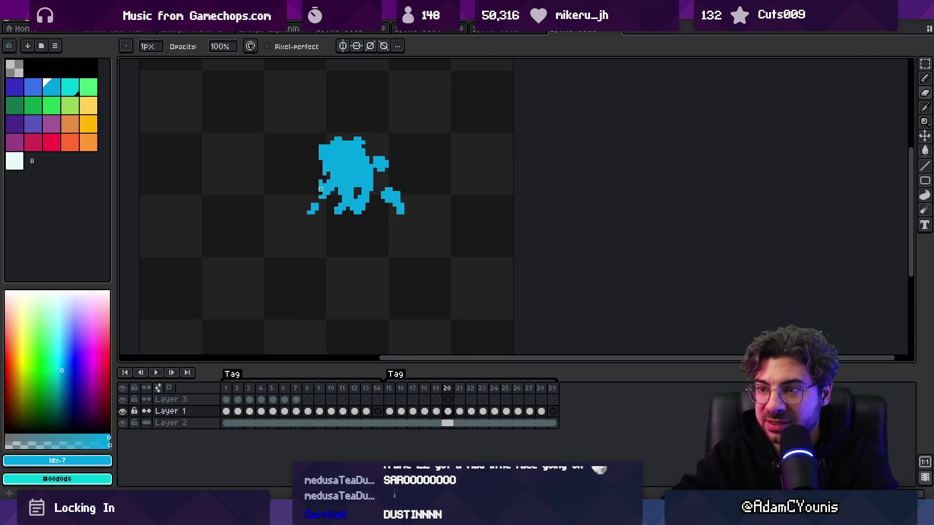
Step: Flip back and forth between frames 19, 20 and 21 to compare the poses
key("b")
key("Right")
key("Left")
key("Right")
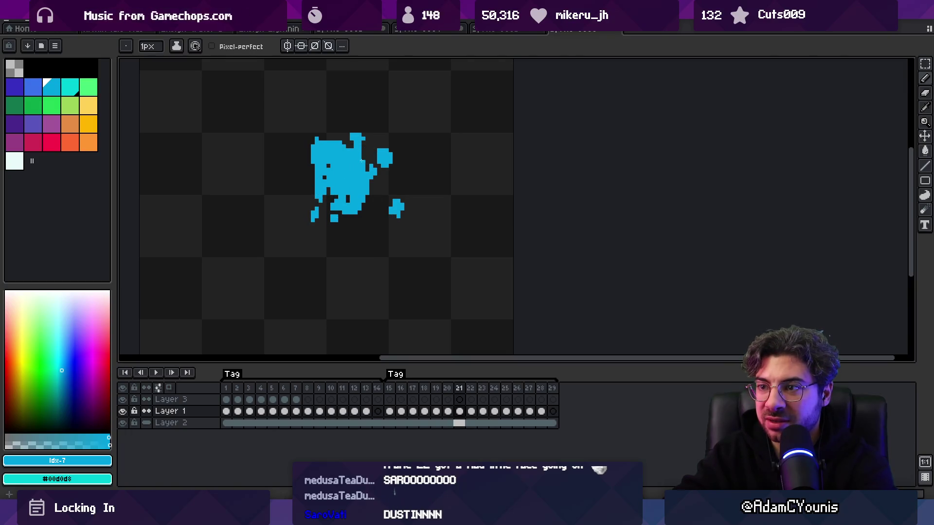
key("e")
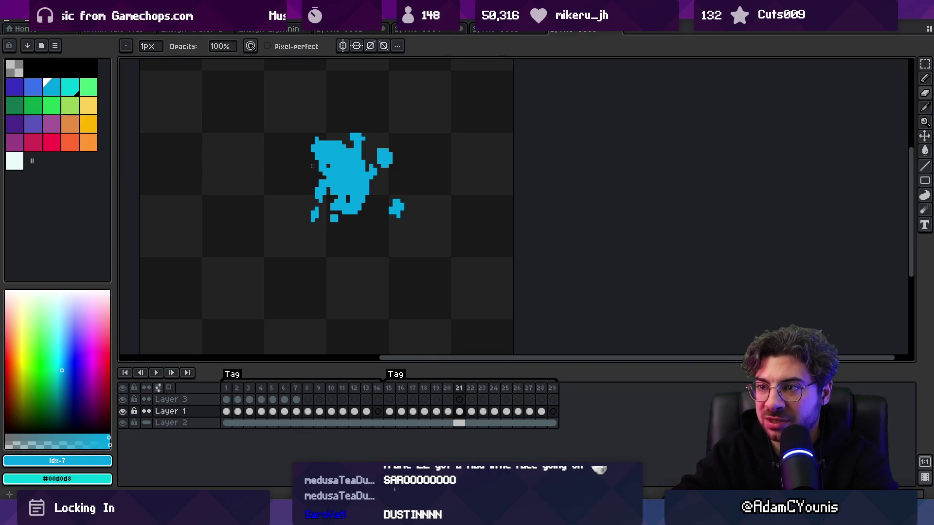
key("Left")
key("Right")
key("Left")
key("Left")
key("Left")
key("Right")
key("Left")
key("Left")
key("Left")
key("Right")
key("Right")
key("Right")
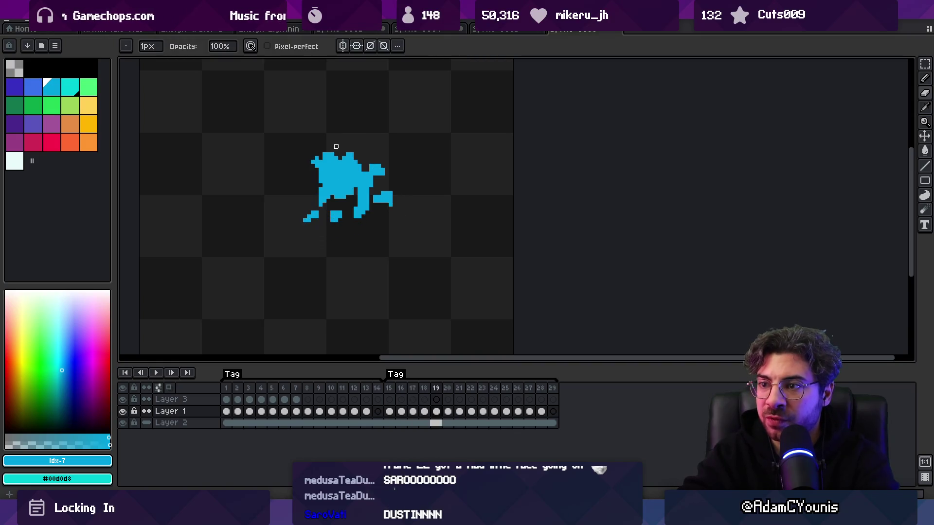
key("Right")
Step: On frame 20, select and delete the stray pixels at the splash's lower-left tip
key("e")
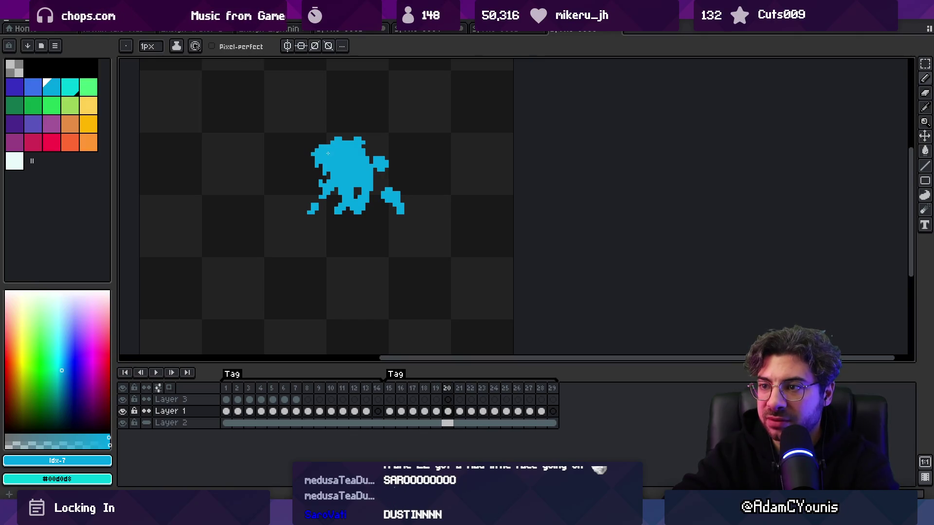
key("b")
key("Left")
key("Right")
key("Left")
key("Left")
key("Right")
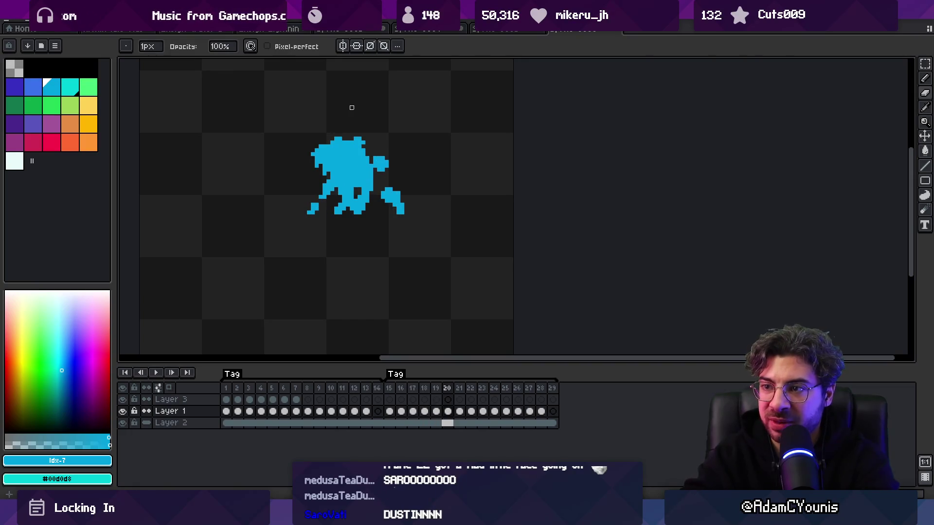
key("m")
left_click_drag(300, 200, 329, 228)
key("ctrl+d")
key("b")
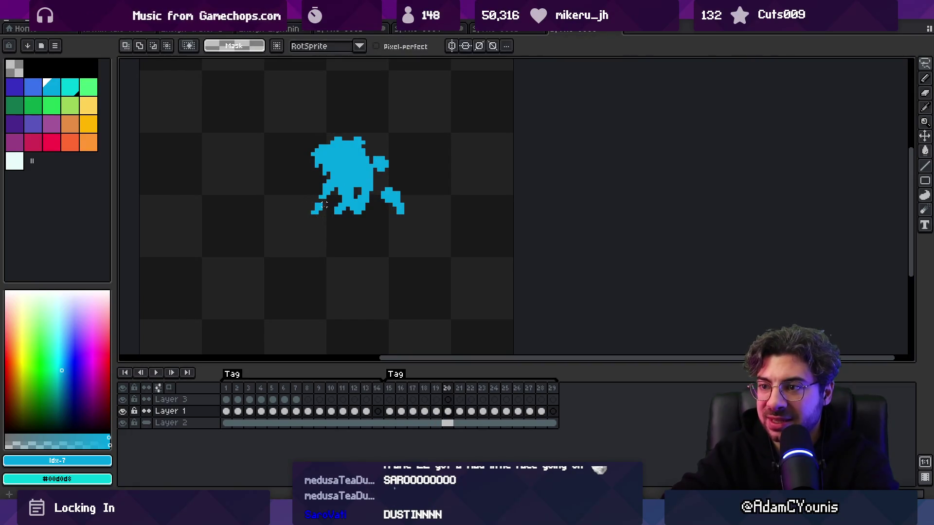
Step: Flip through neighbouring frames to check the trim, ending on frame 21
key("e")
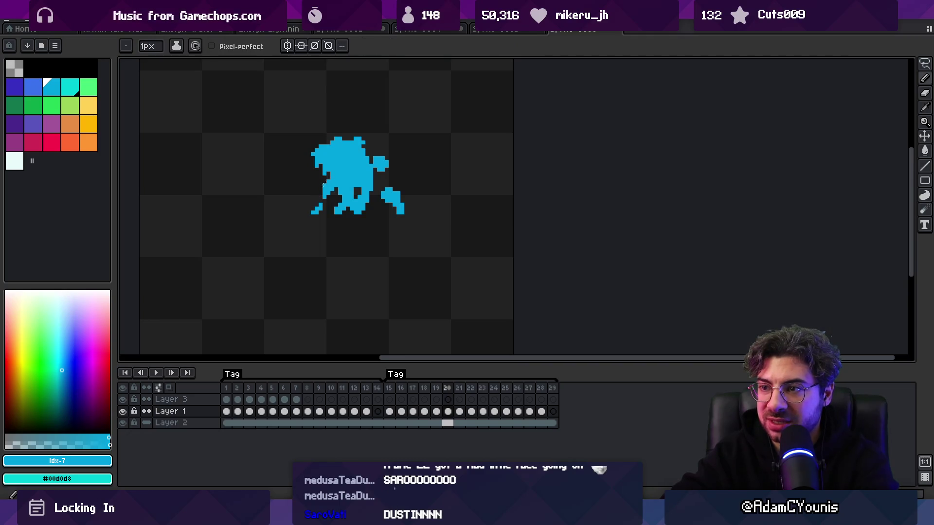
key("Left")
key("Right")
key("Right")
key("Left")
key("Right")
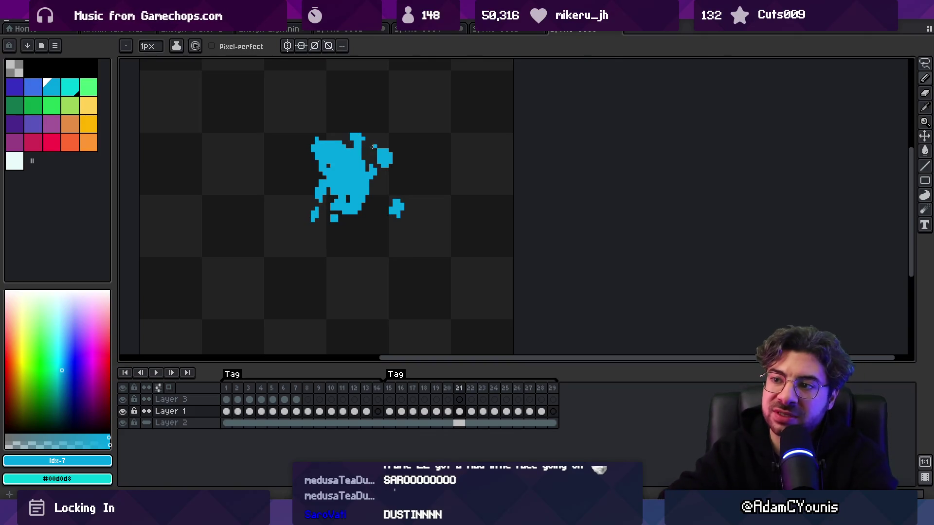
Step: Toggle between Pencil and Eraser, then advance to frame 22
key("b")
key("e")
key("b")
key("e")
key("Left")
key("Right")
key("Right")
key("b")
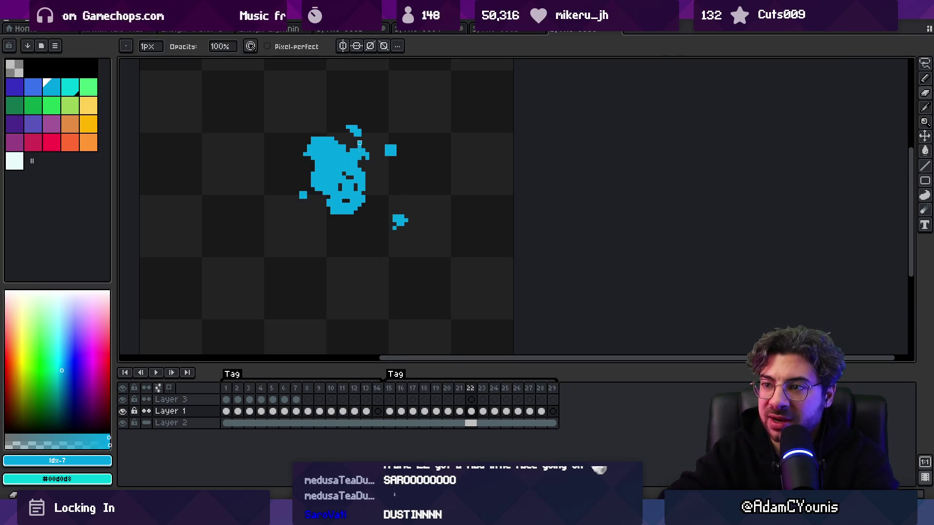
Step: Compare frame 22 against its neighbouring frame by flipping back and forth
key("e")
key("b")
key("e")
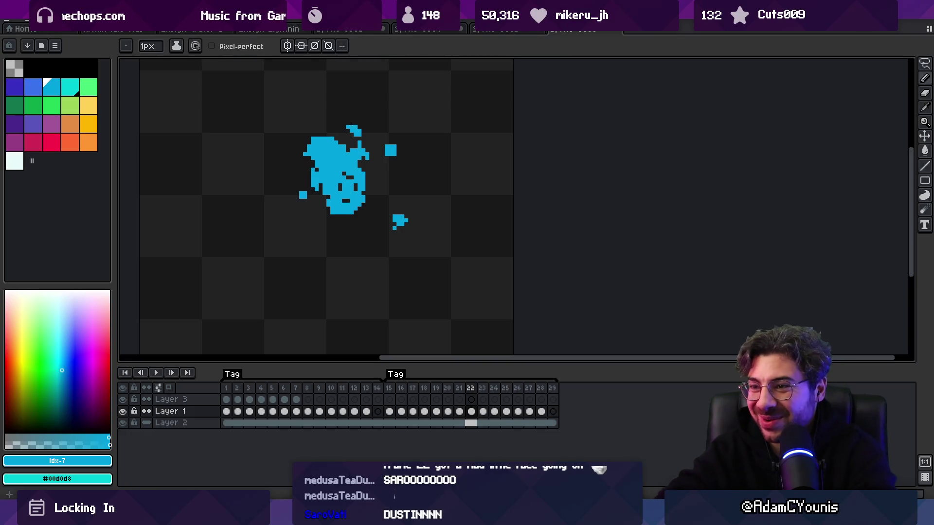
key("m")
key("Left")
key("Right")
key("Left")
key("Left")
key("Right")
key("Right")
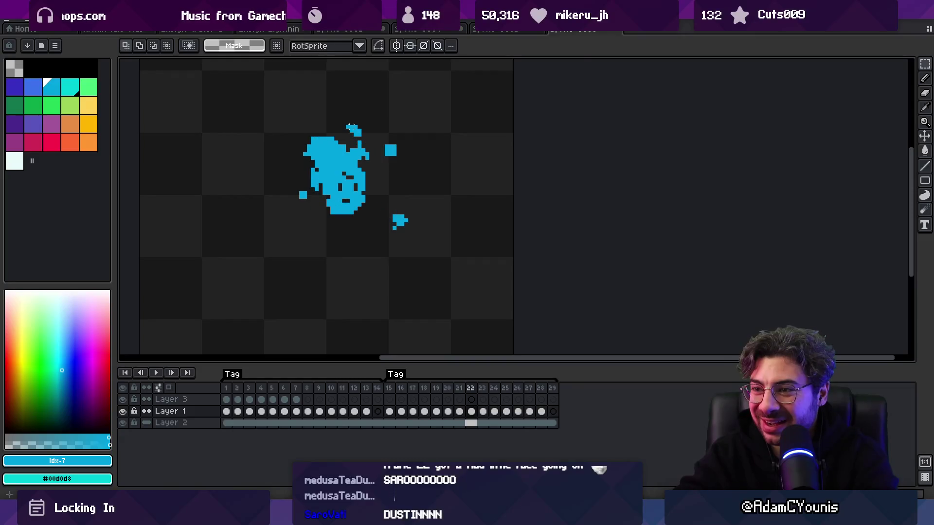
key("b")
Step: Zoom in on frame 22's splash, peek at frame 23, then zoom back out
key("z")
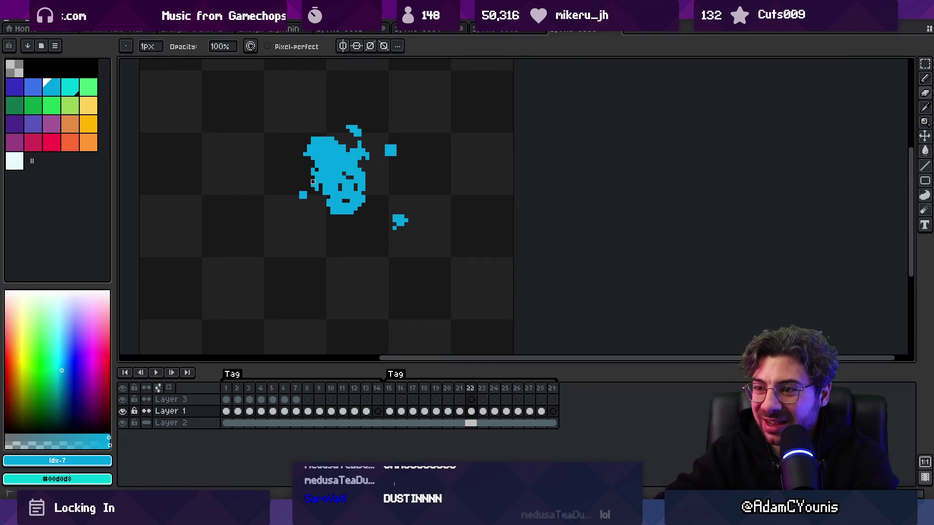
scroll(314, 175, "down", 2)
key("Left")
key("Right")
key("Right")
key("Left")
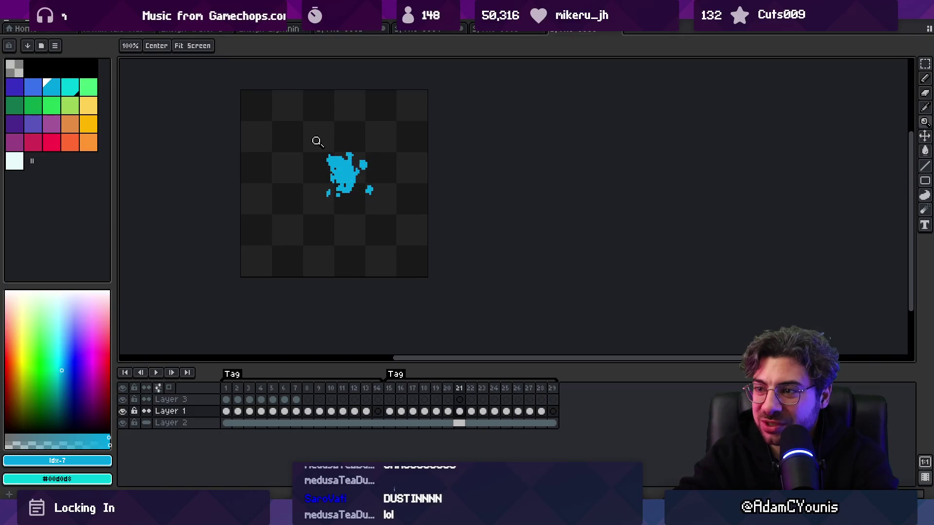
scroll(333, 182, "up", 4)
key("b")
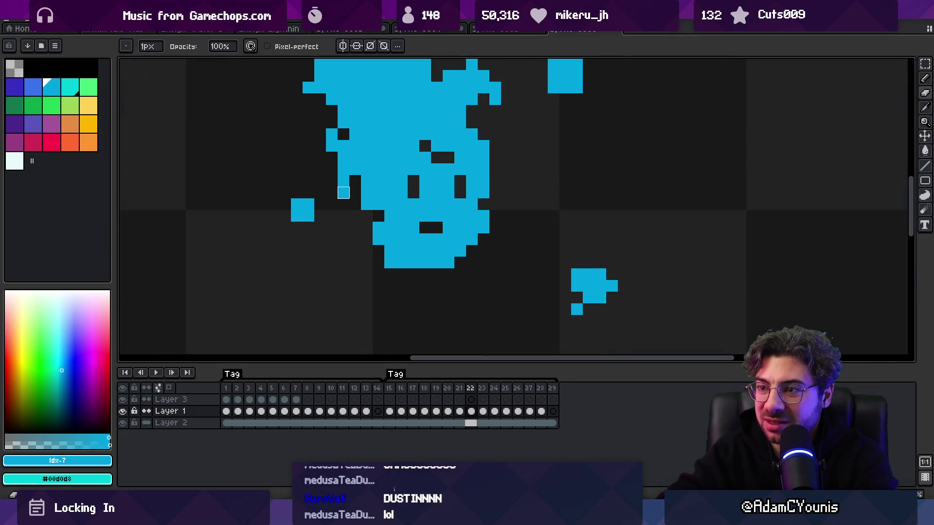
Step: Move to frame 23 and inspect its splash up close against the neighbouring frame
key("Right")
key("e")
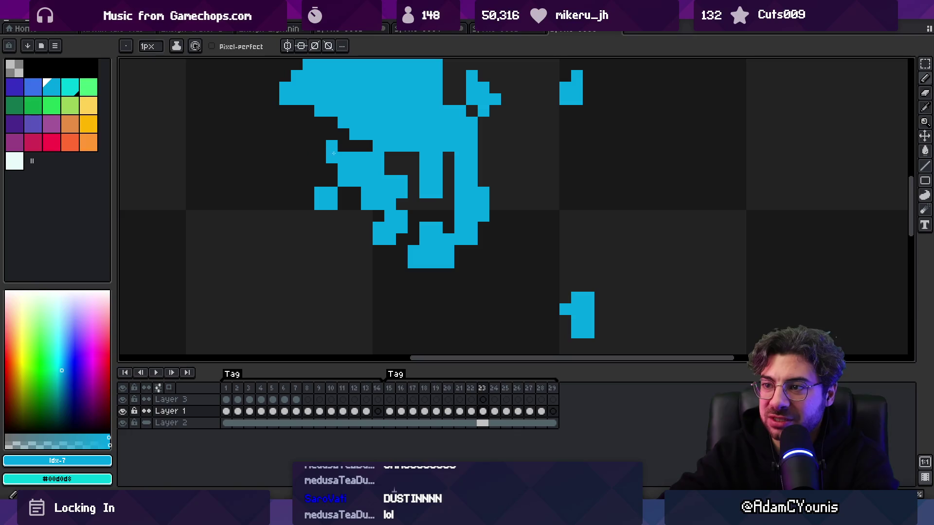
key("z")
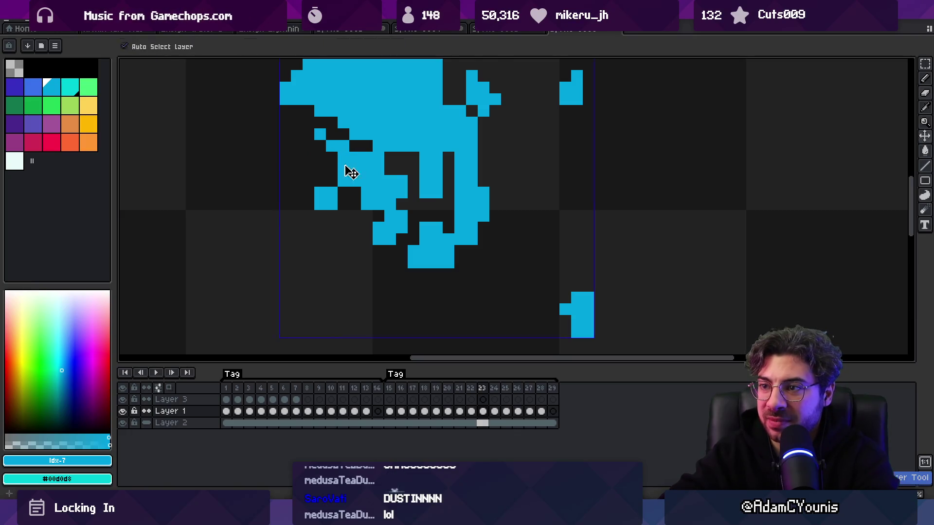
scroll(344, 158, "down", 4)
scroll(402, 130, "up", 2)
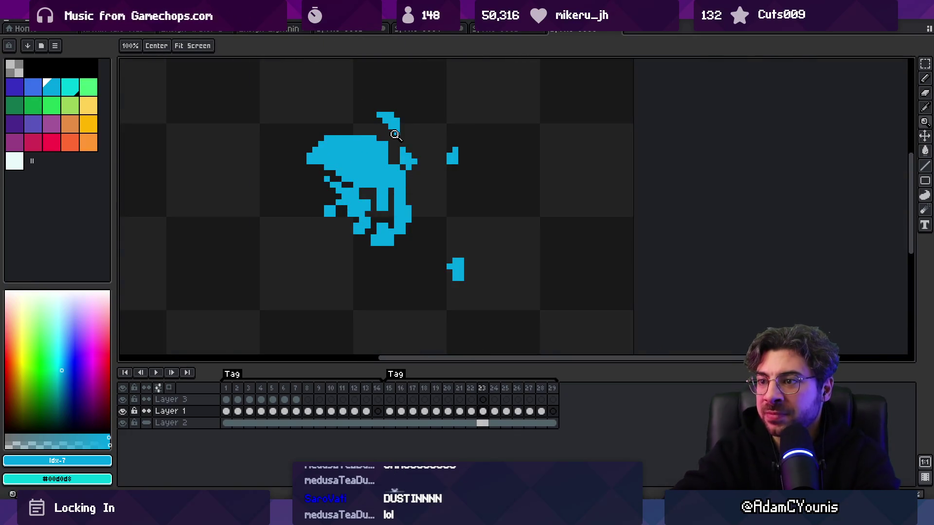
key("Right")
key("Left")
key("b")
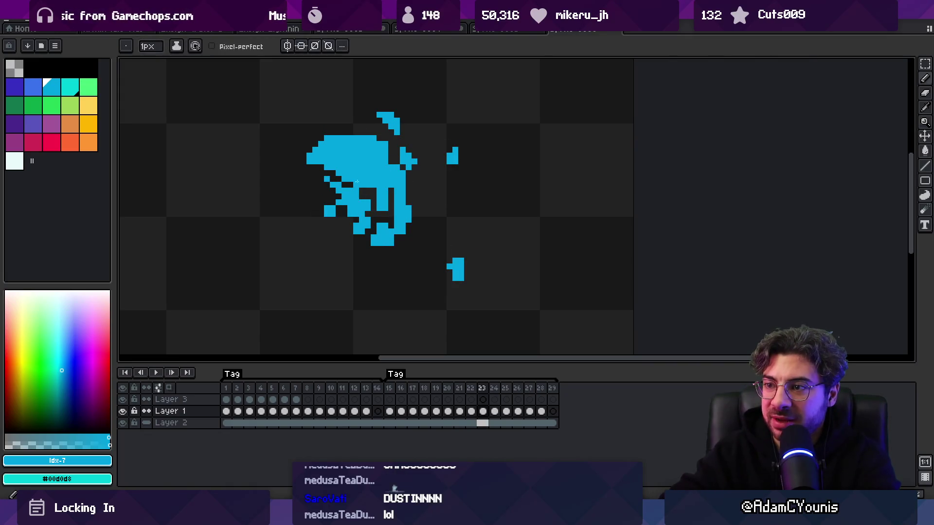
key("z")
scroll(350, 118, "down", 2)
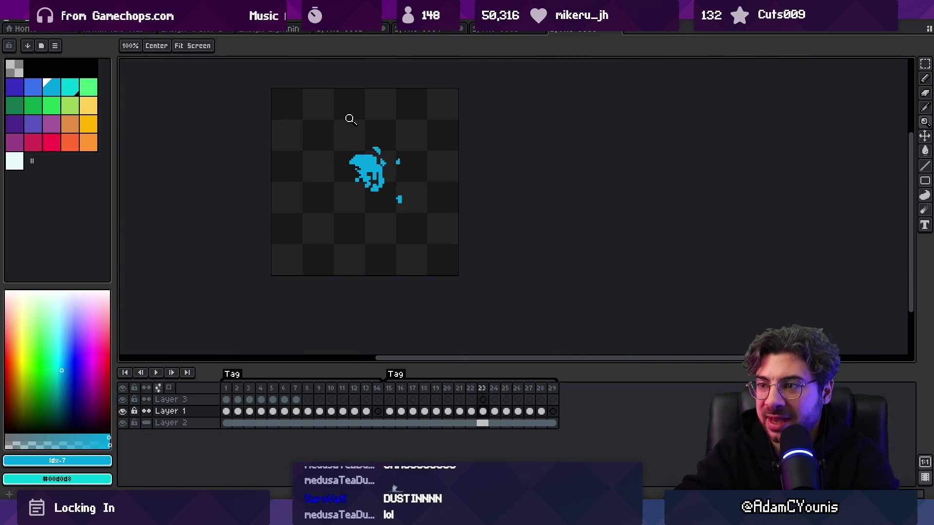
Step: Play the splash animation, stop on frame 16, and zoom in on the sprite
key("Return")
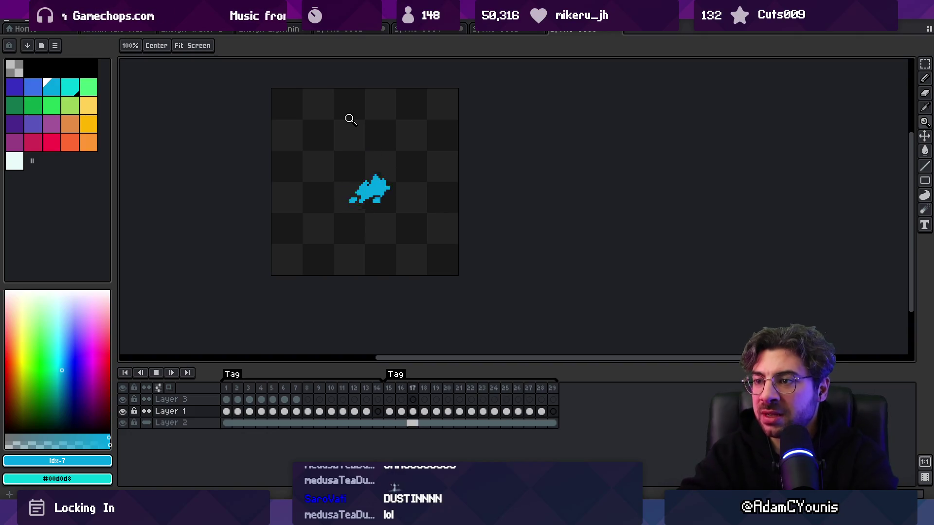
scroll(381, 130, "down", 2)
scroll(392, 146, "up", 2)
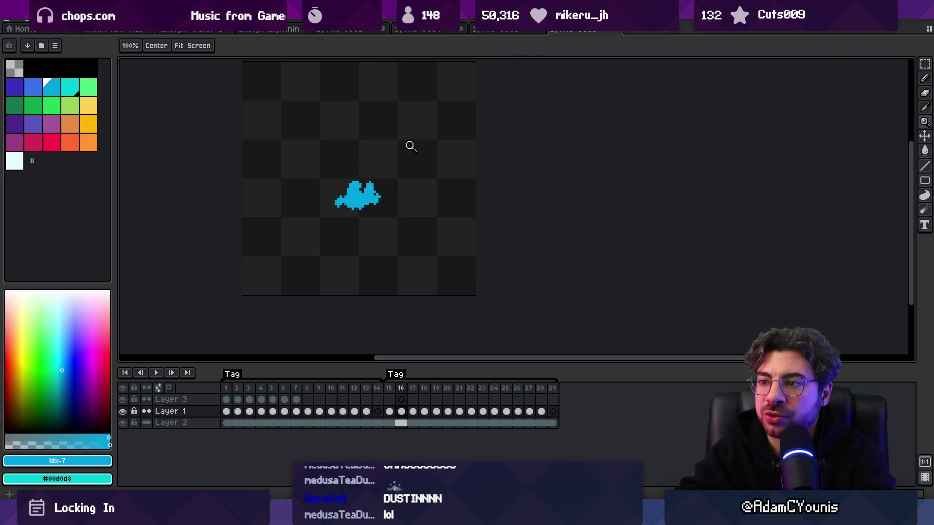
key("Return")
key("Right")
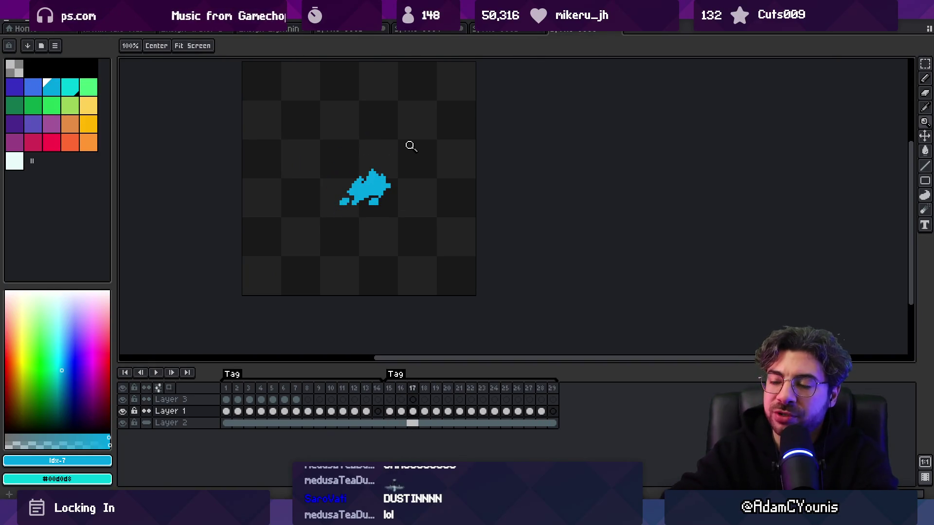
left_click(343, 181)
key("Left")
key("Left")
key("Left")
Step: On frame 16, lasso-shift the lower splash down and fill the gap pixel
key("Right")
key("Right")
key("v")
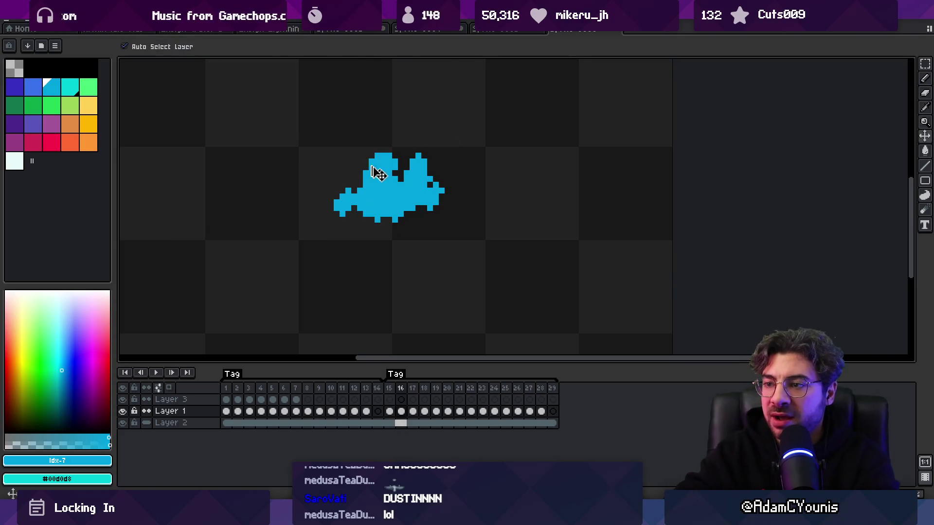
key("l")
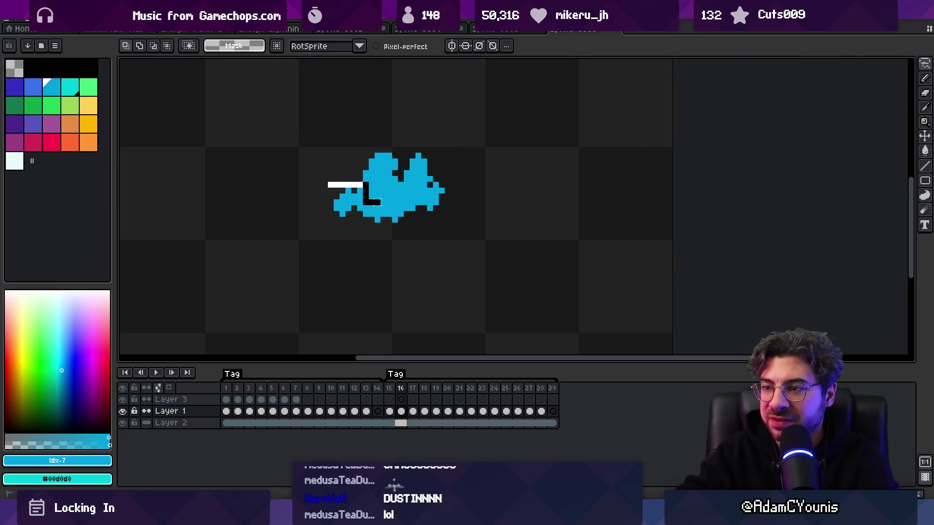
mouse_move(393, 196)
left_mouse_down()
mouse_move(359, 218)
mouse_move(340, 217)
left_mouse_up()
key("ctrl+d")
key("b")
key("e")
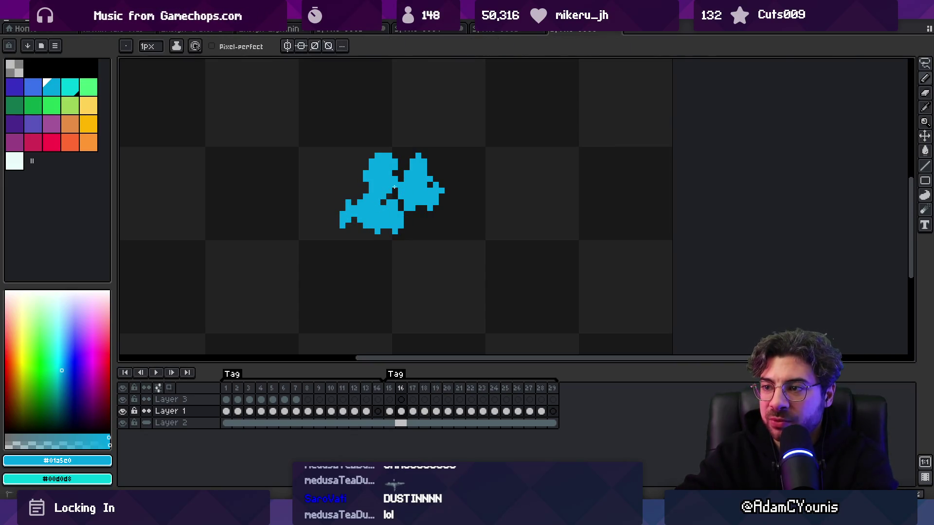
left_click(383, 201)
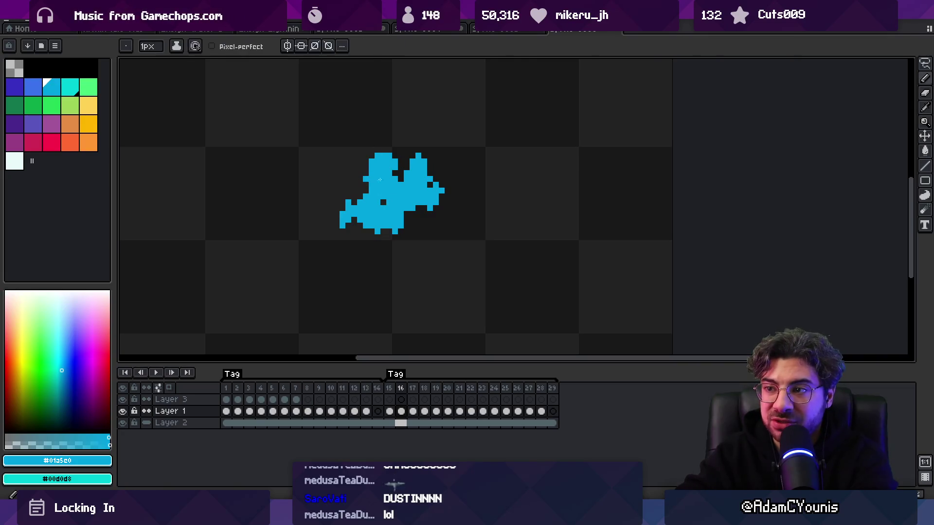
Step: Extend frame 17's lower-left streak downward, comparing it with frame 16
key("Left")
key("Right")
key("Right")
key("Right")
key("Left")
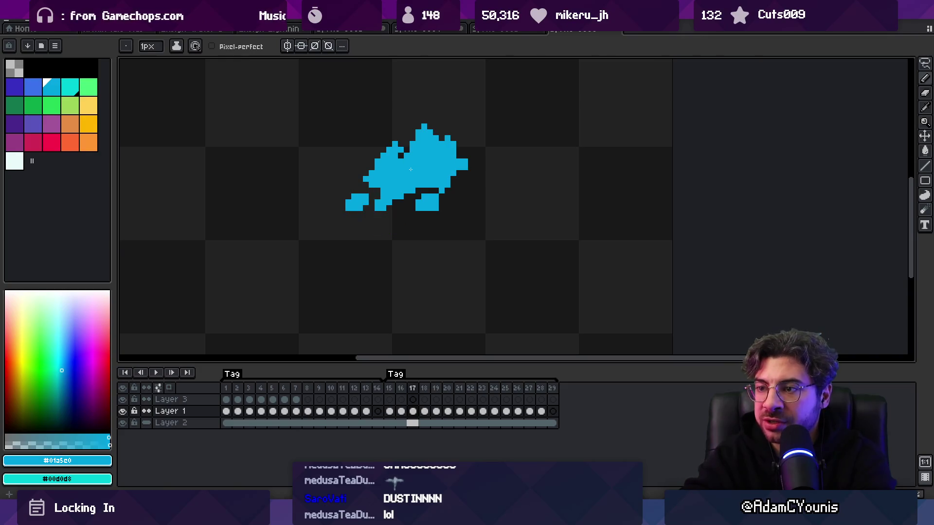
left_click_drag(345, 222, 340, 227)
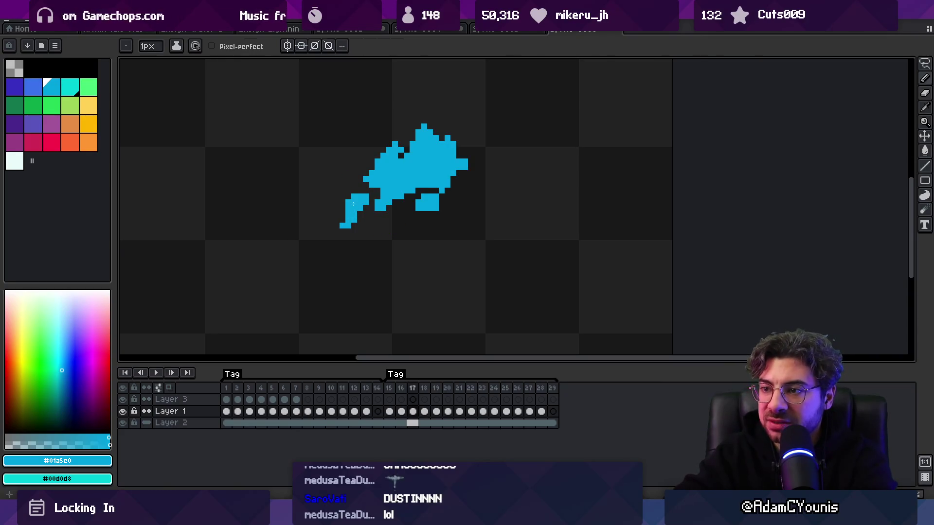
key("b")
key("e")
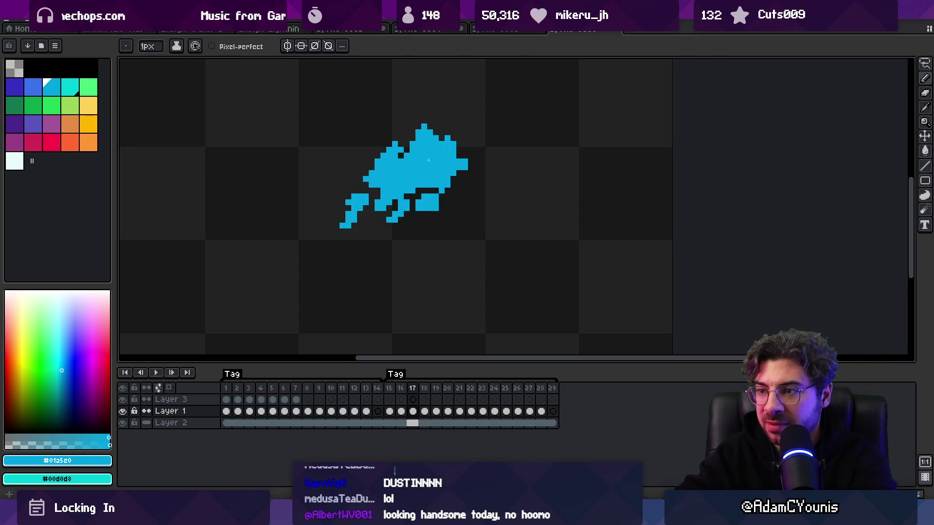
key("z")
scroll(429, 161, "down", 4)
scroll(474, 110, "up", 1)
Step: Undo a stray pixel and erase pixels from frame 17's lower-left droplets
key("comma")
key("Return")
key("Return")
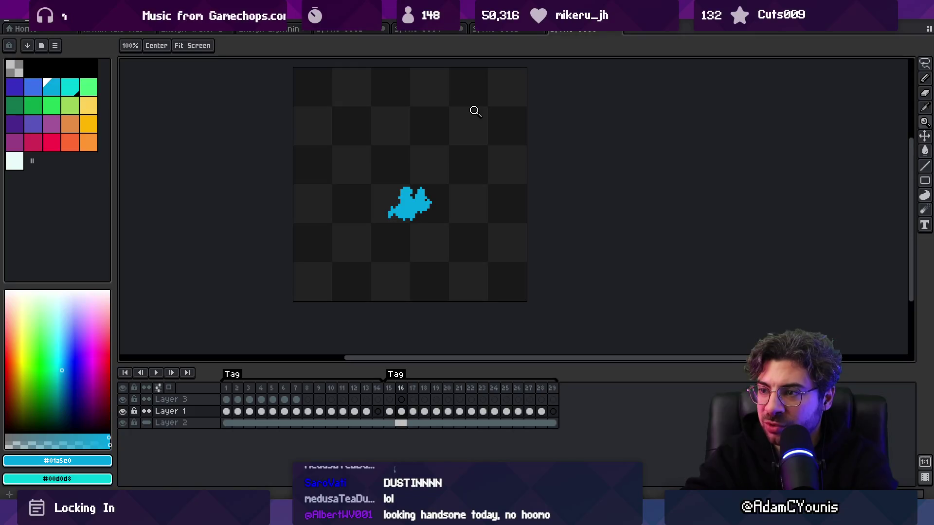
scroll(380, 209, "up", 4)
key("b")
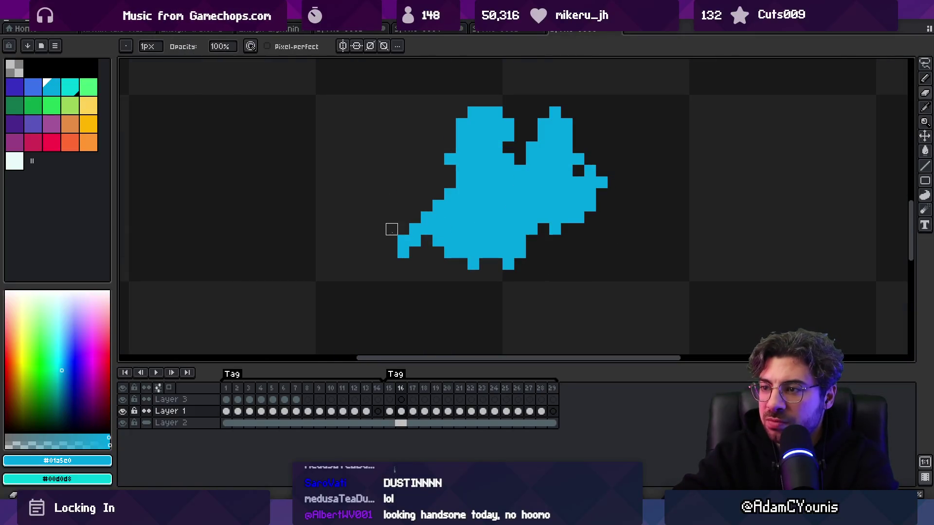
key("Right")
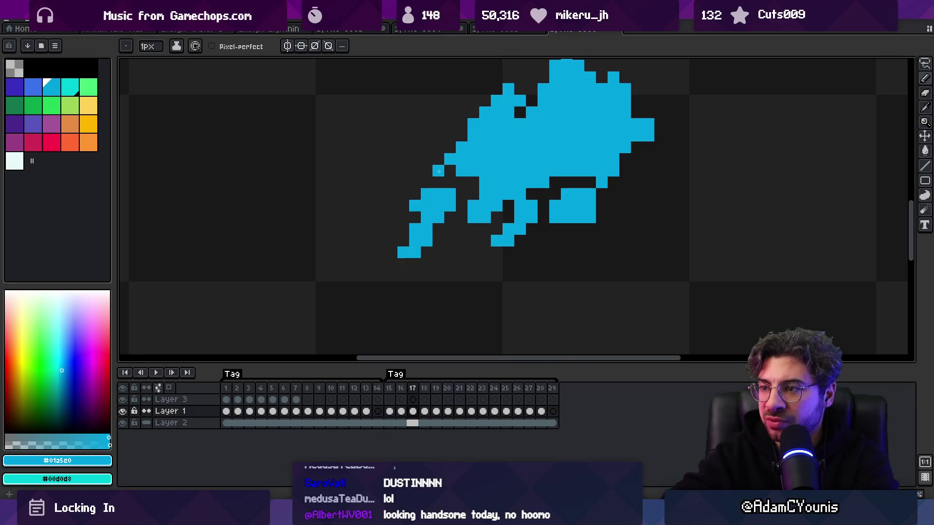
key("ctrl+z")
key("e")
mouse_move(415, 206)
left_mouse_down()
mouse_move(426, 194)
mouse_move(445, 233)
left_mouse_up()
Step: Recentre the splash and compare frames 16 and 17 at close zoom
key("b")
key("z")
scroll(402, 162, "down", 5)
key("Right")
key("Left")
key("Left")
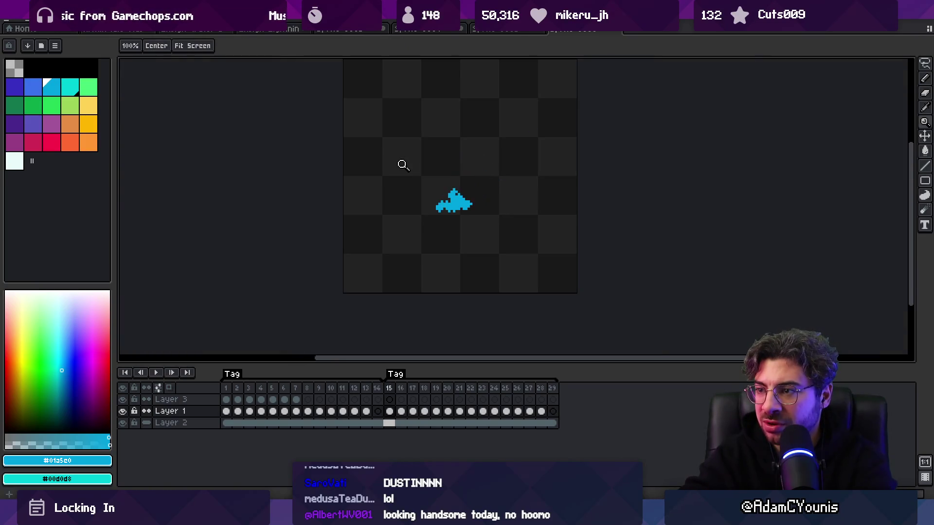
key("Right")
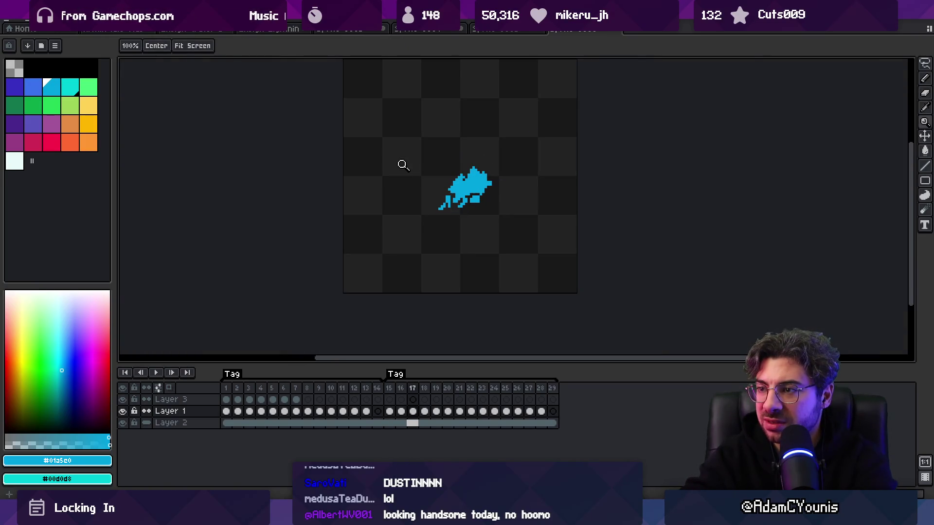
scroll(450, 200, "up", 2)
key("b")
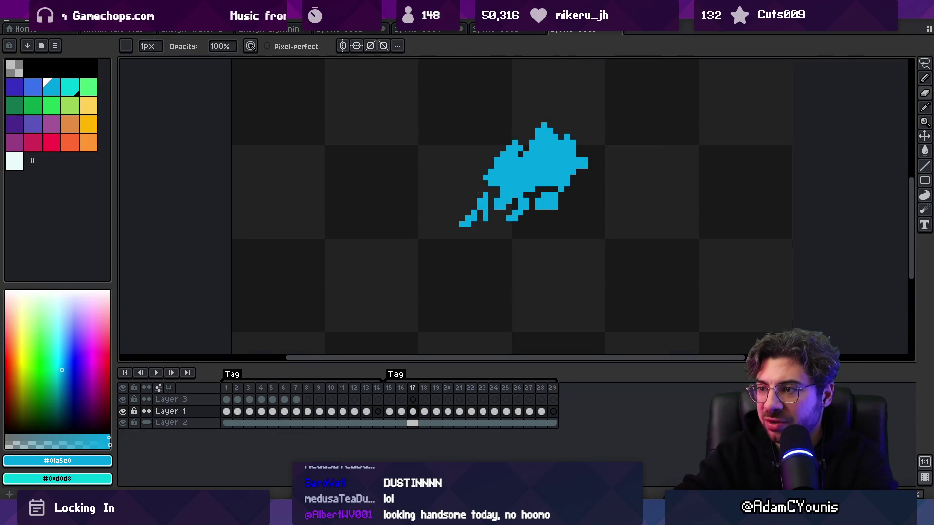
mouse_move(480, 195)
left_mouse_down()
mouse_move(390, 209)
mouse_move(373, 181)
left_mouse_up()
key("Left")
key("Right")
key("Left")
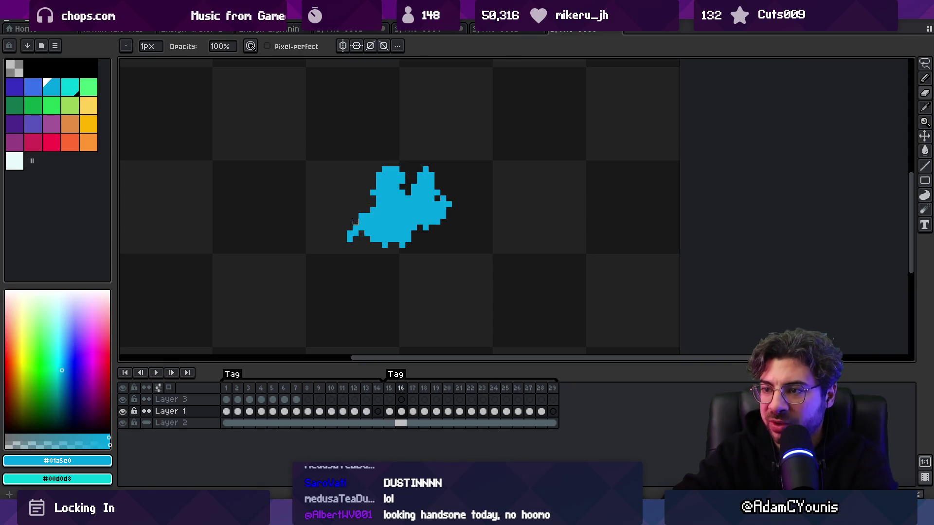
Step: Move frame 18's trailing tail down and to the right with a rectangular selection
key("Left")
key("Right")
key("Right")
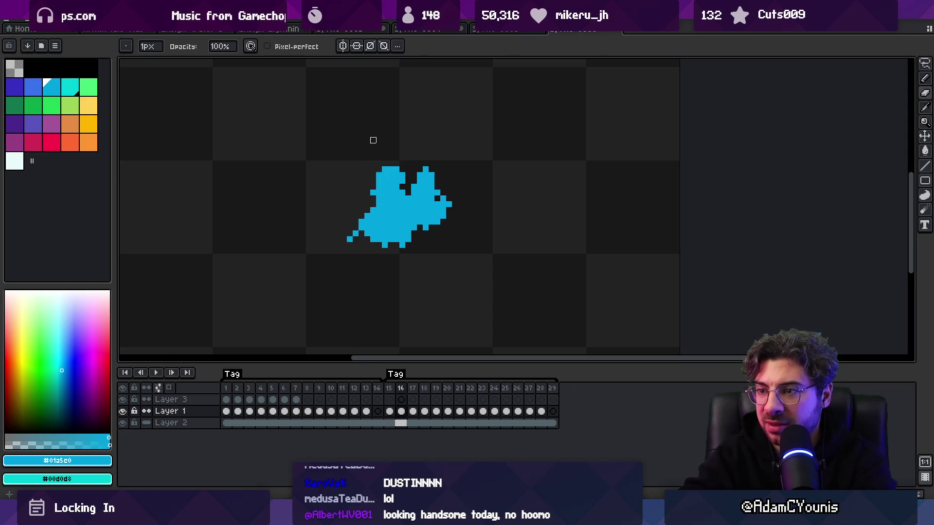
key("Right")
key("Left")
key("Right")
key("m")
mouse_move(394, 190)
left_mouse_down()
mouse_move(346, 226)
mouse_move(381, 229)
mouse_move(386, 216)
mouse_move(364, 240)
left_mouse_up()
key("ctrl+d")
key("b")
key("e")
key("Left")
key("Right")
key("Left")
key("Right")
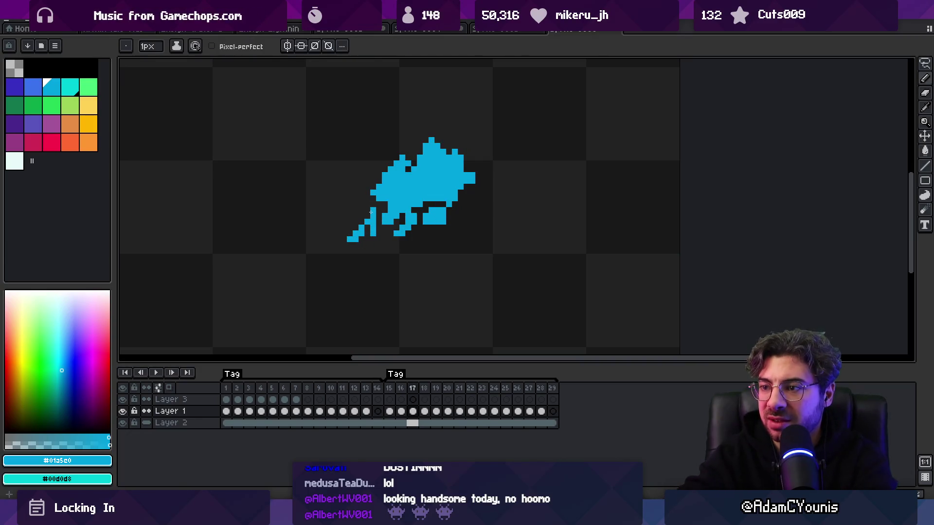
Step: Add a droplet pixel at the streak's tip on frame 18, checking neighbouring frames
key("b")
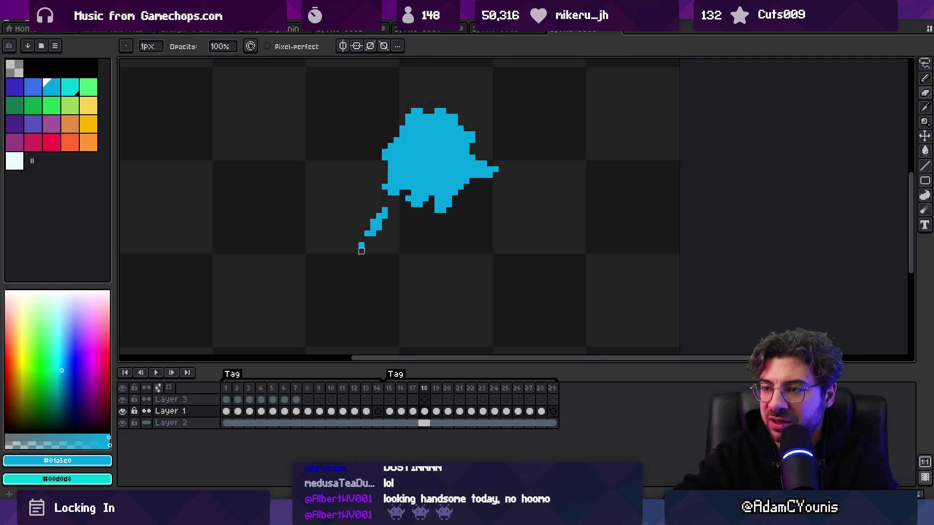
key("b")
left_click(355, 239)
key("Left")
key("Right")
key("e")
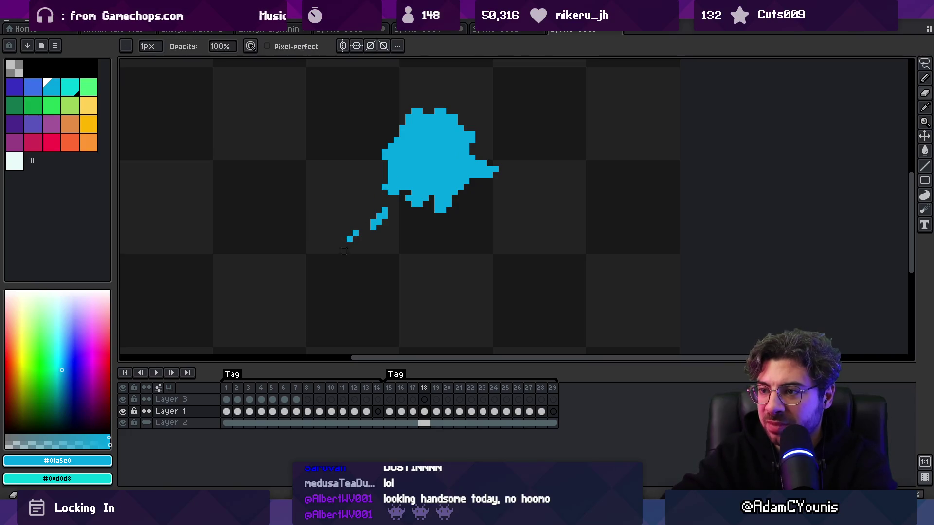
key("Left")
key("Right")
key("Left")
key("Right")
key("b")
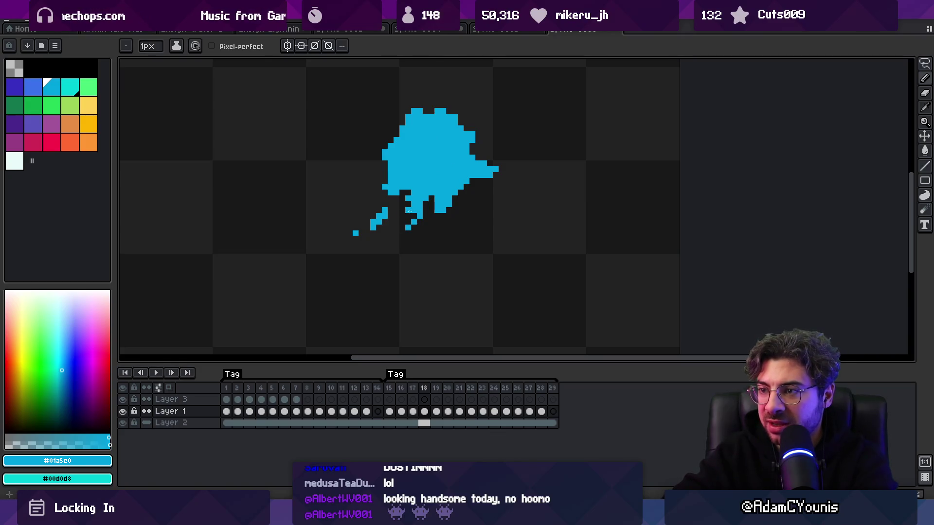
Step: Move to frame 19, undo the last edit, and add a pixel to its splash
key("Right")
key("Left")
key("Right")
key("Left")
key("Right")
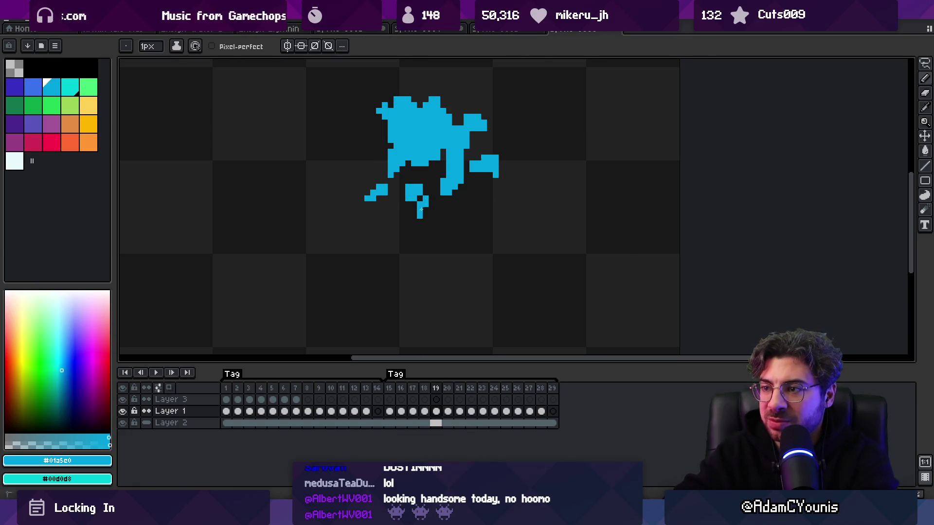
key("ctrl+z")
left_click(420, 175)
Step: Compare frames 19 and 20 up close, then return to frame 19
scroll(437, 141, "down", 3)
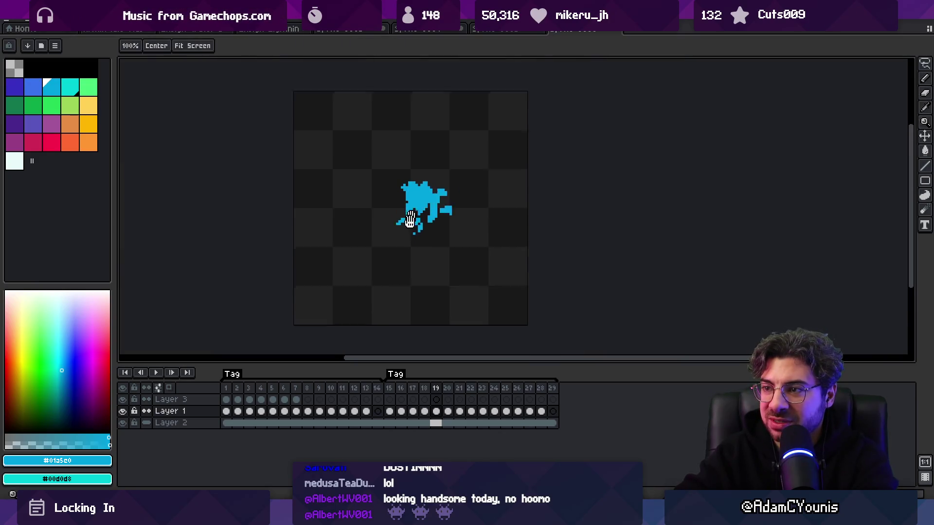
key("Right")
key("Left")
key("Right")
key("Left")
key("Right")
key("Left")
key("Right")
key("Left")
key("Right")
key("Left")
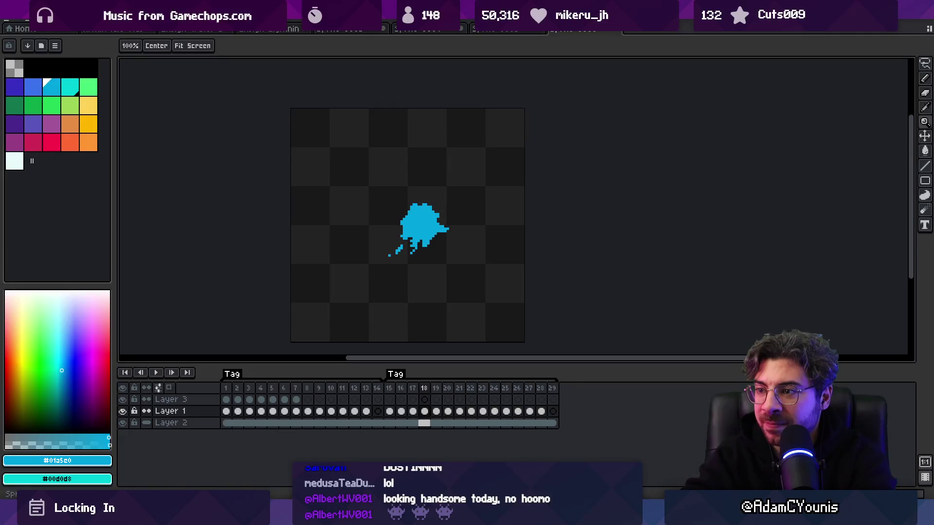
key("Right")
key("Left")
key("Right")
key("Left")
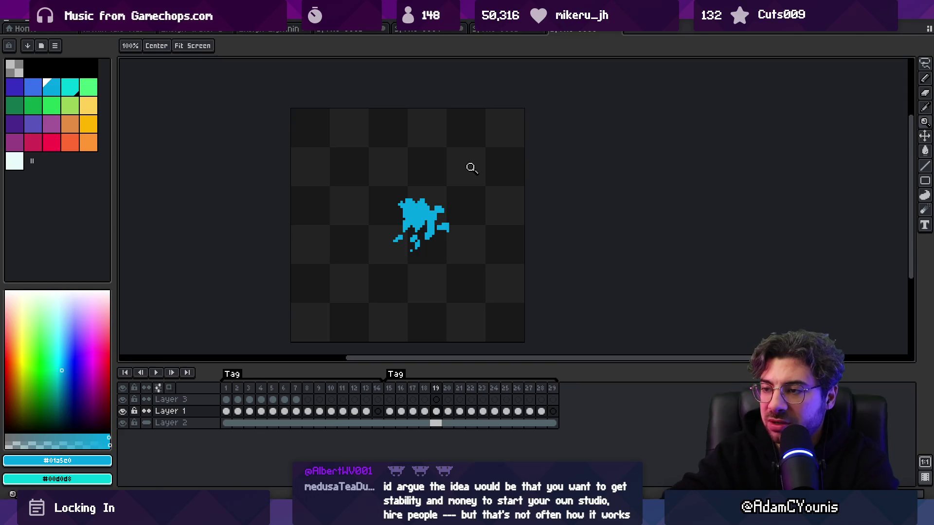
scroll(408, 210, "up", 4)
key("b")
key("Right")
key("Left")
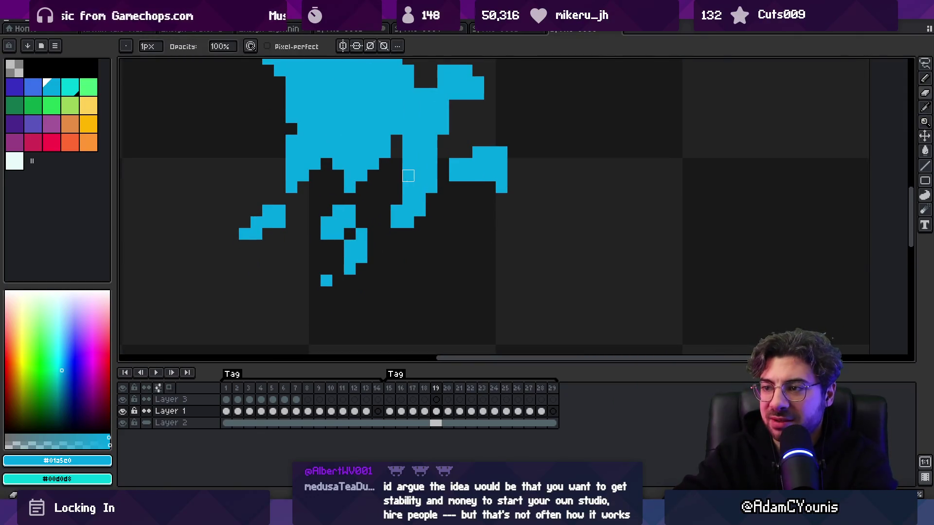
Step: Zoom in and flip between frames 18 and 19 to check the droplets, ending on 19
key("z")
scroll(453, 167, "down", 4)
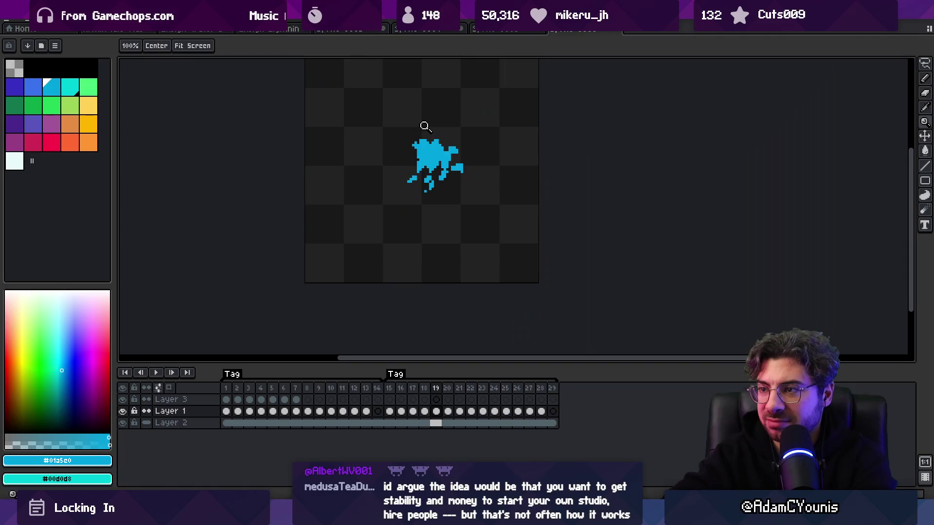
key("Right")
key("Left")
key("Left")
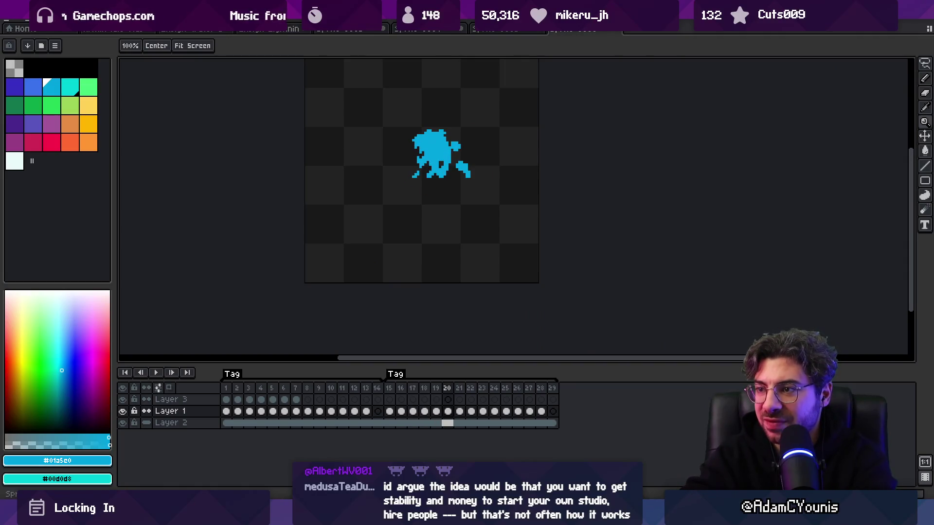
key("Left")
key("Left")
key("Right")
key("Right")
key("Right")
key("Left")
key("Right")
key("Left")
key("Right")
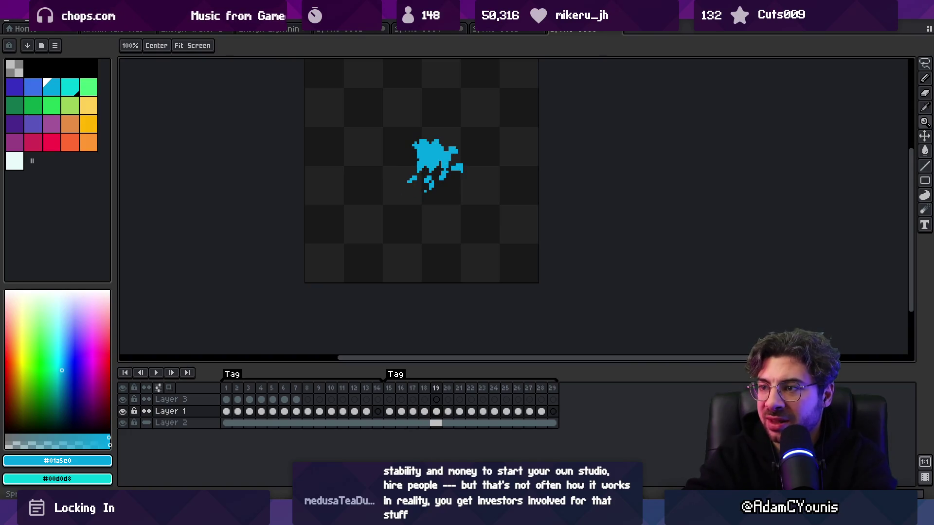
scroll(416, 182, "up", 5)
key("b")
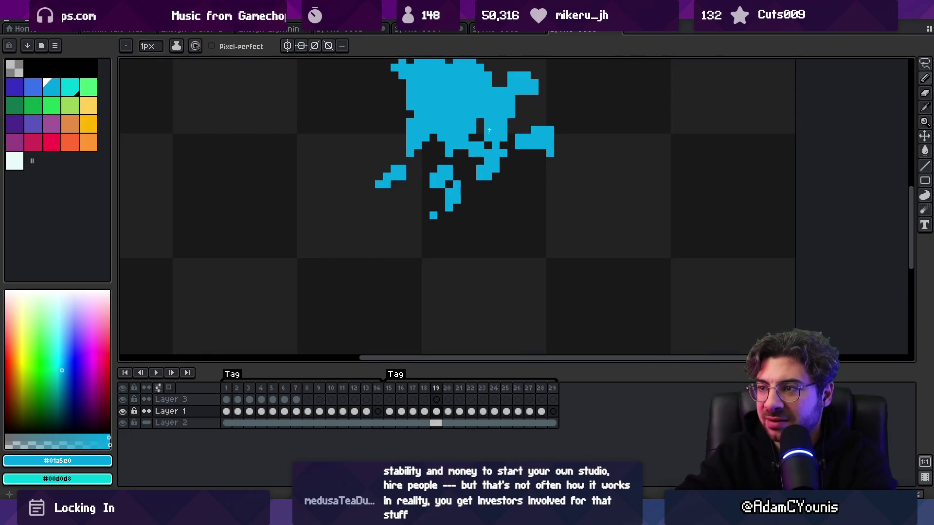
key("e")
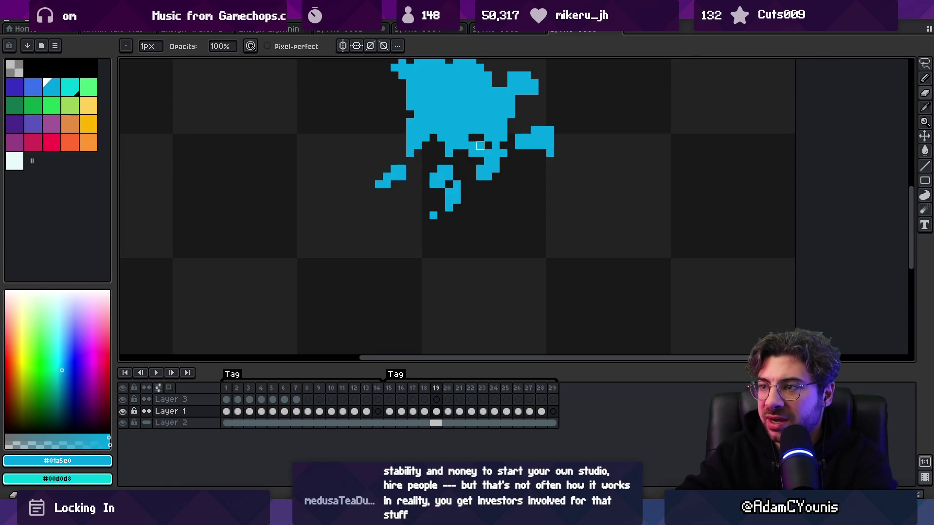
Step: Play the splash animation and zoom in to review the motion
key("Return")
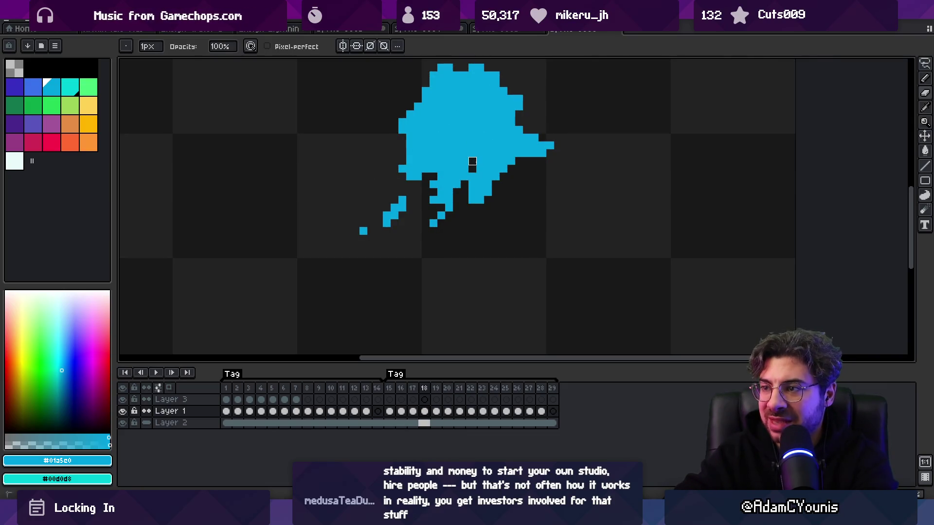
key("z")
scroll(486, 141, "down", 5)
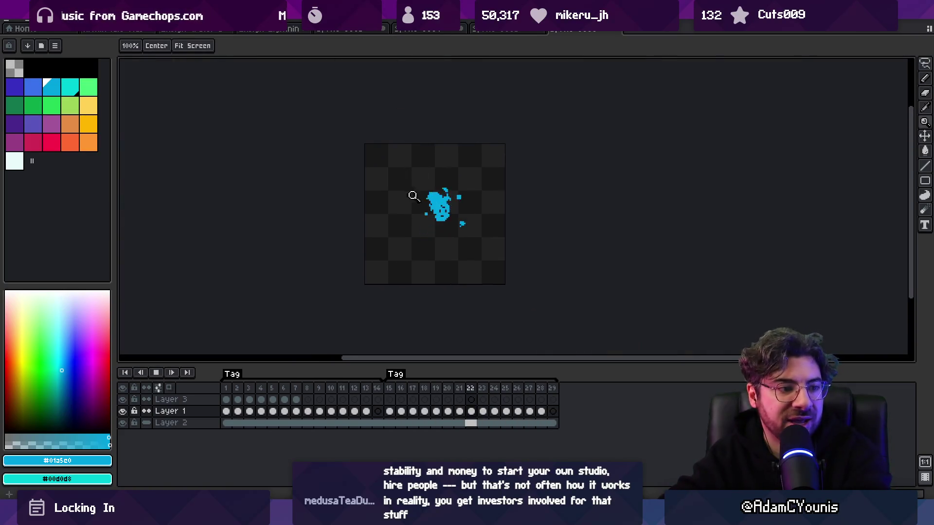
Step: Stop the splash playback and return to frame 18
scroll(410, 194, "up", 5)
scroll(442, 131, "down", 5)
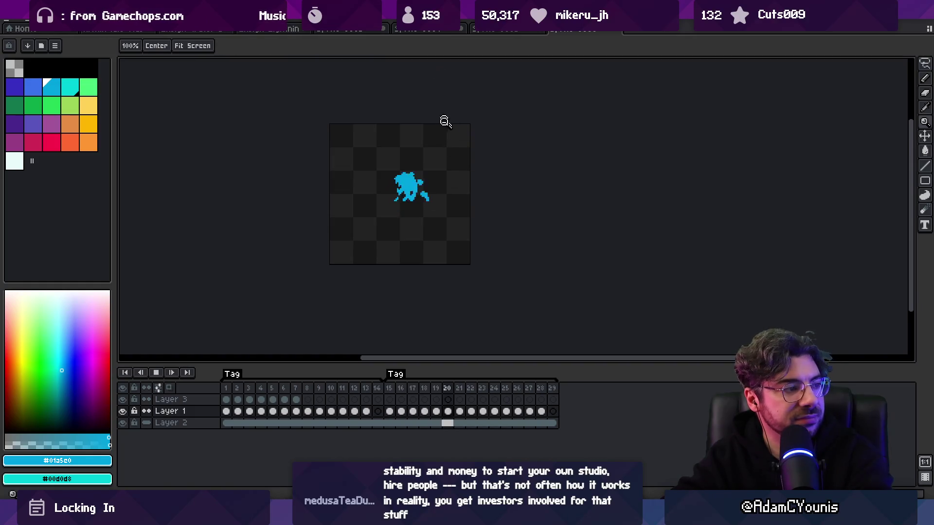
scroll(452, 146, "up", 3)
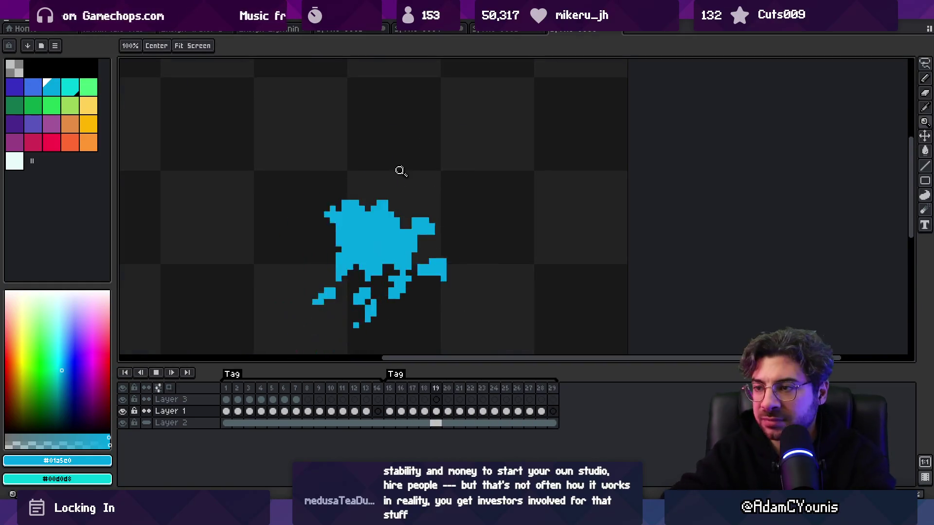
scroll(410, 162, "down", 4)
scroll(419, 172, "up", 1)
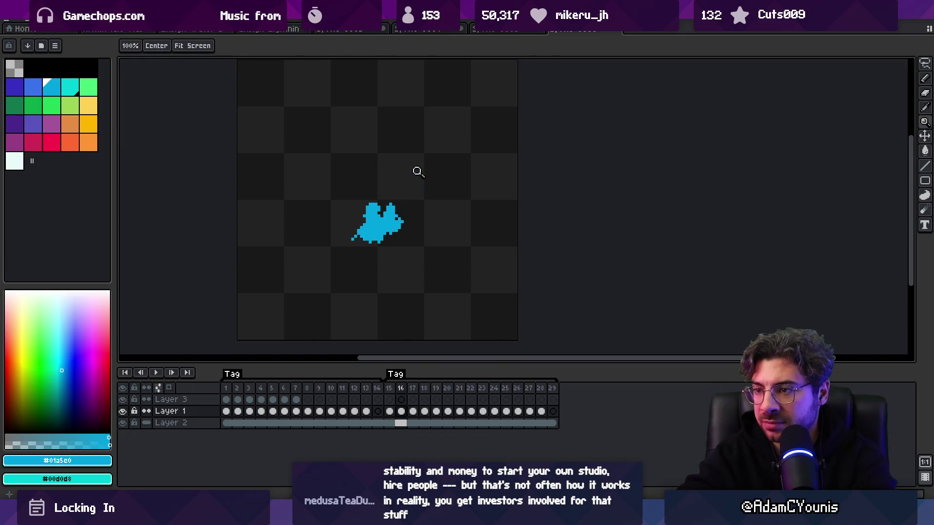
key("Return")
key("Return")
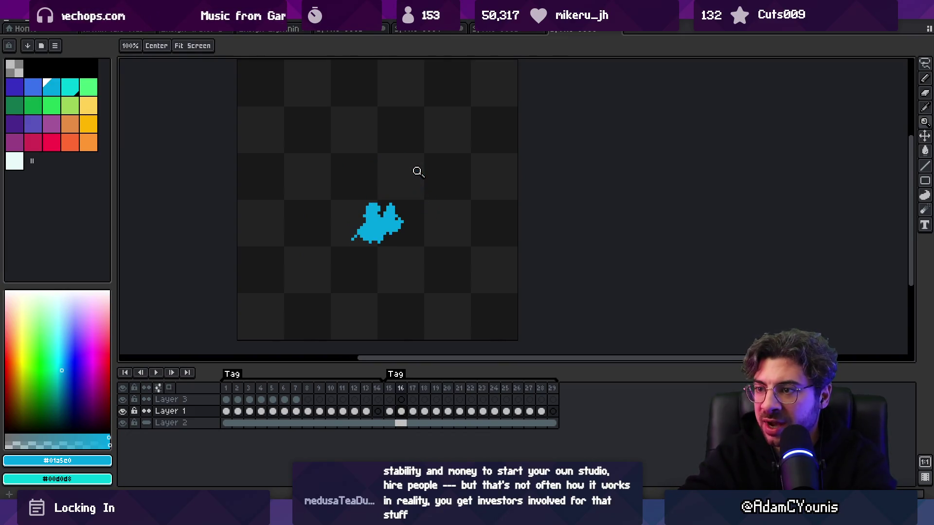
key("Return")
Step: Zoom in and compare frames 19 and 20, settling on frame 19
key("Right")
key("Right")
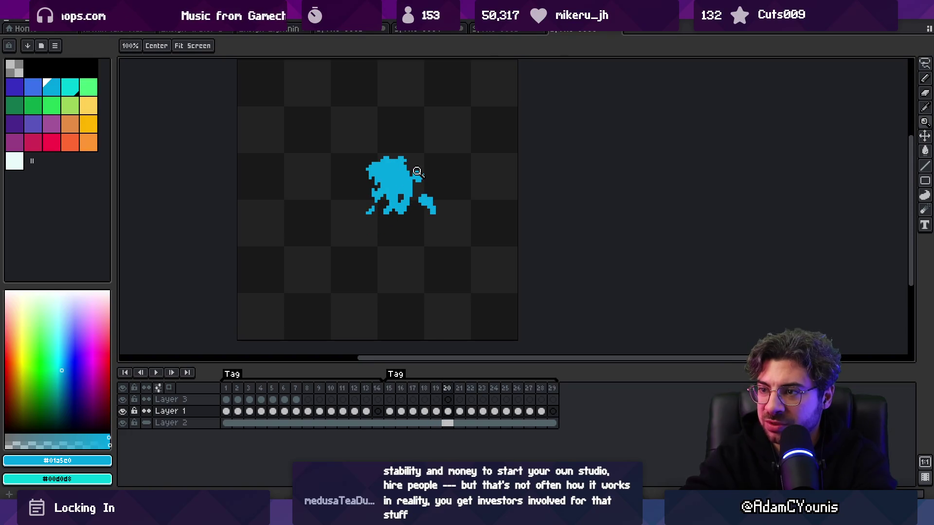
left_click(418, 172)
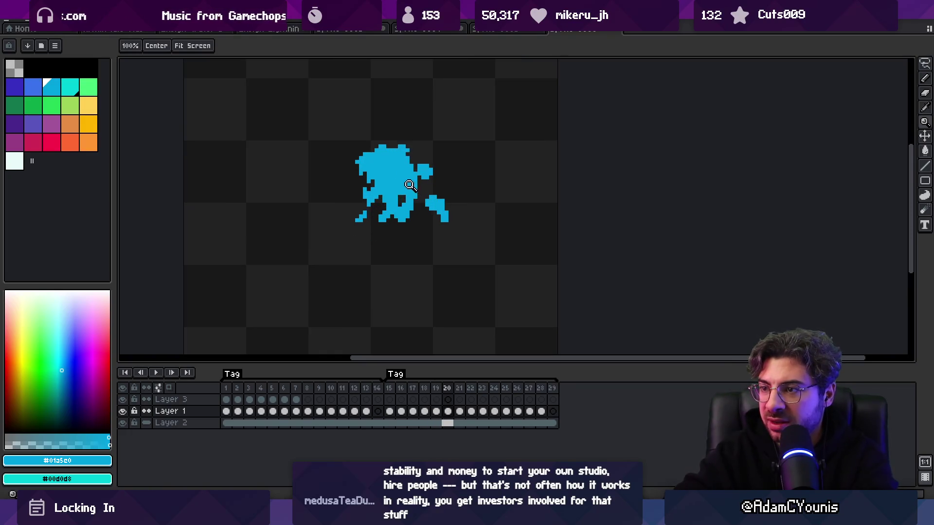
key("v")
key("Left")
key("Left")
key("Left")
key("Right")
key("Right")
key("Right")
key("Right")
key("Left")
key("Right")
Step: On frame 19, move the stray droplet lower and repaint it as a thin diagonal streak
key("z")
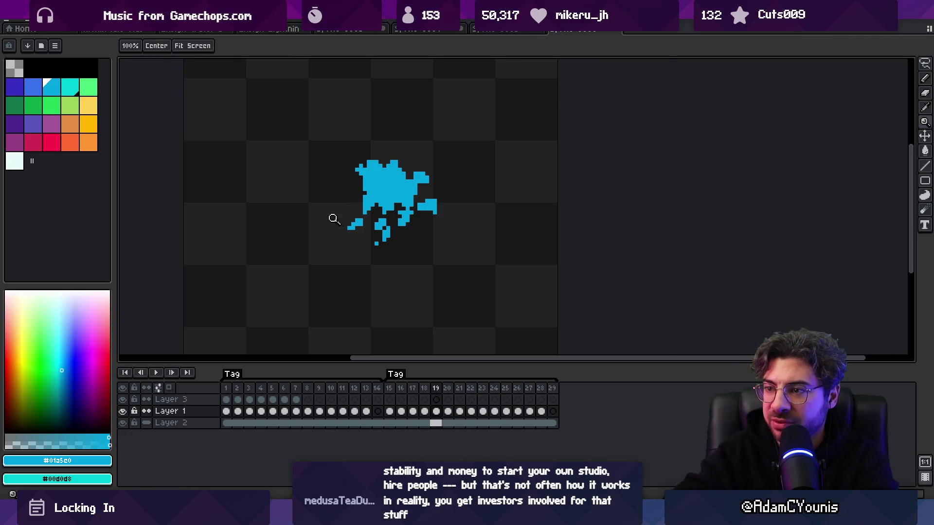
left_click(335, 220)
key("v")
key("m")
left_click_drag(345, 241, 369, 243)
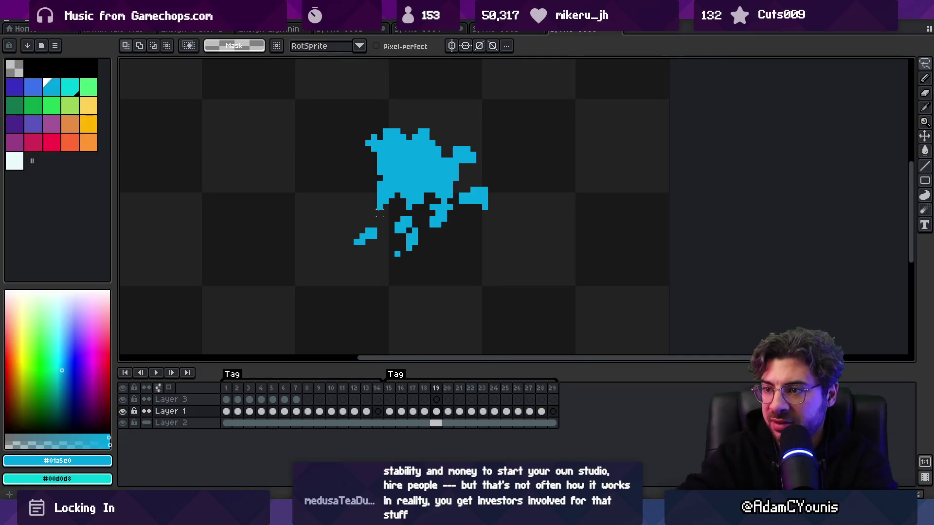
key("b")
mouse_move(367, 235)
left_mouse_down()
mouse_move(350, 246)
mouse_move(377, 238)
left_mouse_up()
key("e")
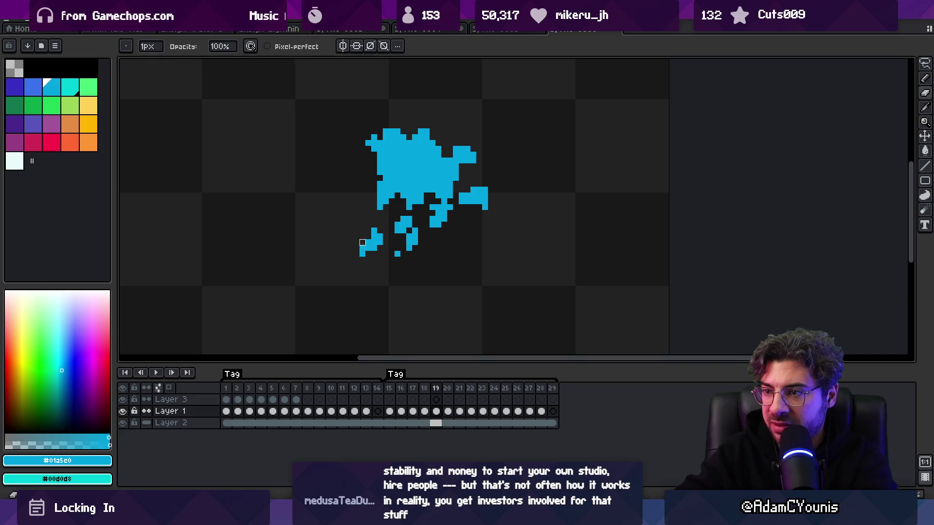
Step: On frame 20, extend a streak below the lower-left droplet and add a cyan pixel beside it
key("Left")
key("Right")
key("Right")
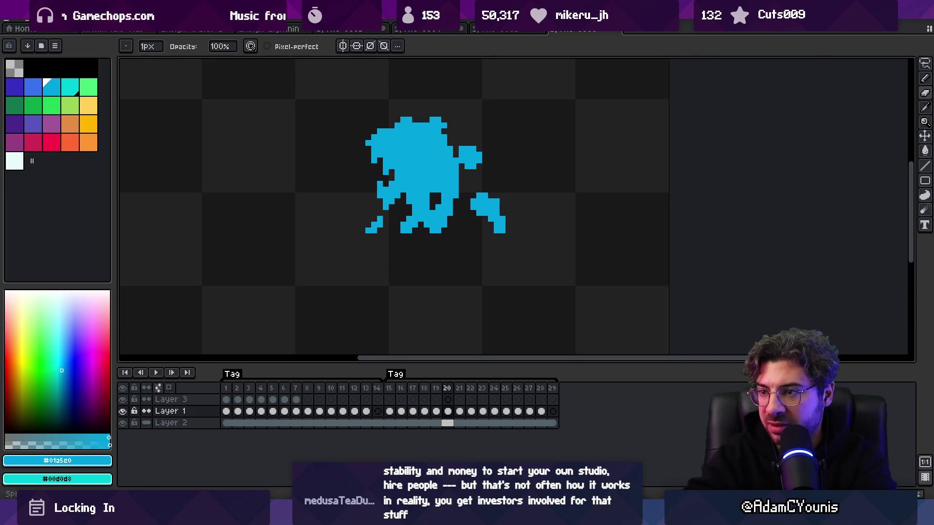
left_click_drag(374, 235, 374, 244)
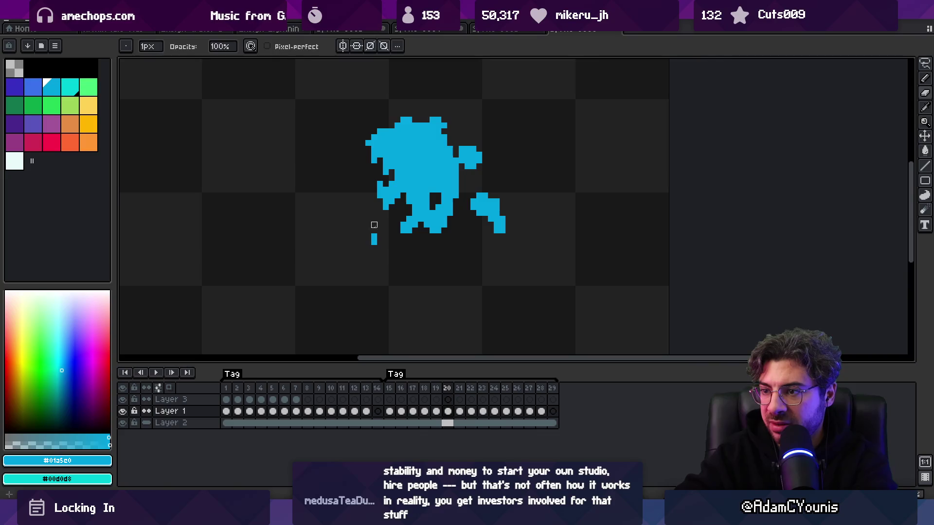
key("b")
left_click(379, 237)
key("Left")
key("Right")
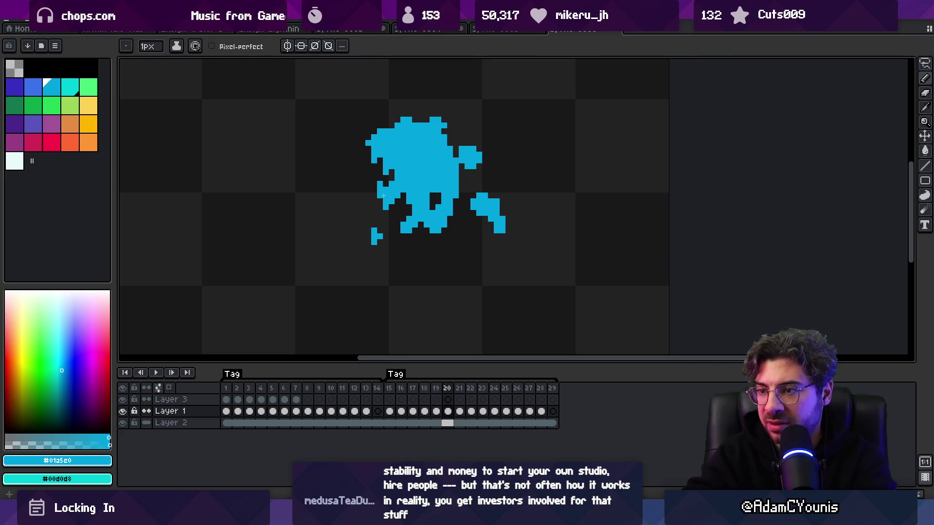
key("m")
left_click_drag(357, 220, 385, 260)
Step: Step through frames 21–24, flipping between neighbours to compare the poses
key("Left")
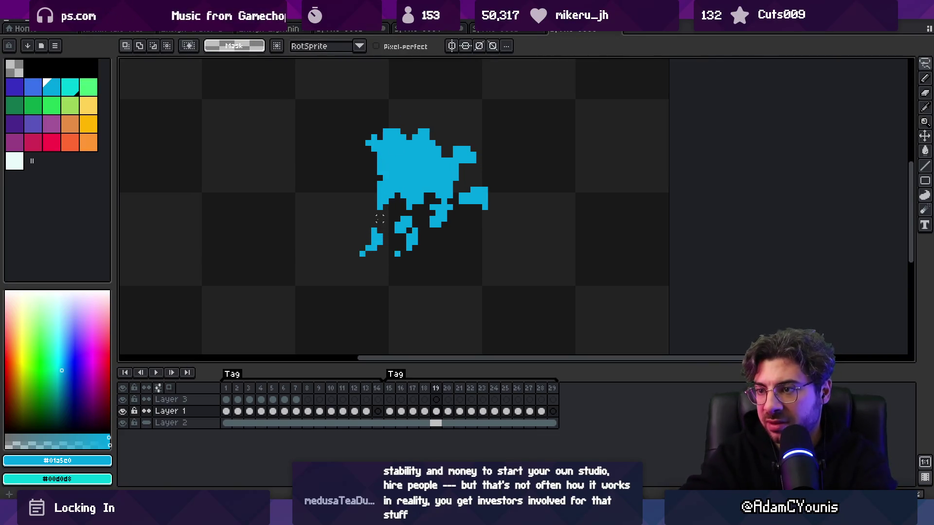
key("Right")
key("Right")
key("Left")
key("Right")
key("Left")
key("Right")
key("Right")
key("Right")
key("Left")
key("Right")
key("Left")
key("Right")
key("Left")
key("Right")
key("Left")
key("Left")
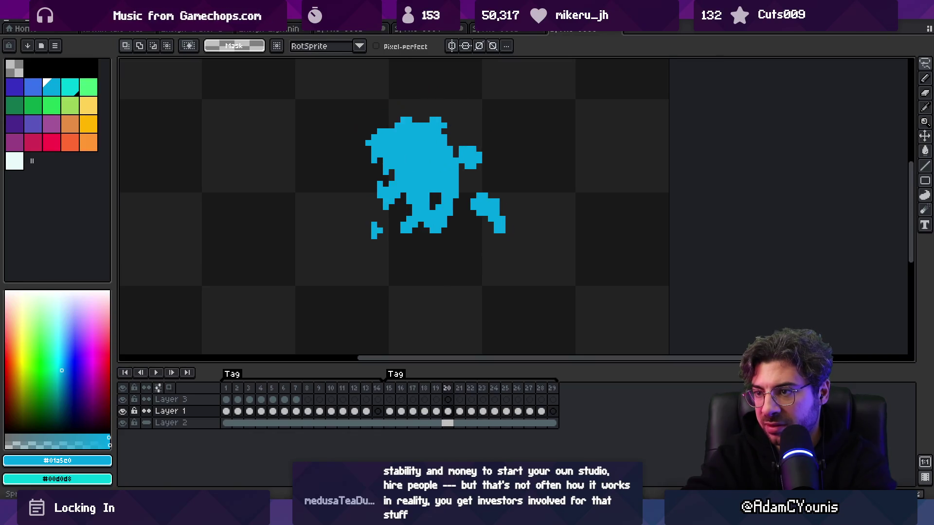
key("Right")
key("b")
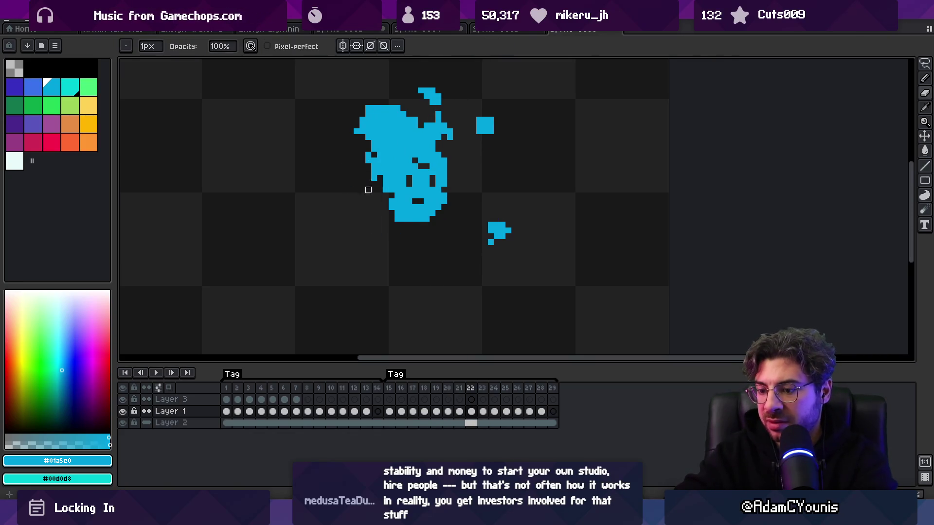
key("Right")
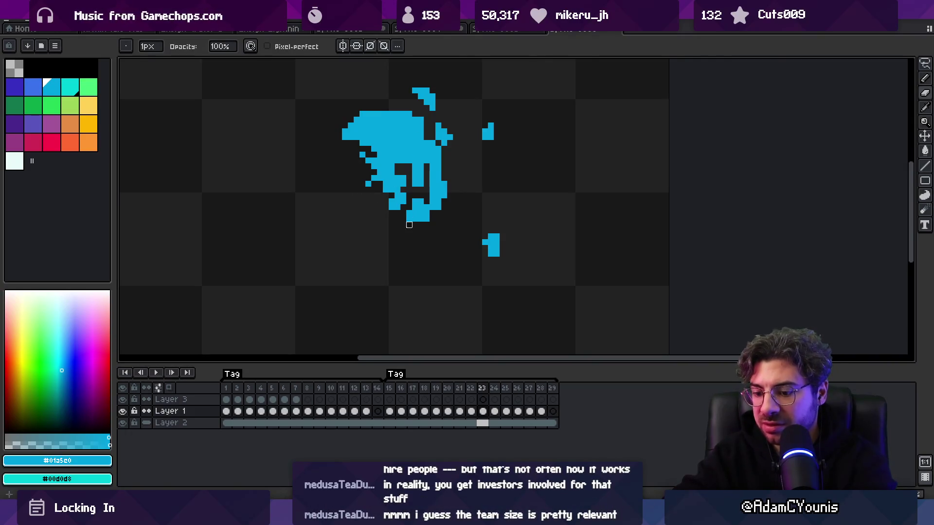
key("Right")
key("e")
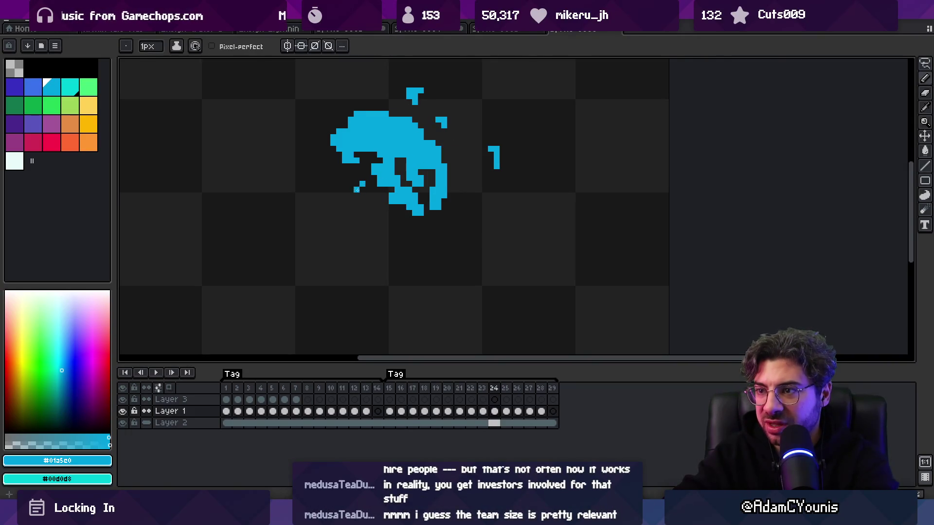
Step: Zoom out and play the splash animation
key("z")
scroll(355, 187, "down", 3)
key("Return")
scroll(420, 166, "down", 1)
scroll(438, 184, "up", 2)
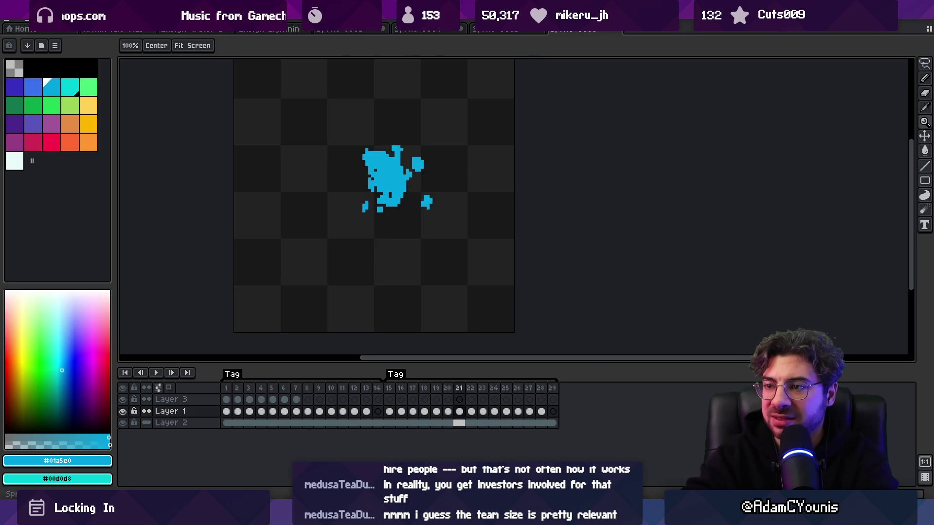
Step: Flip through frames 17–23 to compare poses, settling on frame 19
scroll(362, 201, "up", 4)
key("b")
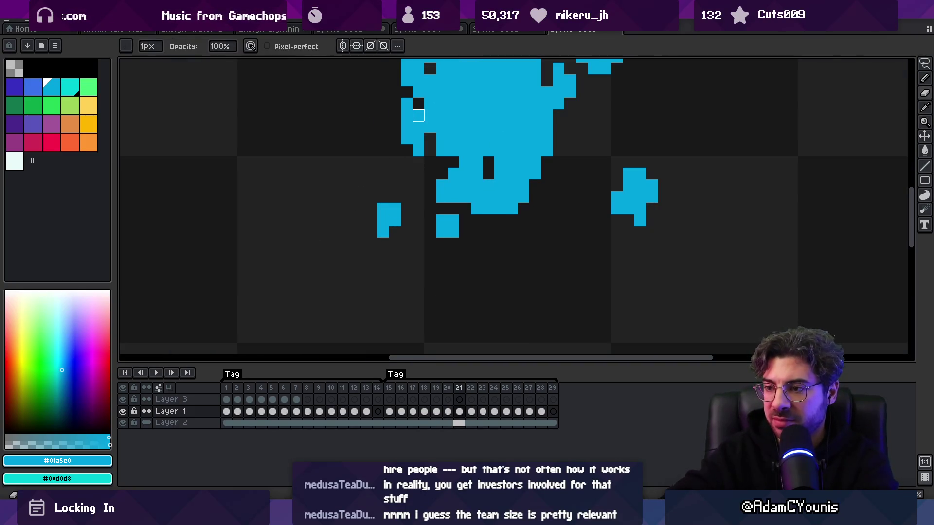
key("period")
key("e")
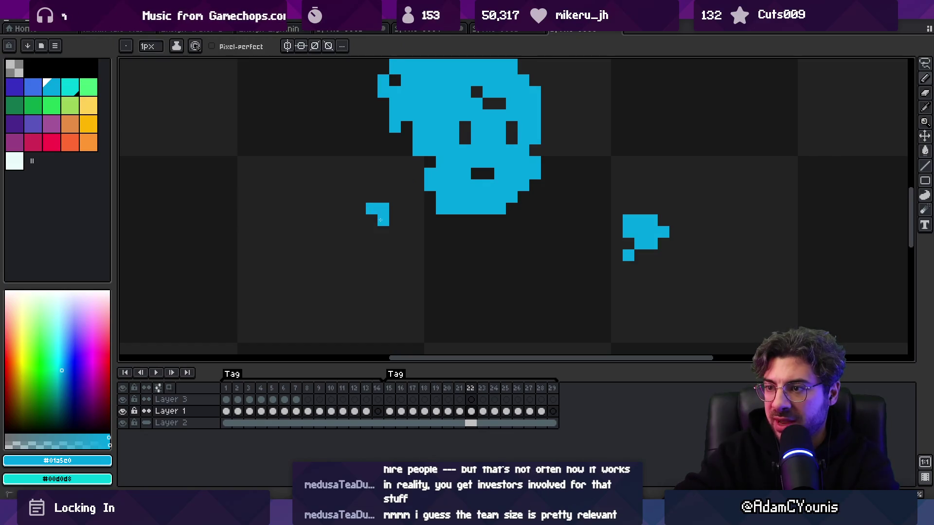
key("period")
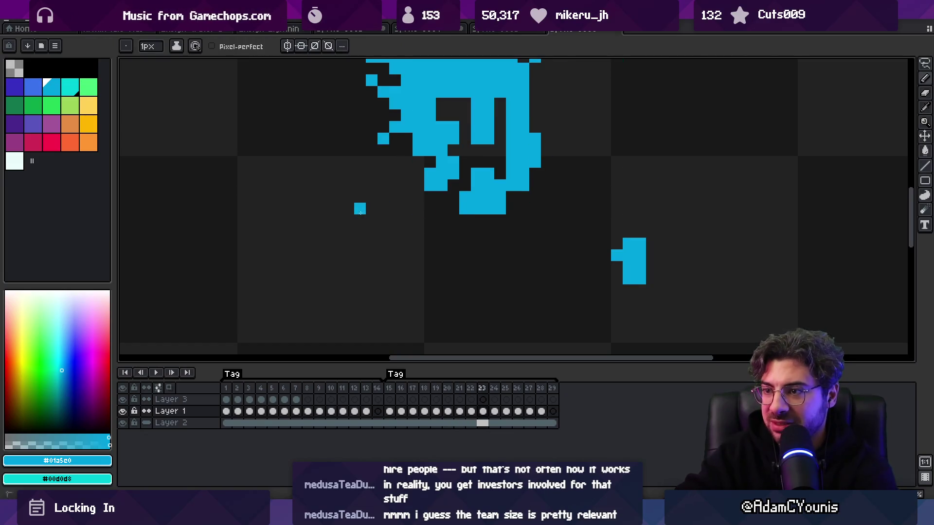
key("comma")
key("comma")
key("comma")
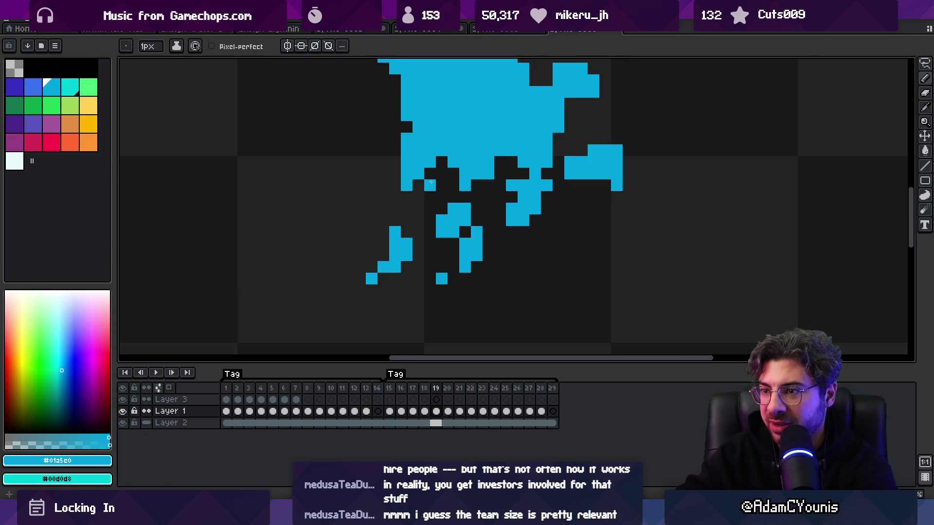
key("period")
key("period")
key("period")
key("comma")
key("comma")
key("comma")
key("period")
key("period")
key("period")
key("period")
key("period")
key("comma")
key("comma")
key("comma")
key("period")
key("comma")
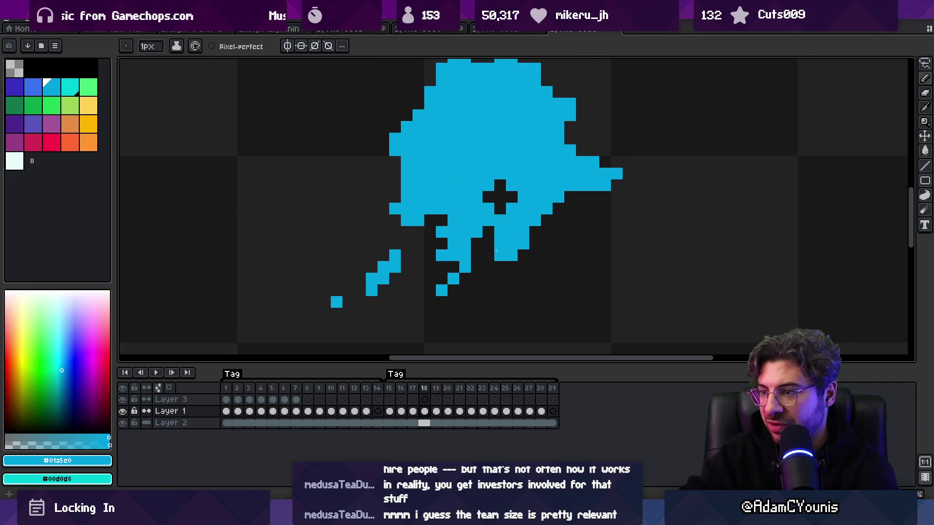
key("period")
key("period")
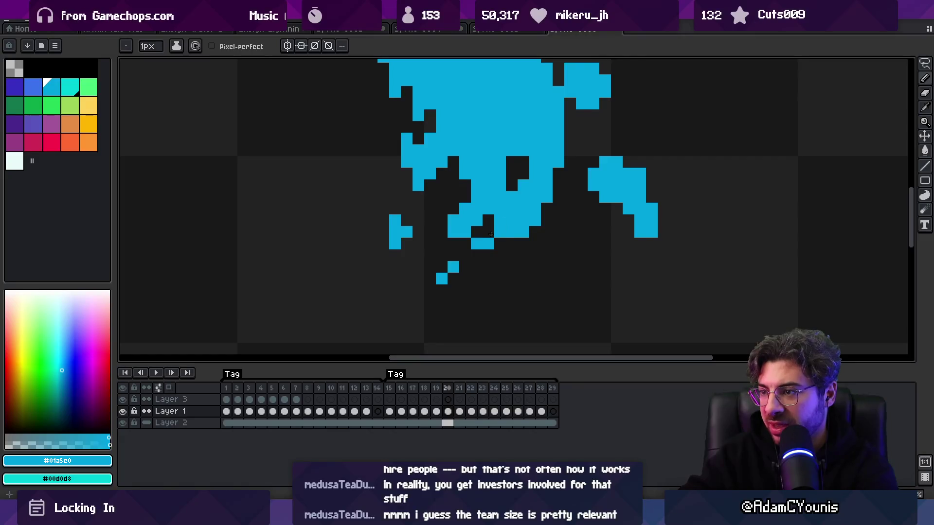
Step: Add a single cyan pixel to the splash on frame 21
key("period")
key("comma")
key("period")
key("comma")
key("period")
left_click(465, 255)
Step: Check frames 18–20, including frame 20's small droplet, then replay the animation
key("comma")
key("comma")
key("comma")
key("period")
key("comma")
key("comma")
key("period")
key("period")
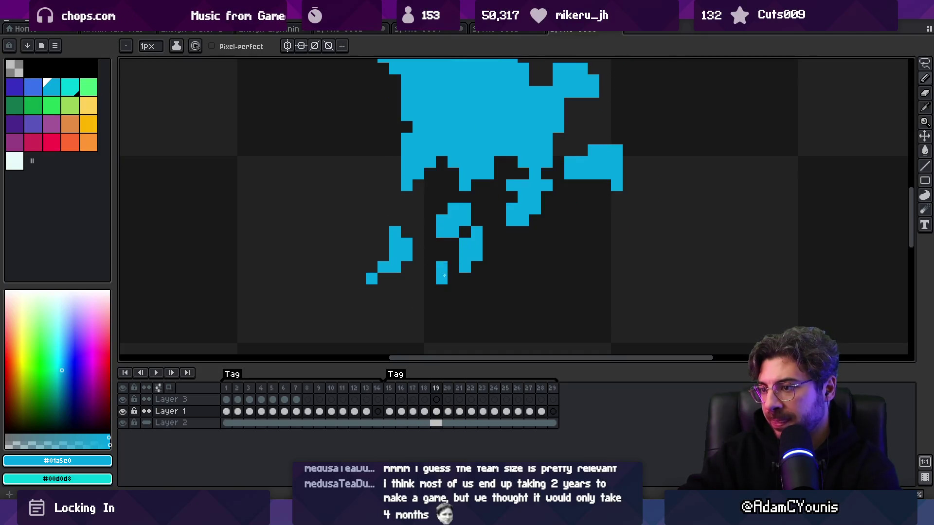
key("period")
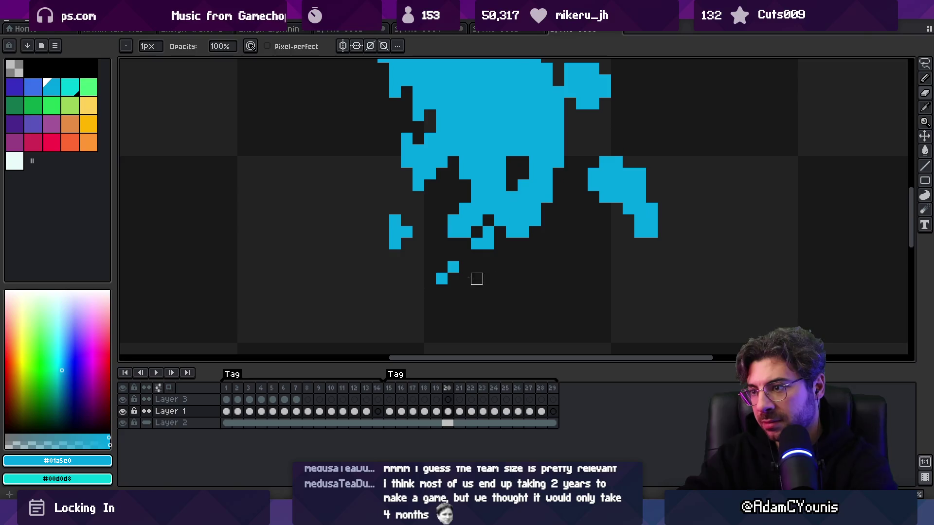
key("w")
left_click(453, 281)
key("z")
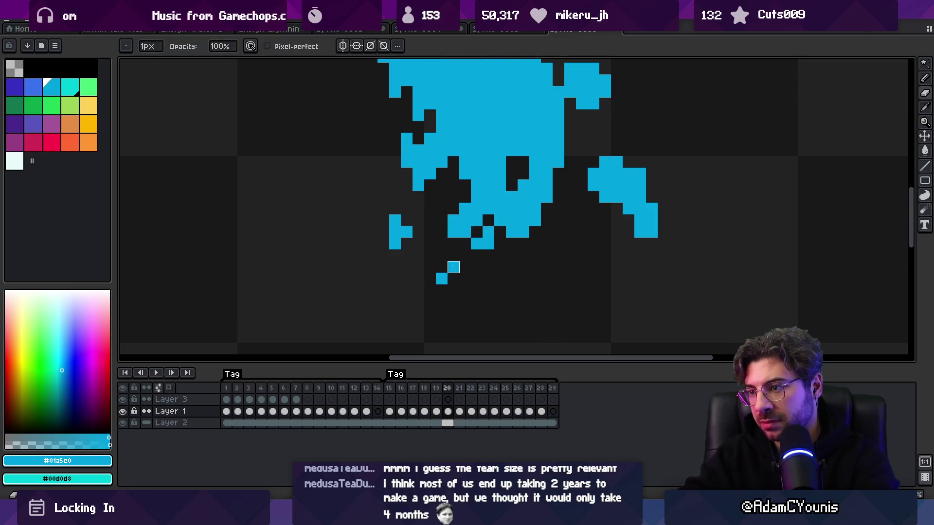
scroll(383, 289, "down", 3)
key("Return")
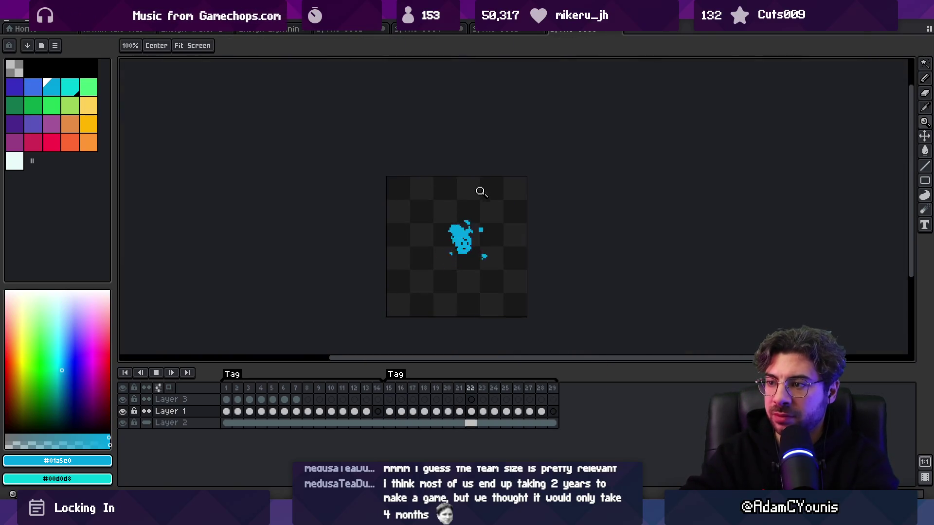
Step: Play the splash, stop on frame 16 and zoom in on its two-lobed blob
scroll(478, 221, "down", 4)
scroll(491, 225, "up", 4)
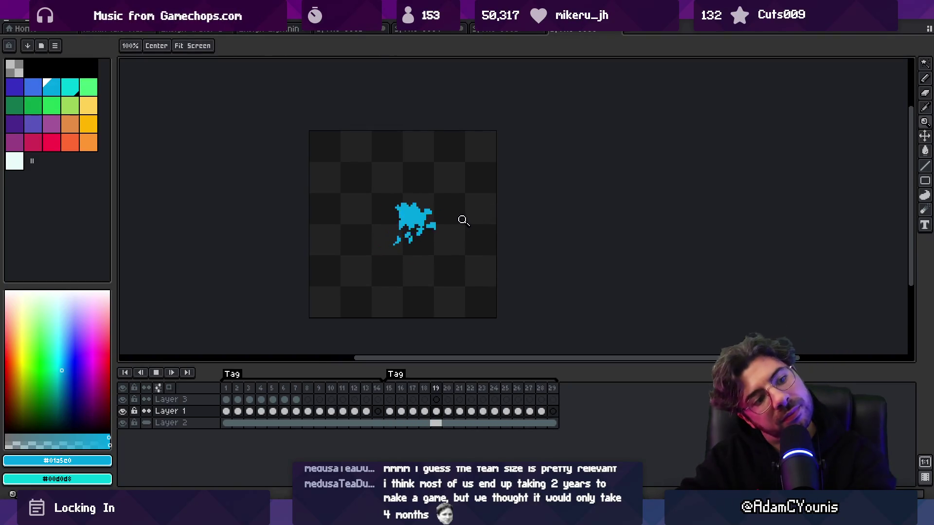
key("Return")
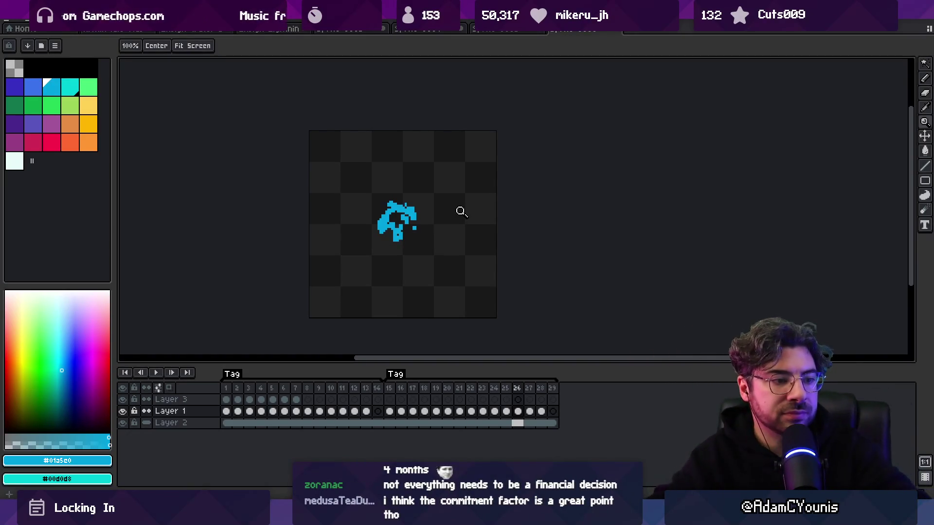
key("Return")
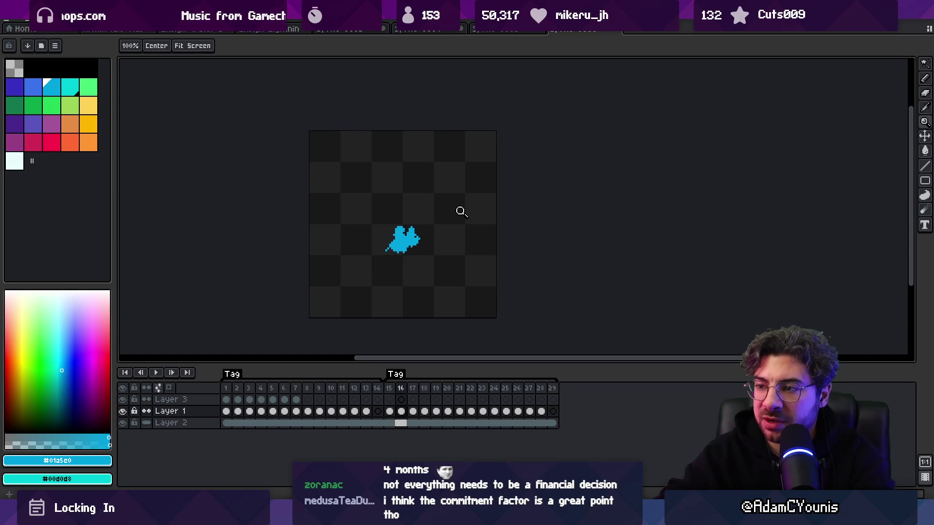
scroll(407, 258, "up", 3)
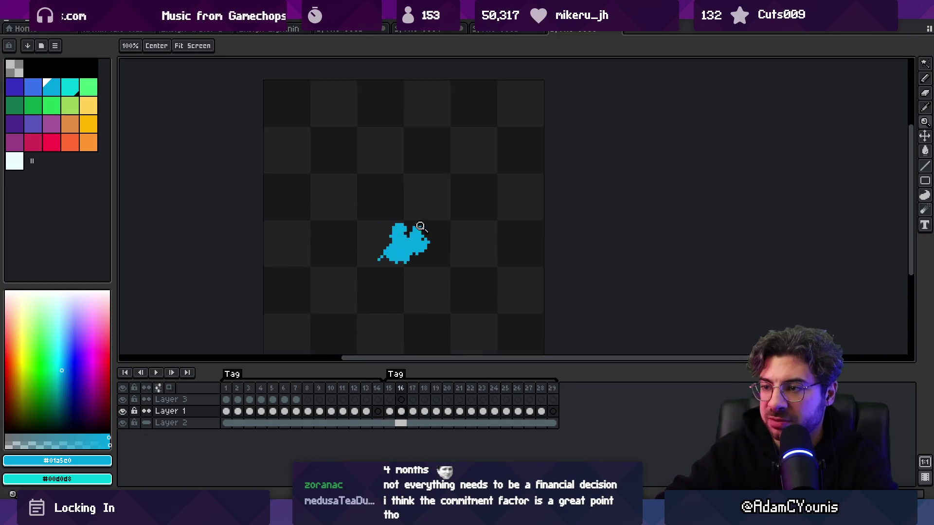
key("b")
key("e")
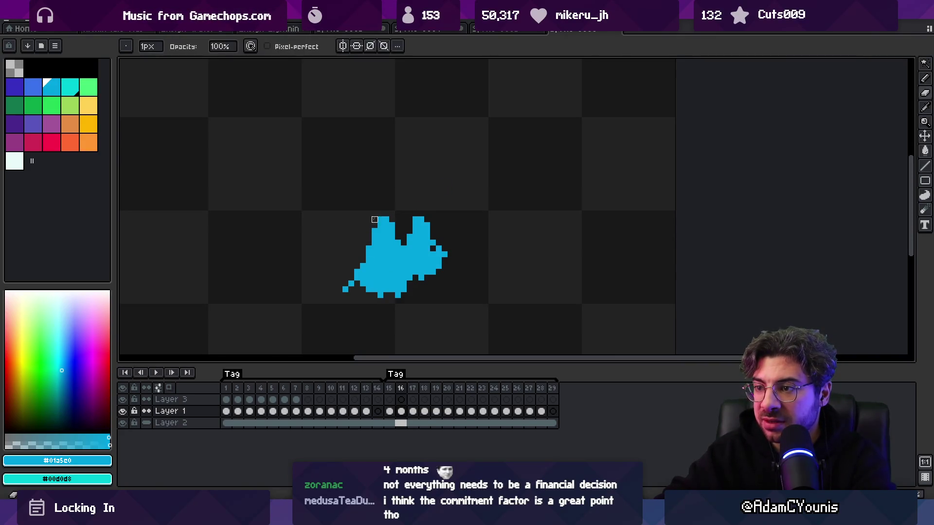
Step: Play and flip between frames 15–17 to compare the splash motion
key("m")
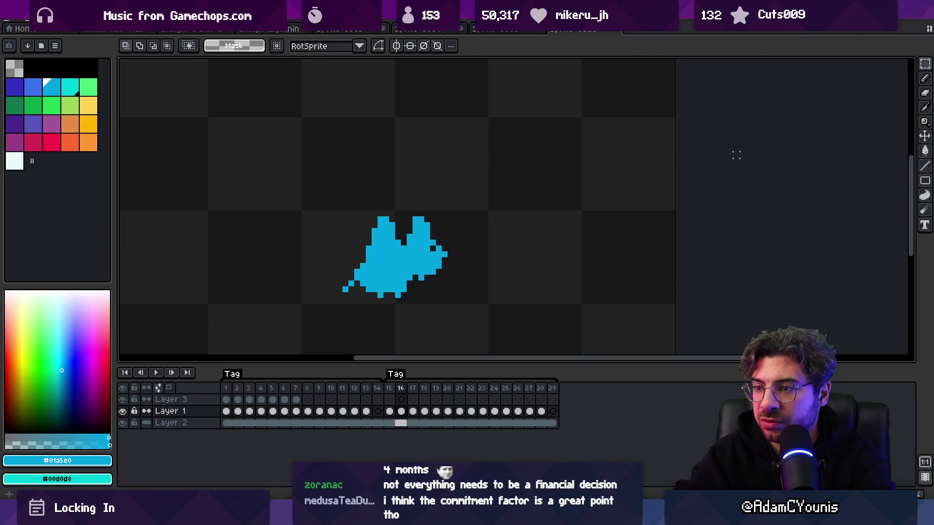
key("b")
key("Return")
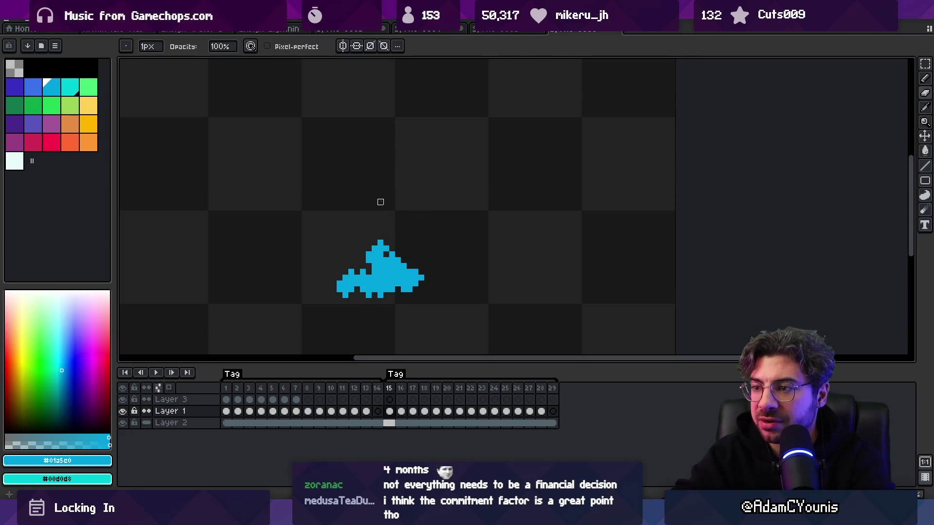
key("Return")
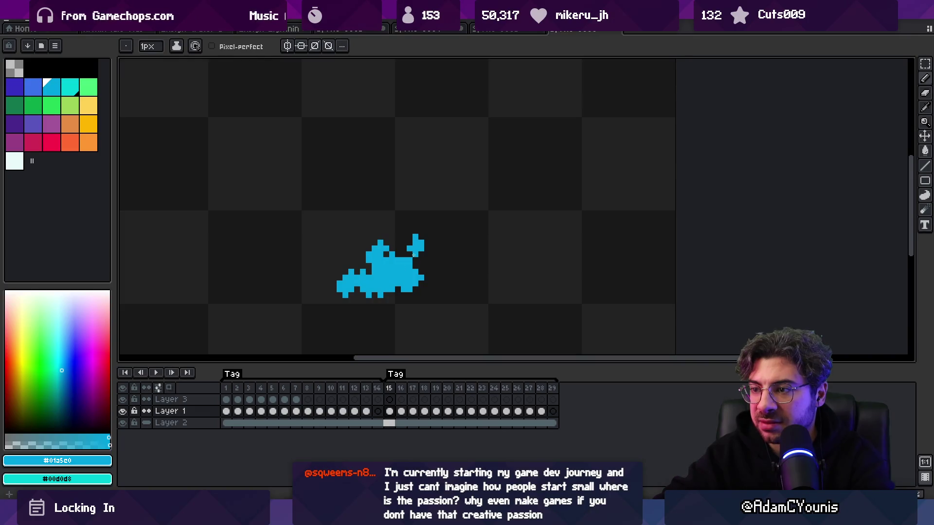
key("e")
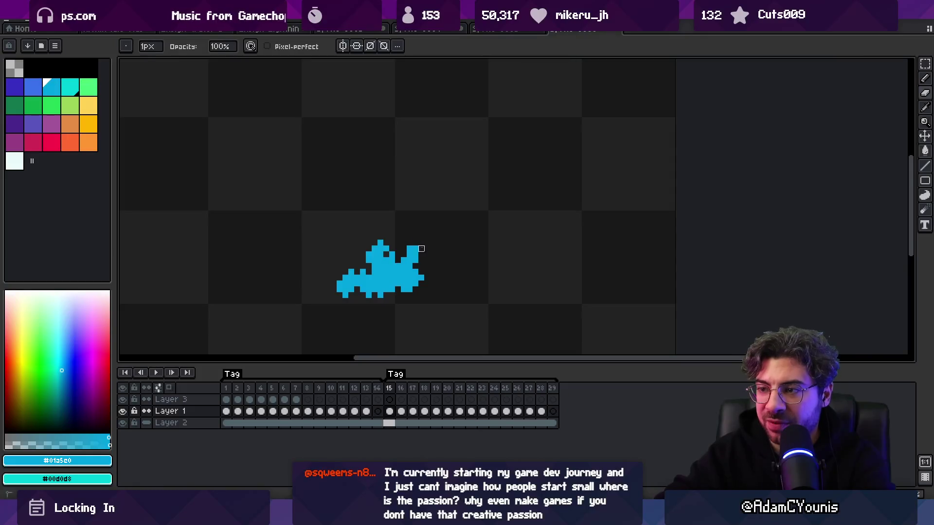
key("Right")
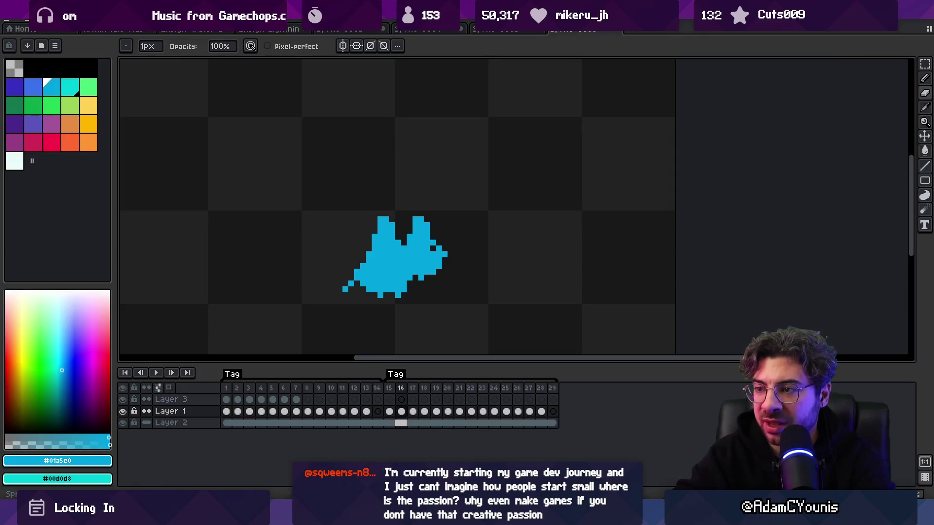
key("Right")
key("Left")
key("Right")
key("Left")
key("Left")
key("Right")
key("Right")
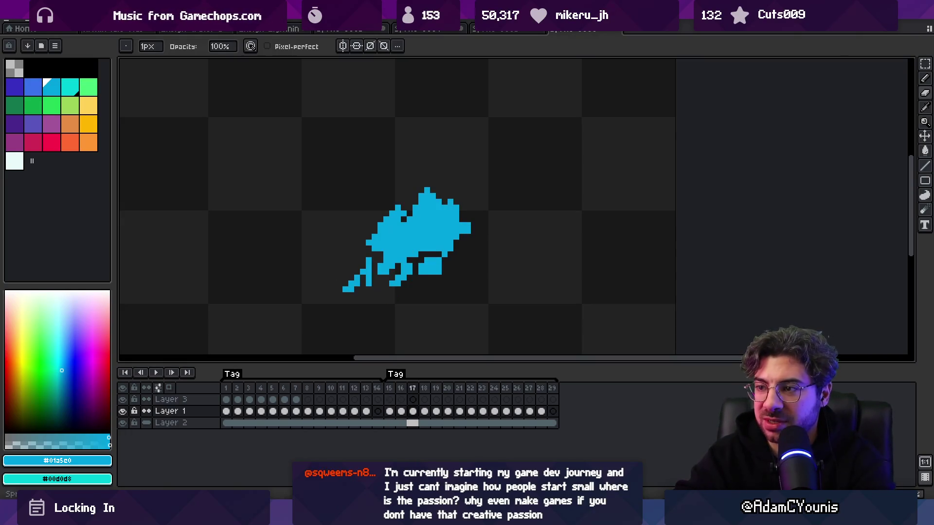
Step: Lasso frame 17's crest, shift it one pixel left, and play to check
key("q")
mouse_move(447, 240)
left_mouse_down()
mouse_move(352, 229)
mouse_move(479, 237)
left_mouse_up()
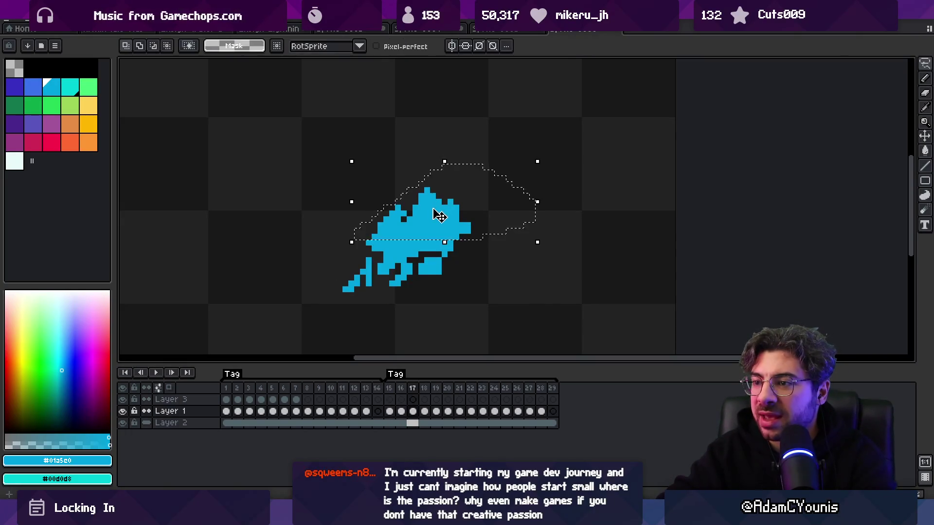
left_click_drag(438, 215, 433, 216)
key("ctrl+d")
key("b")
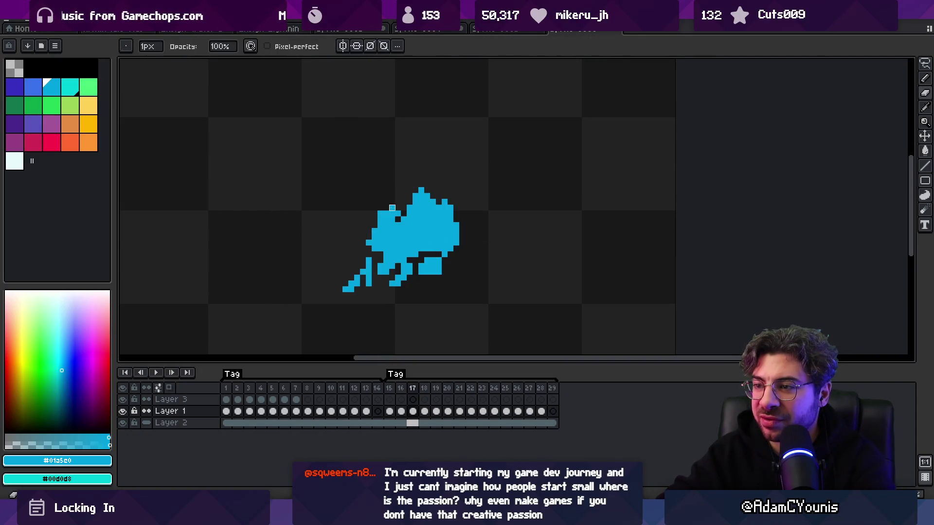
key("Return")
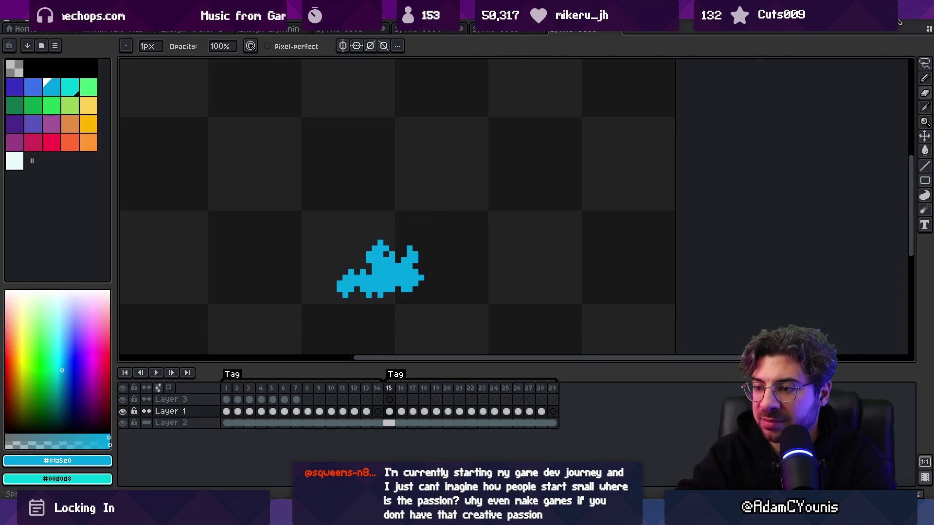
Step: Duplicate frame 15, then move its splash down-left, erase lower pixels and nudge it left
key("alt+n")
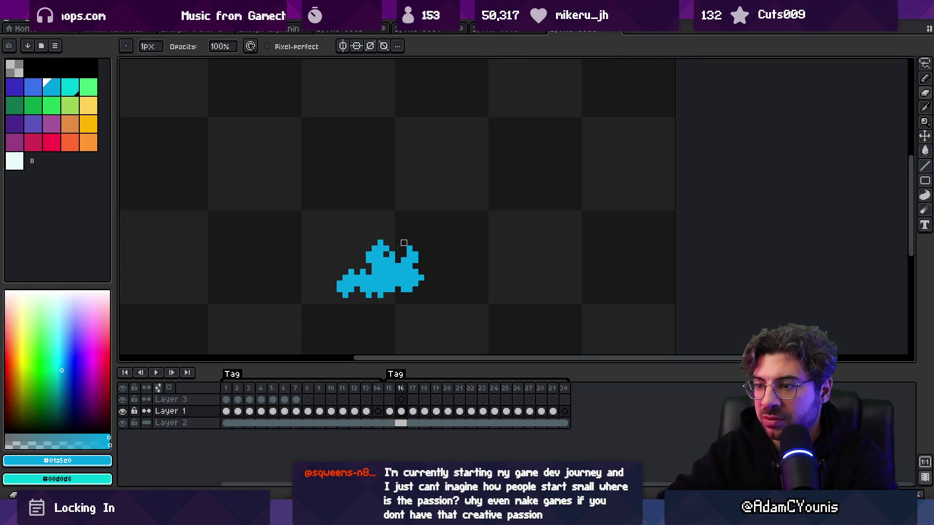
key("v")
key("Left")
left_click_drag(402, 285, 396, 290)
key("e")
mouse_move(350, 310)
left_mouse_down()
mouse_move(338, 306)
mouse_move(415, 290)
left_mouse_up()
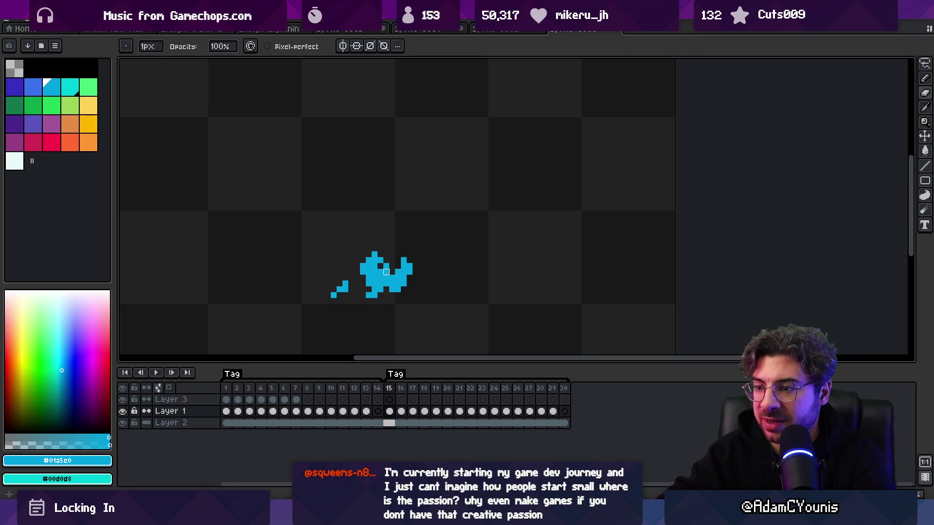
left_click(923, 59)
mouse_move(437, 312)
left_mouse_down()
mouse_move(402, 258)
mouse_move(380, 283)
left_mouse_up()
Step: Step to frame 17 and replay the 30-frame animation
key("period")
key("period")
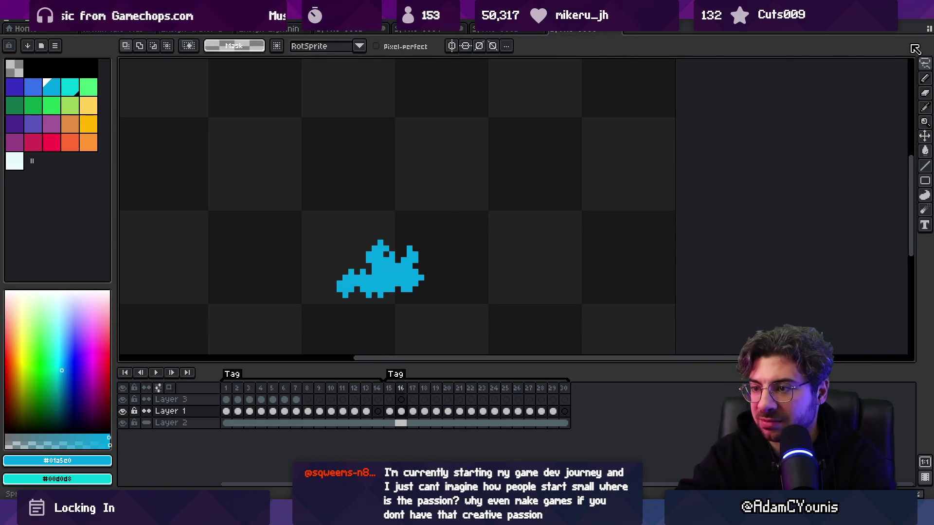
key("Return")
key("z")
scroll(452, 136, "down", 3)
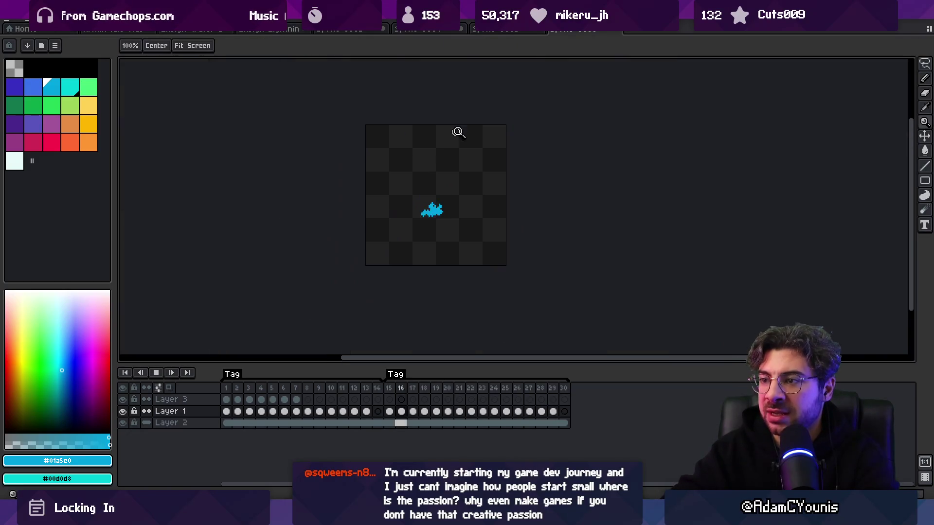
Step: Set frames 15–30 to 70 ms duration in Frame Properties, then play and stop on frame 15
scroll(514, 164, "up", 2)
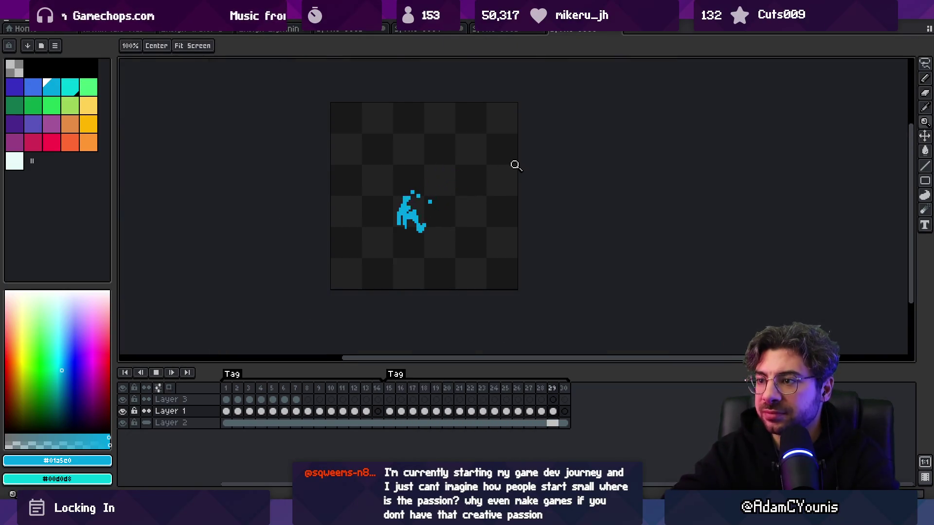
left_click_drag(563, 387, 400, 392)
right_click(401, 392)
left_click(427, 398)
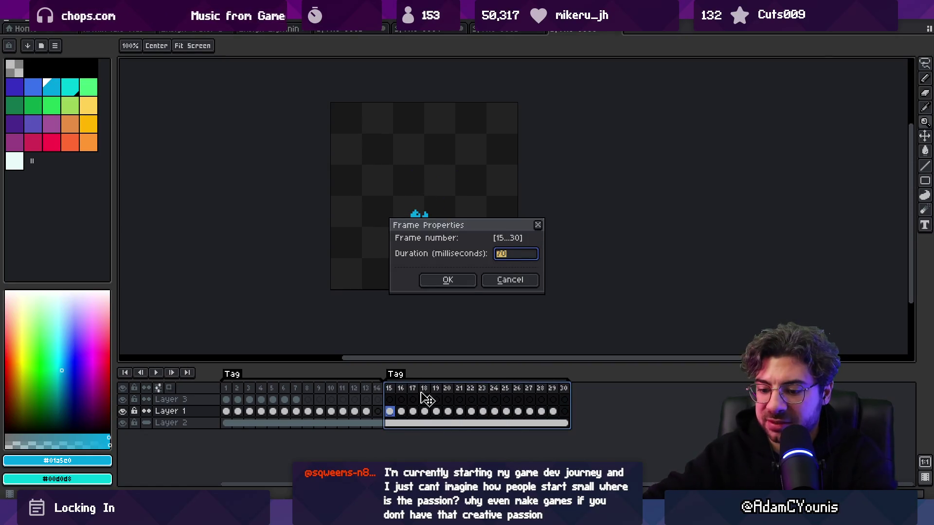
key("Return")
key("Return")
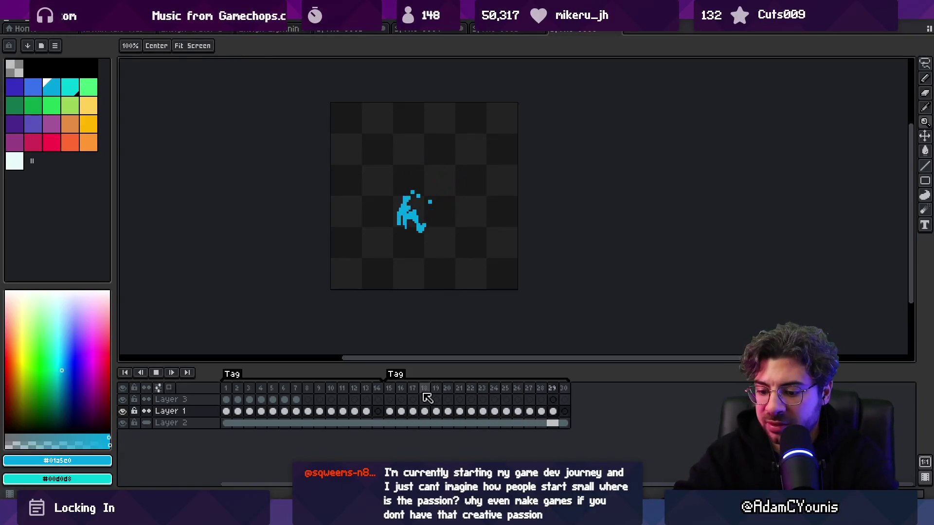
key("Return")
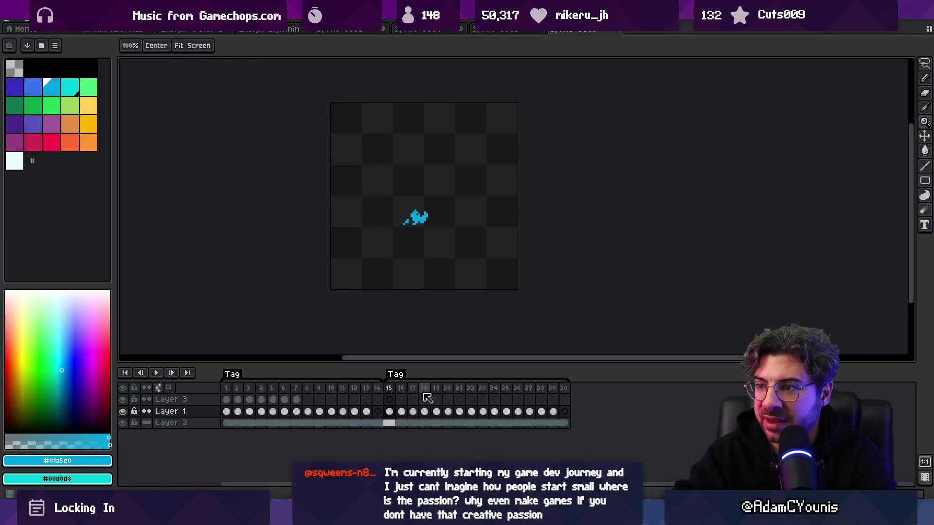
scroll(419, 213, "up", 3)
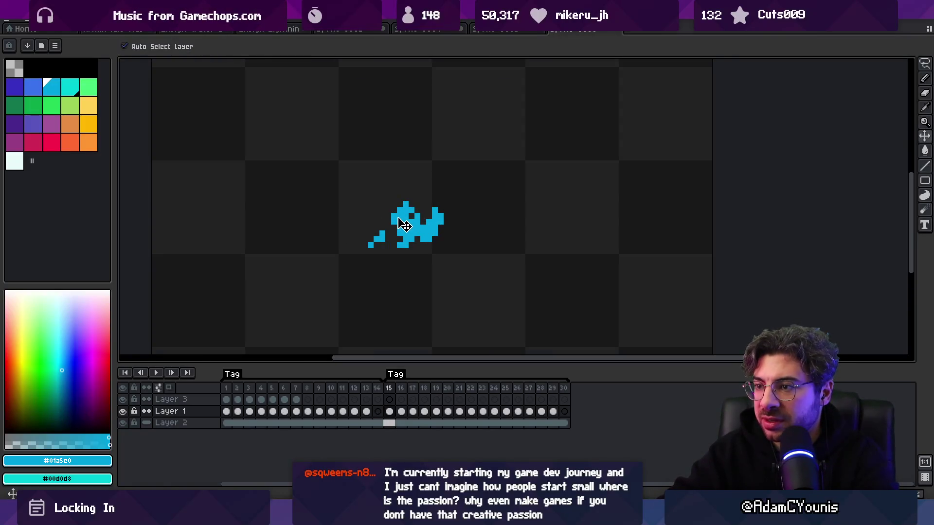
Step: Zoom in and compare frames 16–18 of the splash, recentring it in view
key("b")
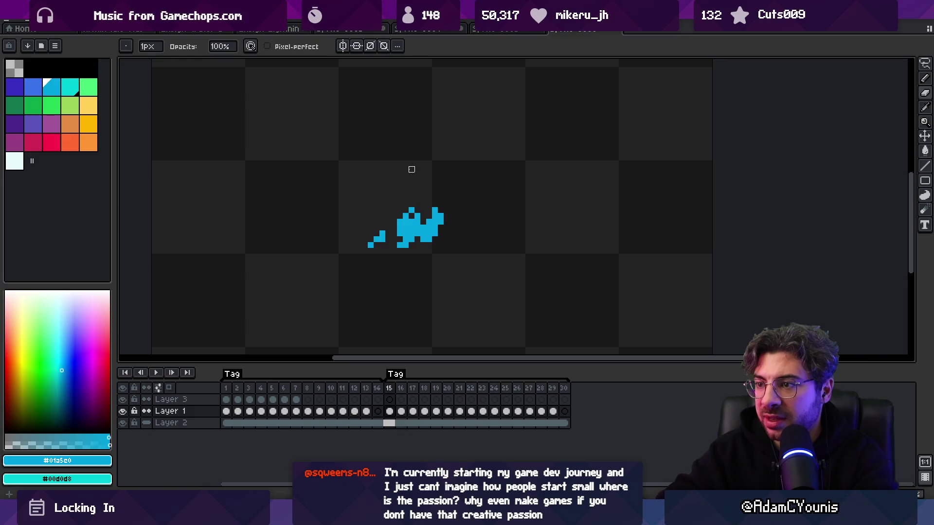
key("Right")
key("Right")
key("Right")
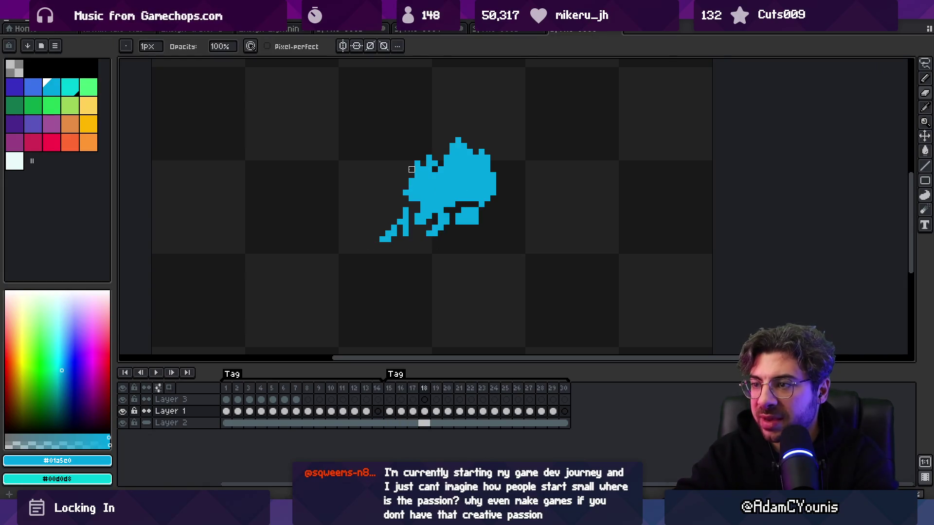
key("e")
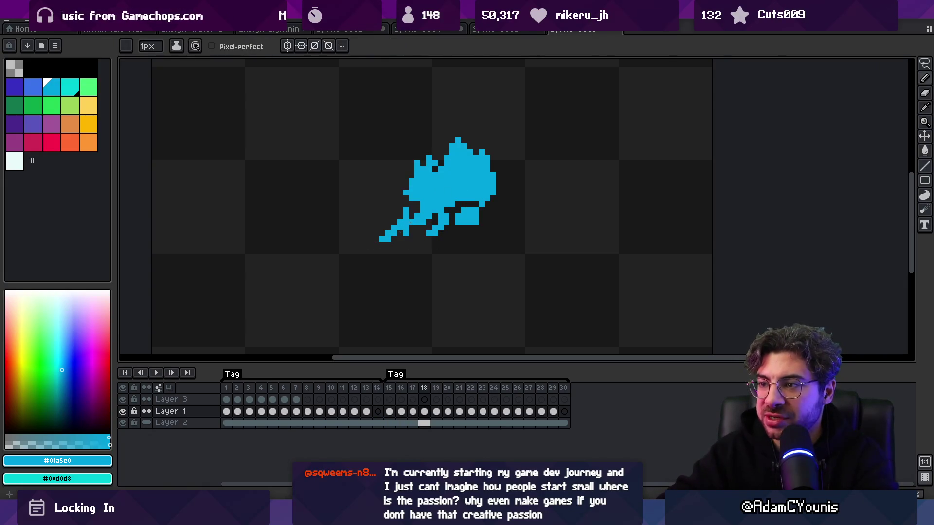
key("b")
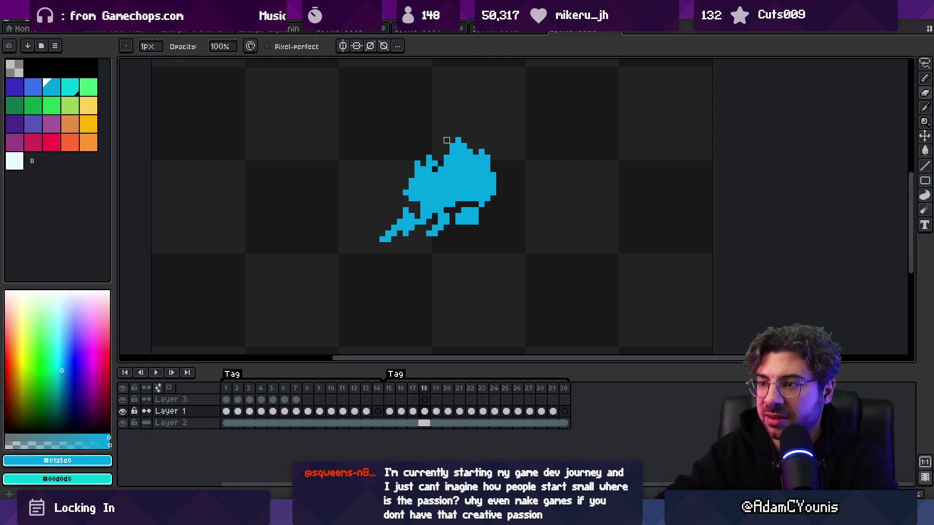
key("Left")
key("Right")
key("Left")
key("Right")
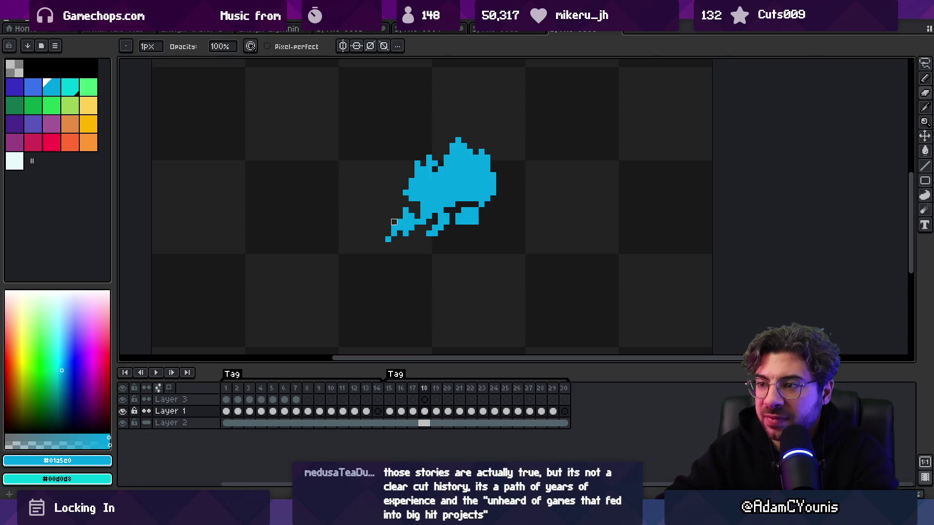
key("h")
mouse_move(394, 222)
left_mouse_down()
mouse_move(375, 214)
mouse_move(344, 236)
left_mouse_up()
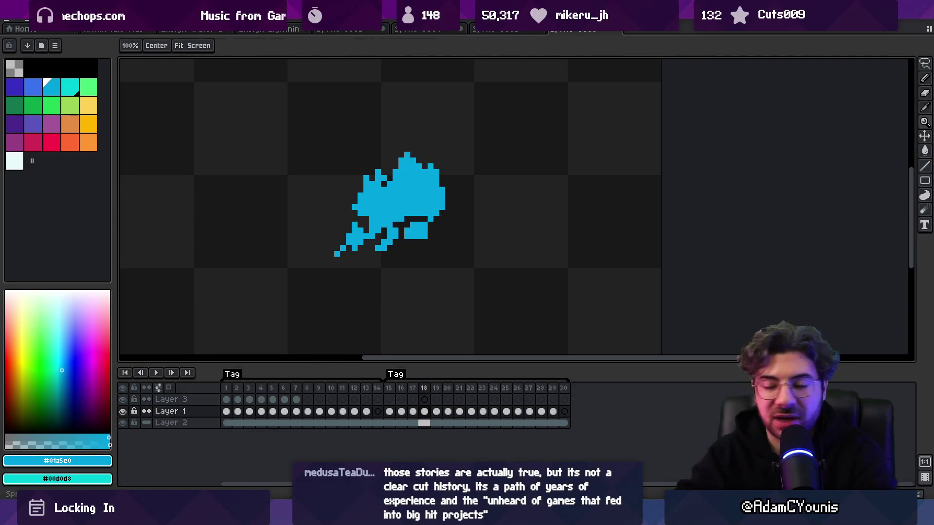
Step: Move the lone stray trail pixel on frame 19 and commit the move
key("m")
key("Left")
key("Right")
key("Right")
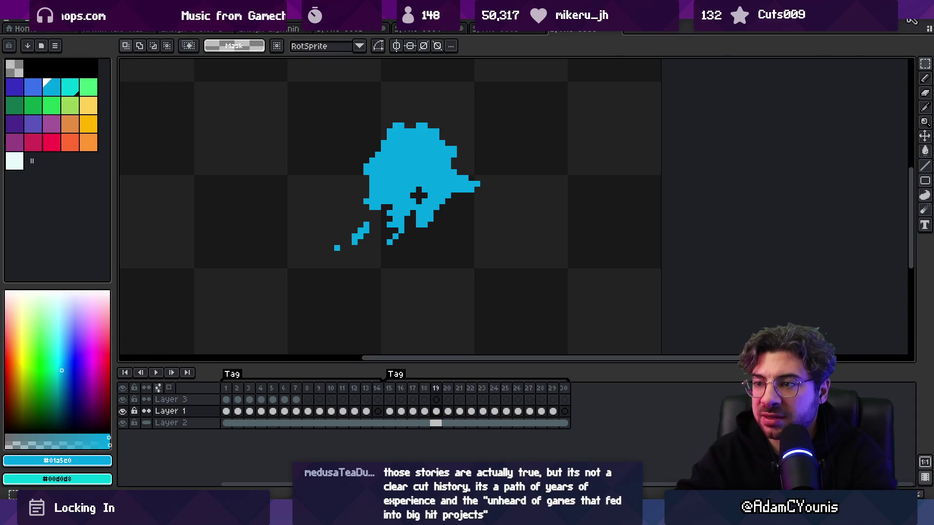
mouse_move(326, 231)
left_mouse_down()
mouse_move(353, 261)
mouse_move(334, 240)
mouse_move(348, 248)
left_mouse_up()
key("Return")
key("Return")
key("b")
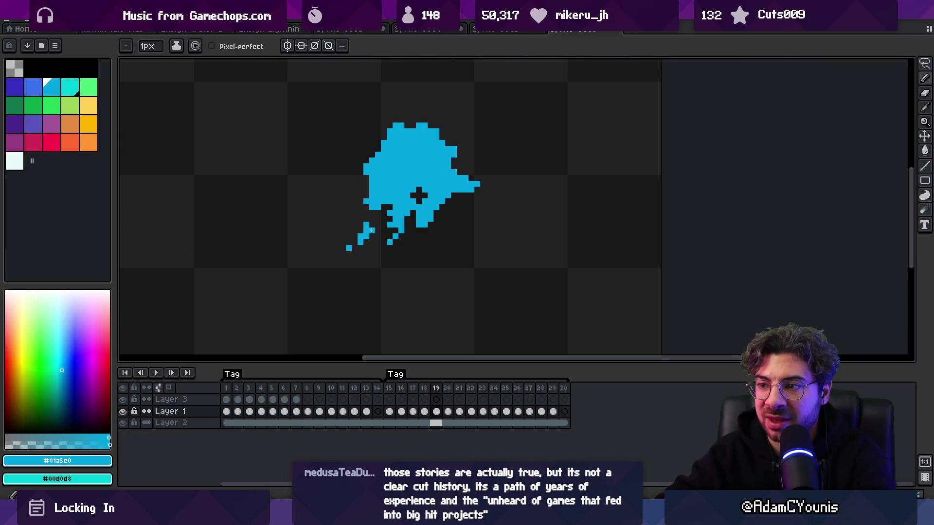
Step: On frame 20, select and move the lower-left tail droplets
key("Left")
key("Right")
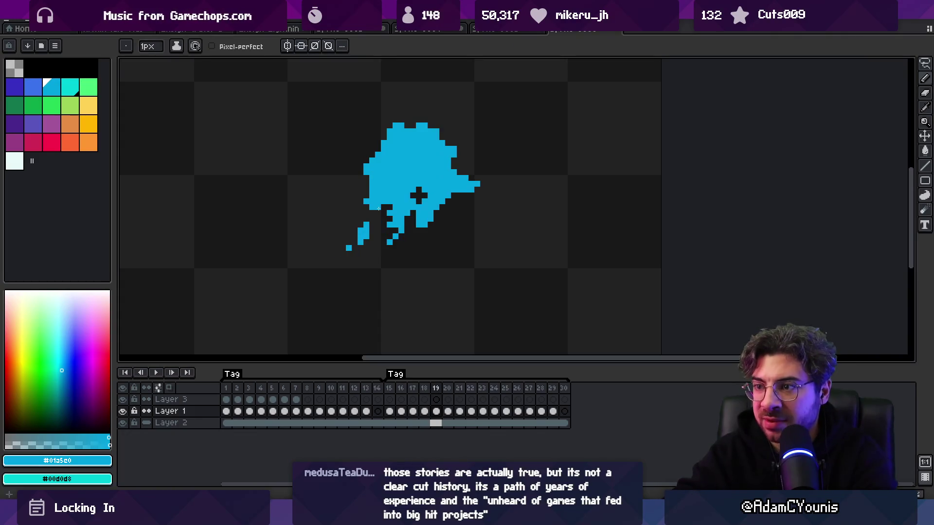
key("Right")
key("Left")
key("Right")
key("q")
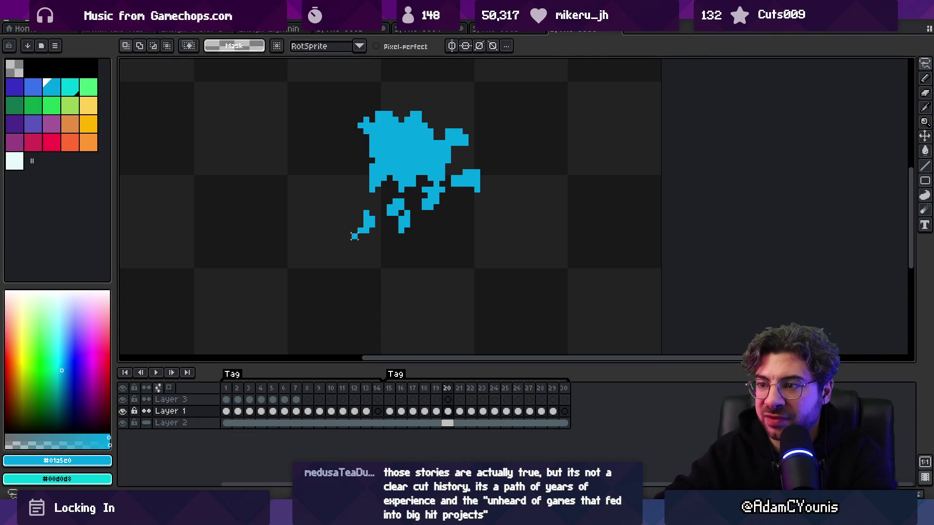
left_click_drag(359, 234, 361, 237)
Step: Compare neighbouring splash poses, ending on frame 22
key("Left")
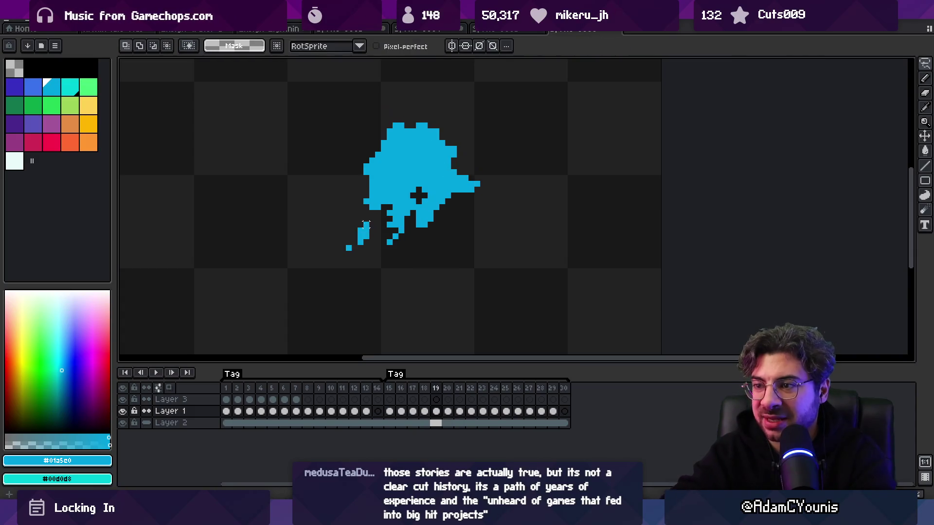
key("Right")
key("Right")
key("Right")
key("Left")
key("Return")
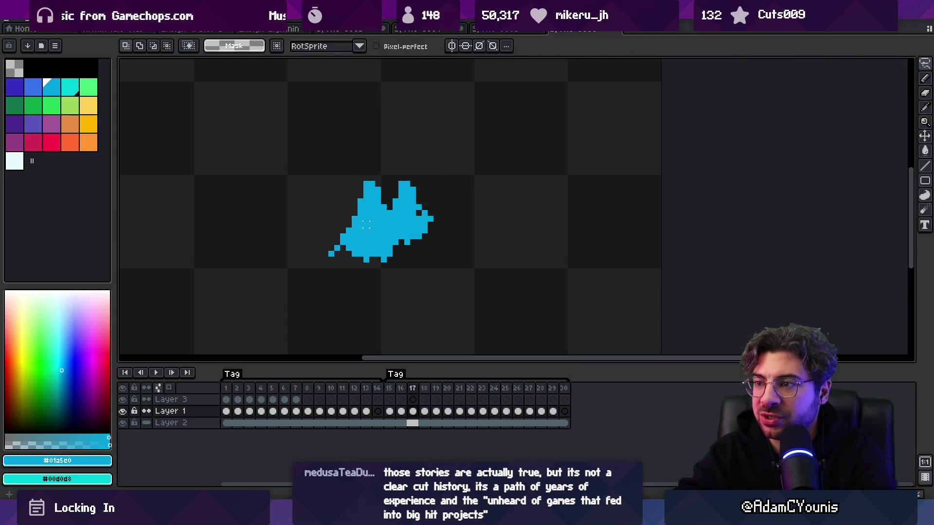
key("Return")
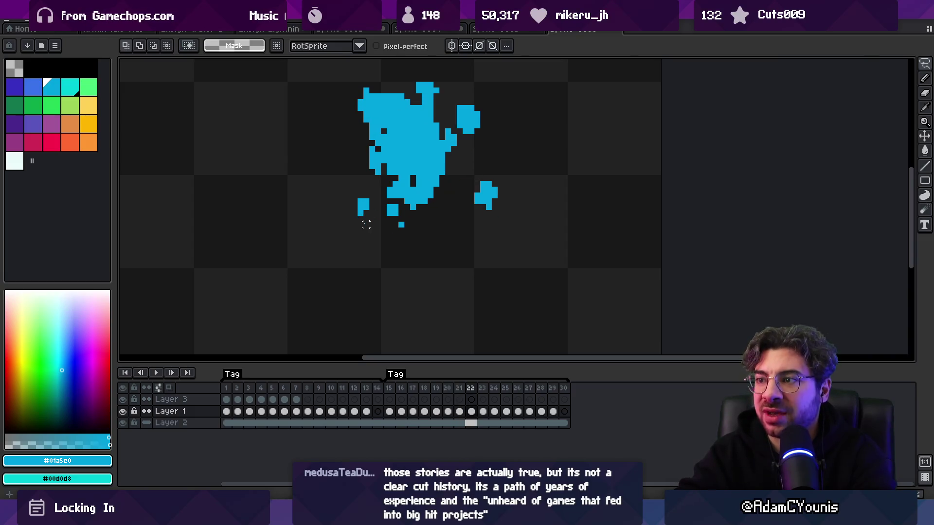
key("Right")
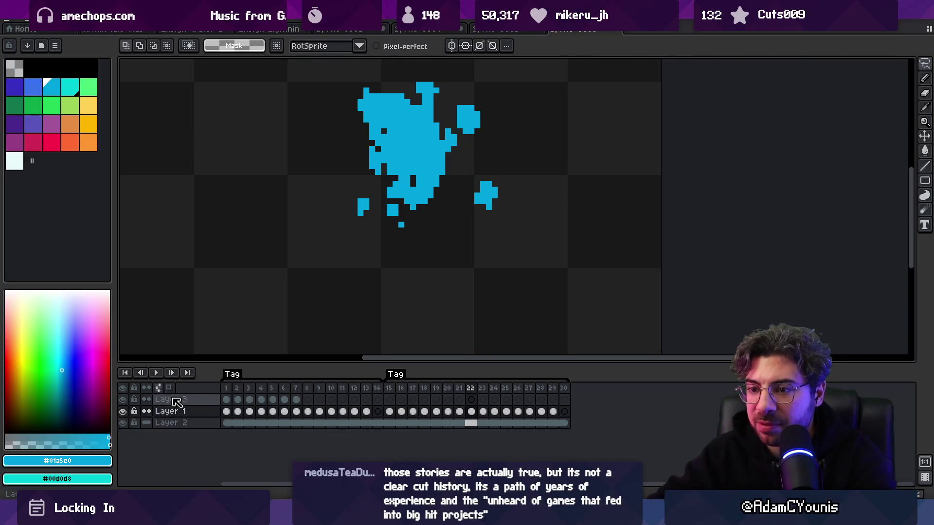
Step: Enable onion skinning and review frames 21 and 22 of the splash
left_click(158, 387)
key("b")
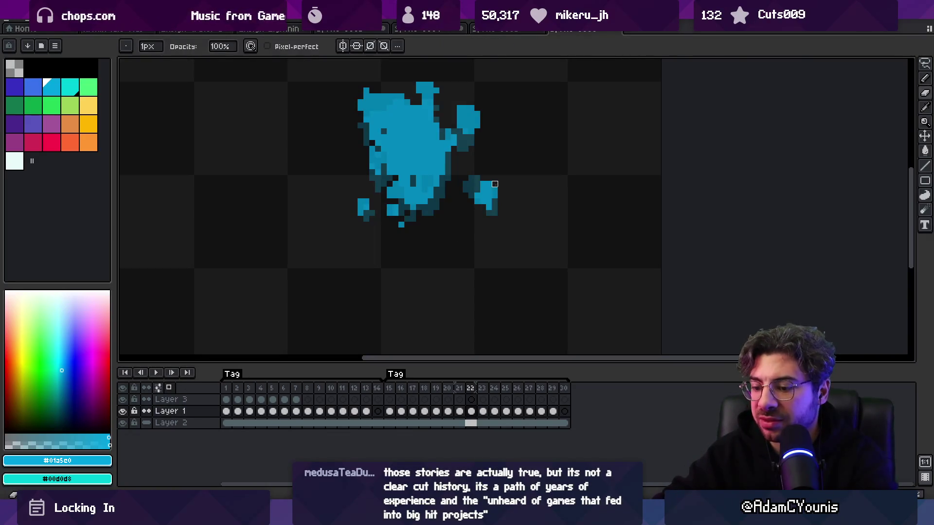
key("Left")
key("e")
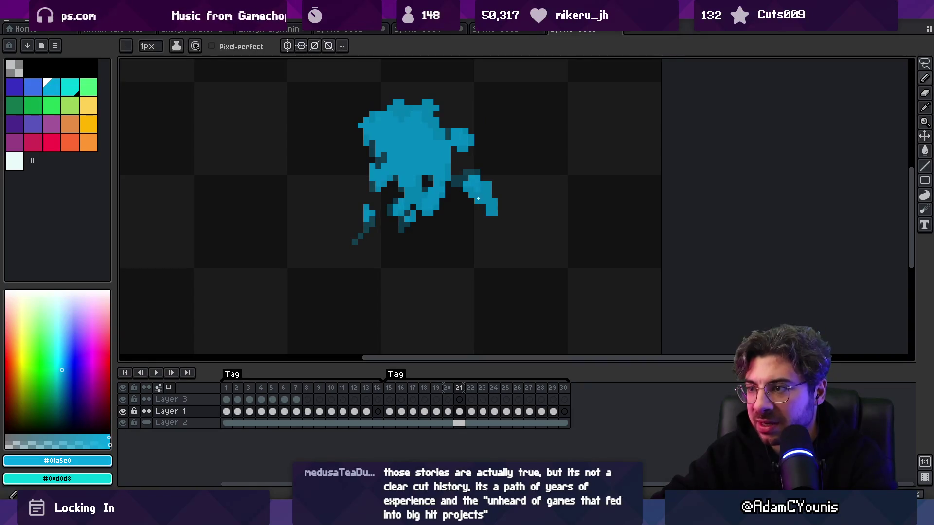
key("b")
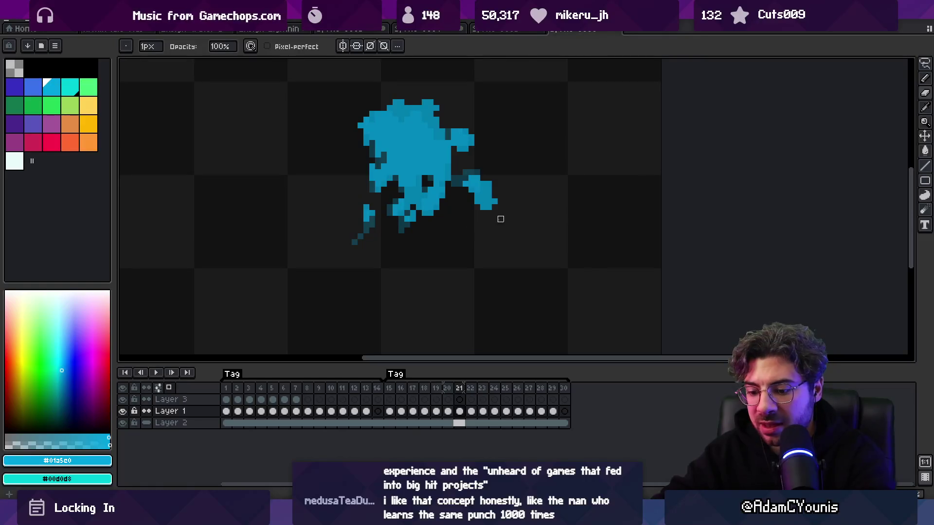
key("Right")
key("e")
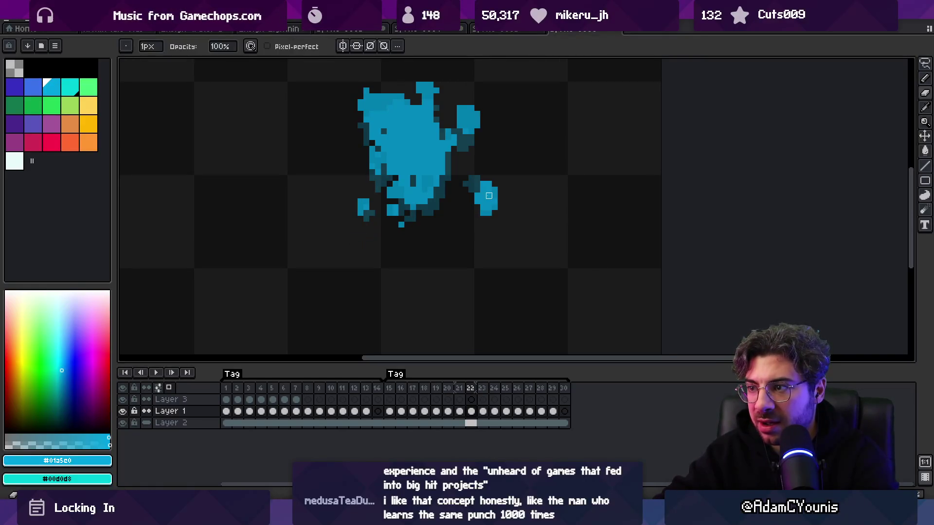
key("b")
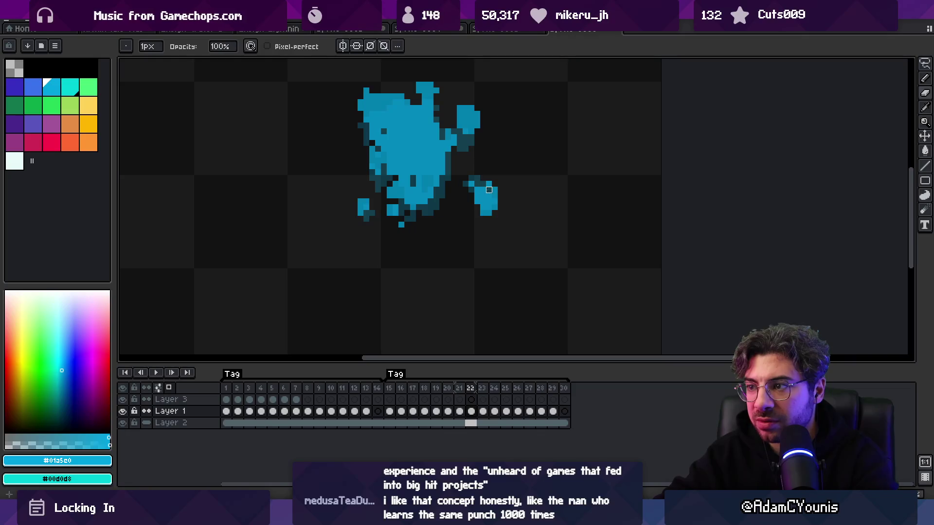
key("e")
Step: Advance to frame 25 and shade part of the small lower-right droplet darker
key("Left")
key("Right")
key("Right")
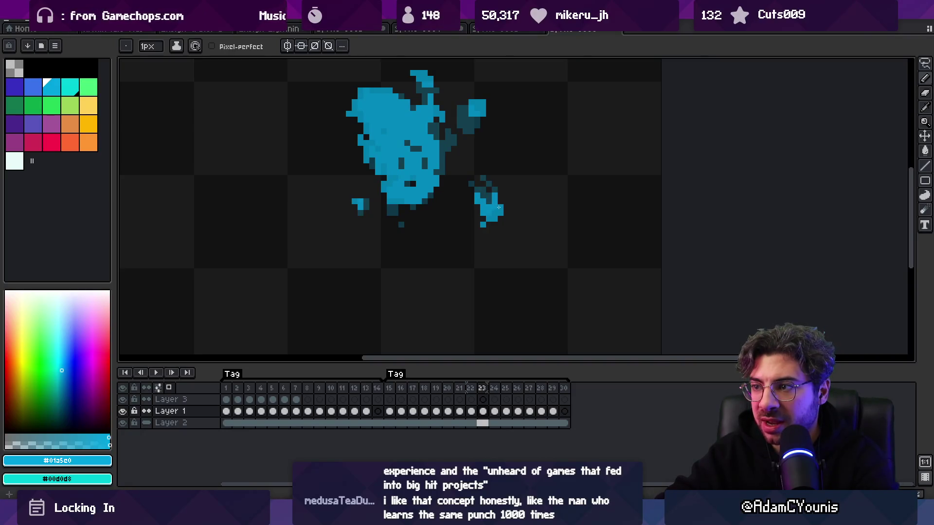
key("Right")
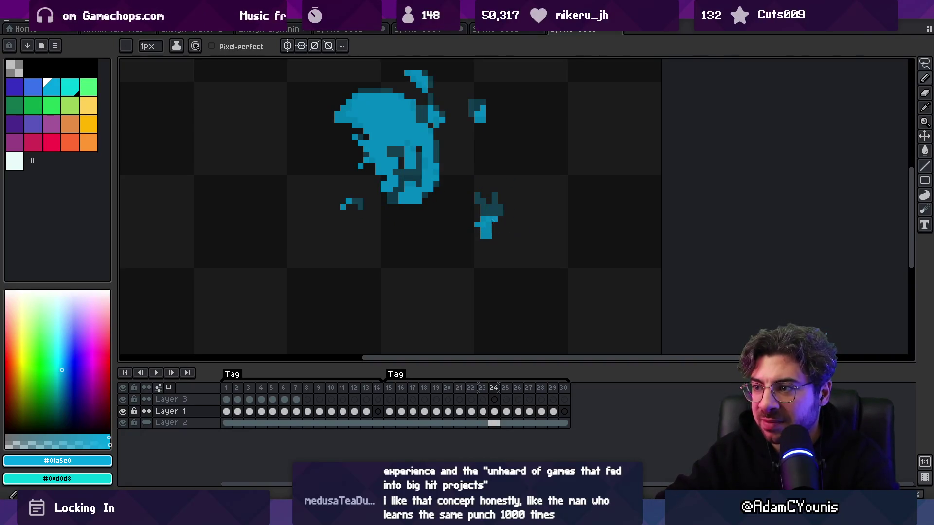
key("b")
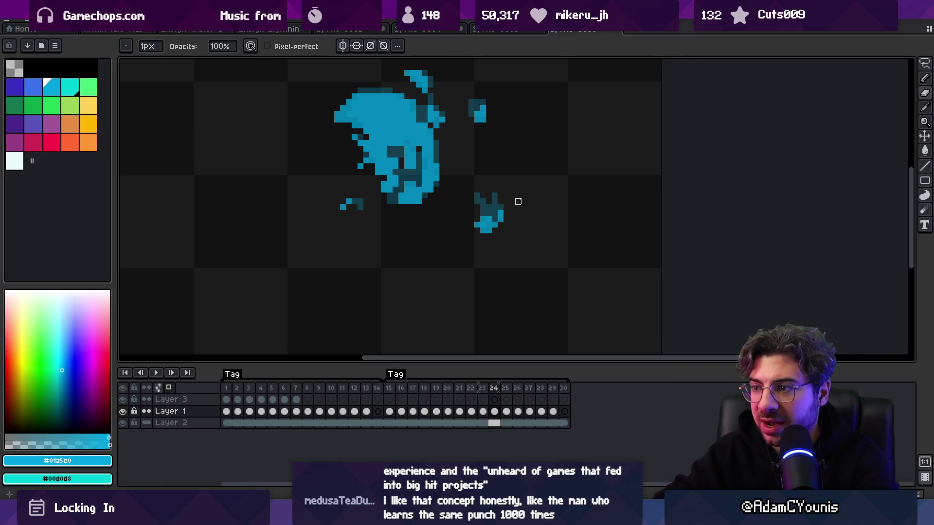
key("Right")
key("b")
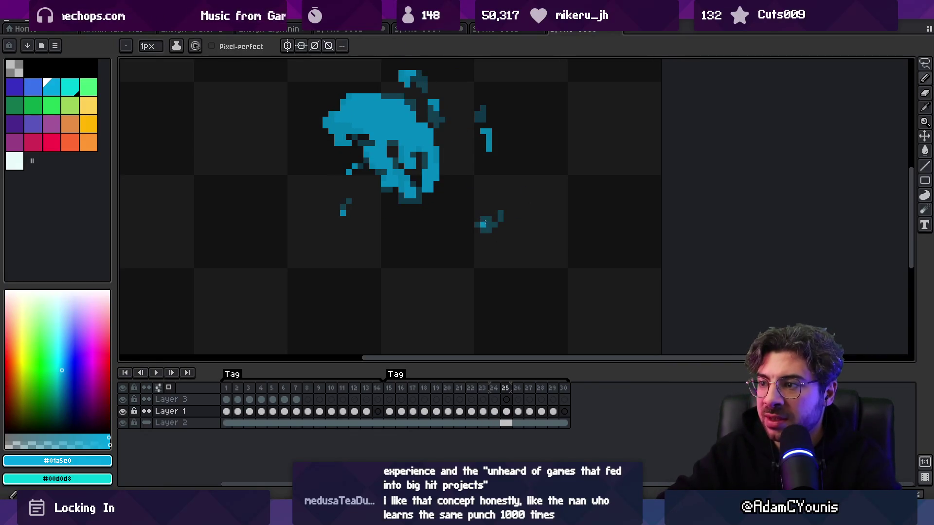
left_click_drag(486, 234, 493, 220)
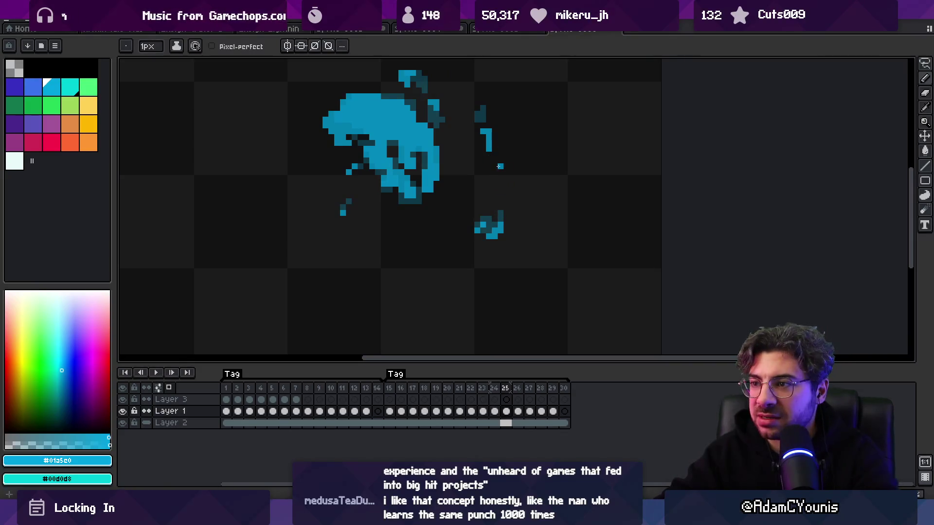
key("e")
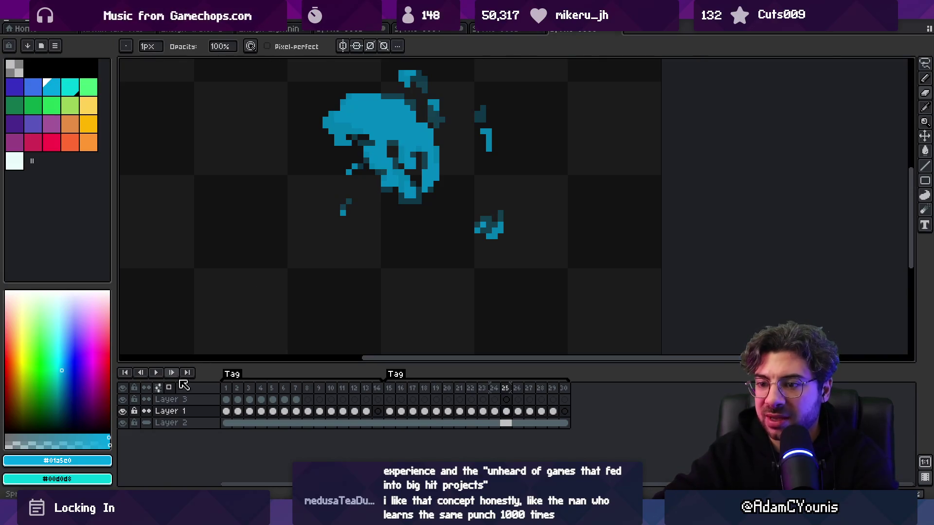
Step: Start playing the splash animation and zoom the canvas view
key("Return")
key("z")
scroll(379, 253, "down", 4)
Step: Zoom in close and widen the splash's lower-right body on frame 18
scroll(432, 208, "down", 3)
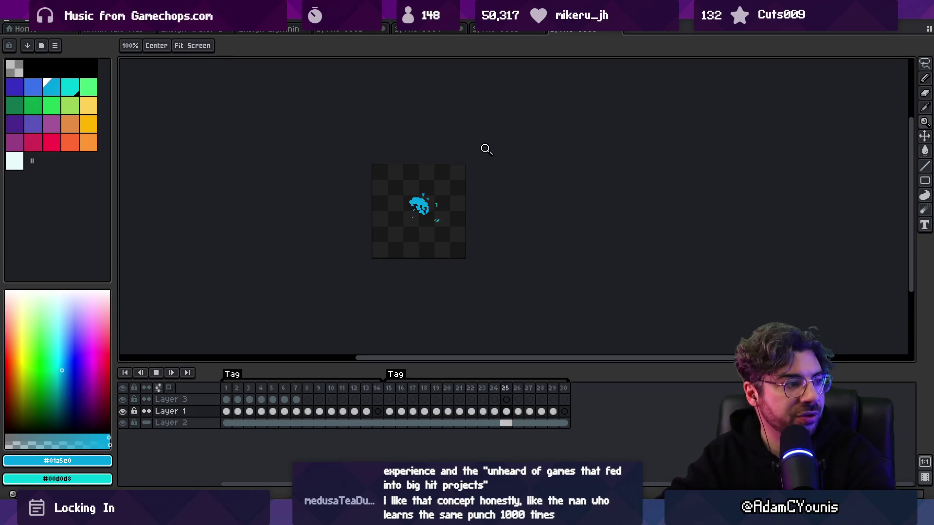
left_click(443, 204)
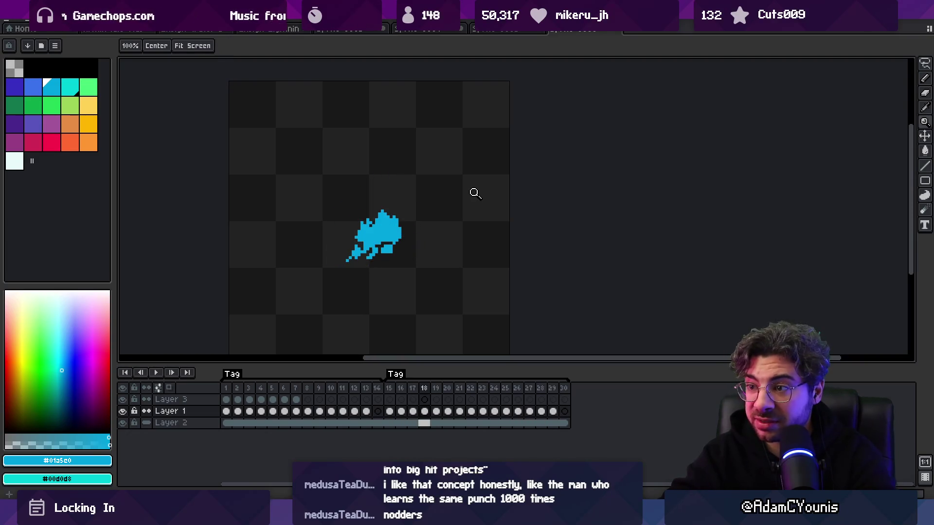
left_click(376, 253)
key("b")
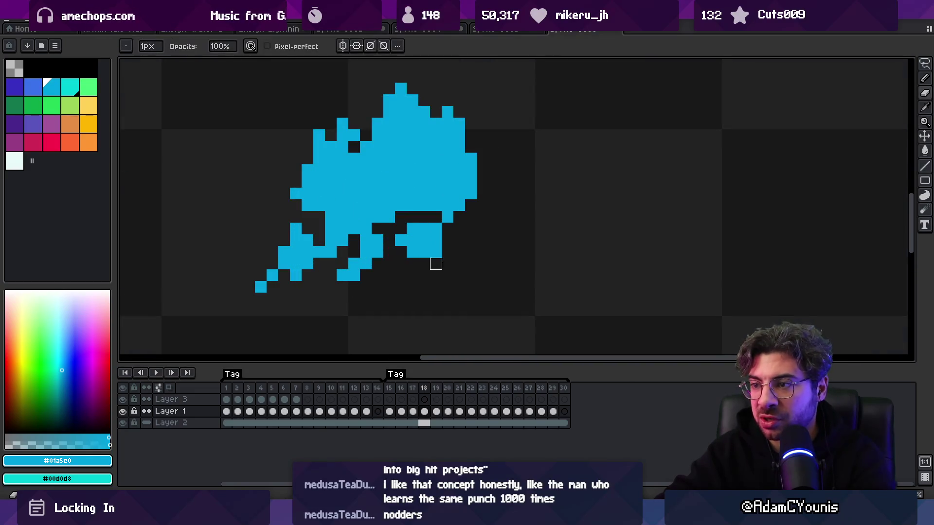
left_click_drag(441, 237, 457, 187)
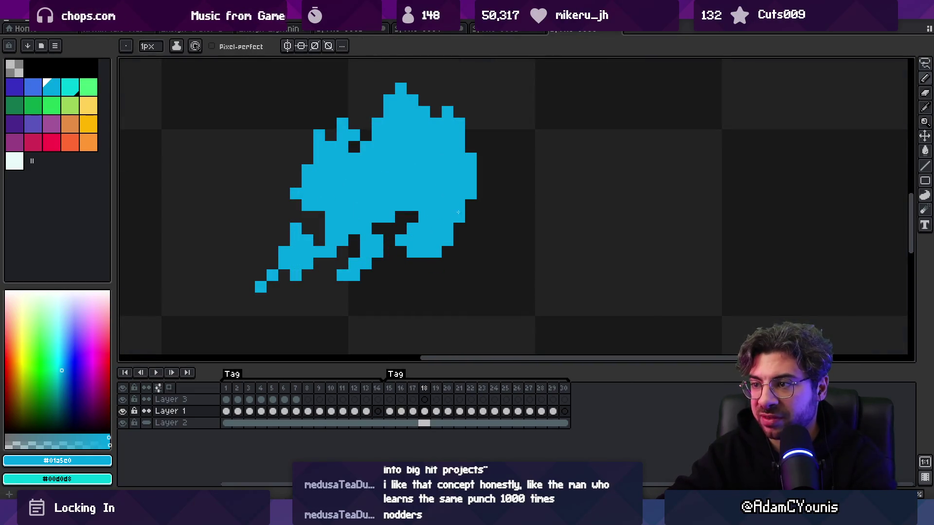
Step: Erase a body pixel on frame 19, then remove a stray pixel and add one to the lower droplet on frame 20
key("period")
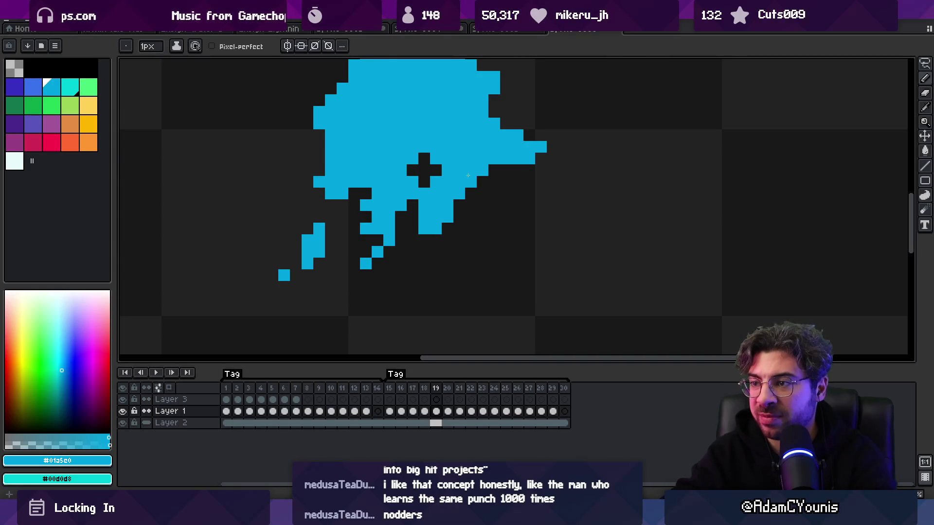
right_click(424, 229)
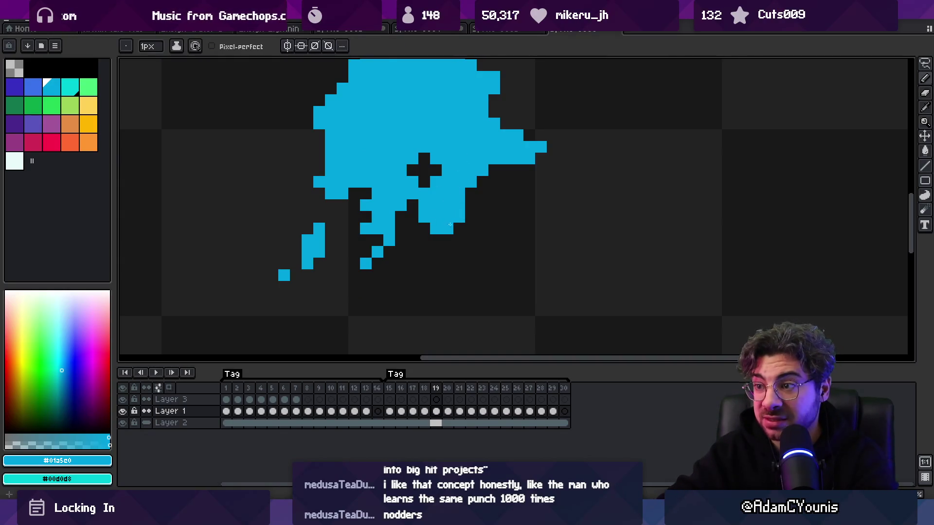
key("comma")
key("period")
key("period")
key("comma")
key("period")
right_click(445, 209)
left_click(437, 218)
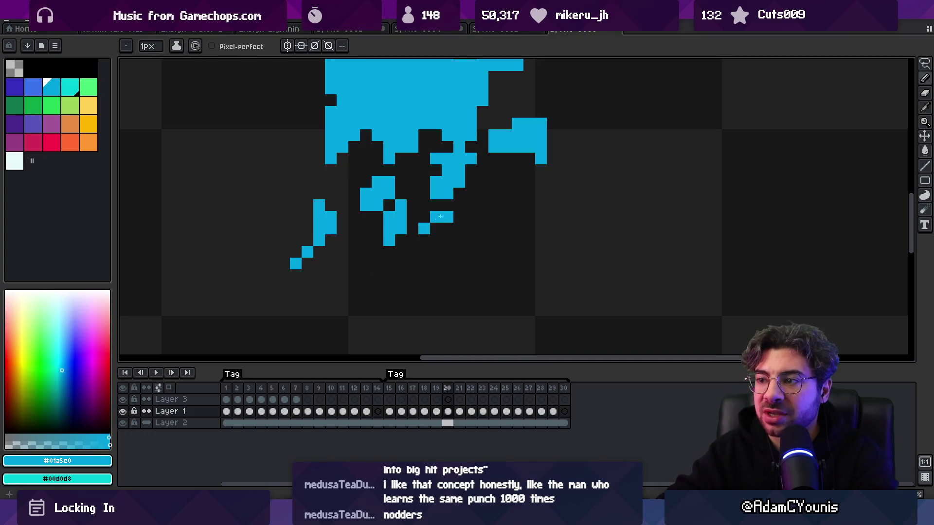